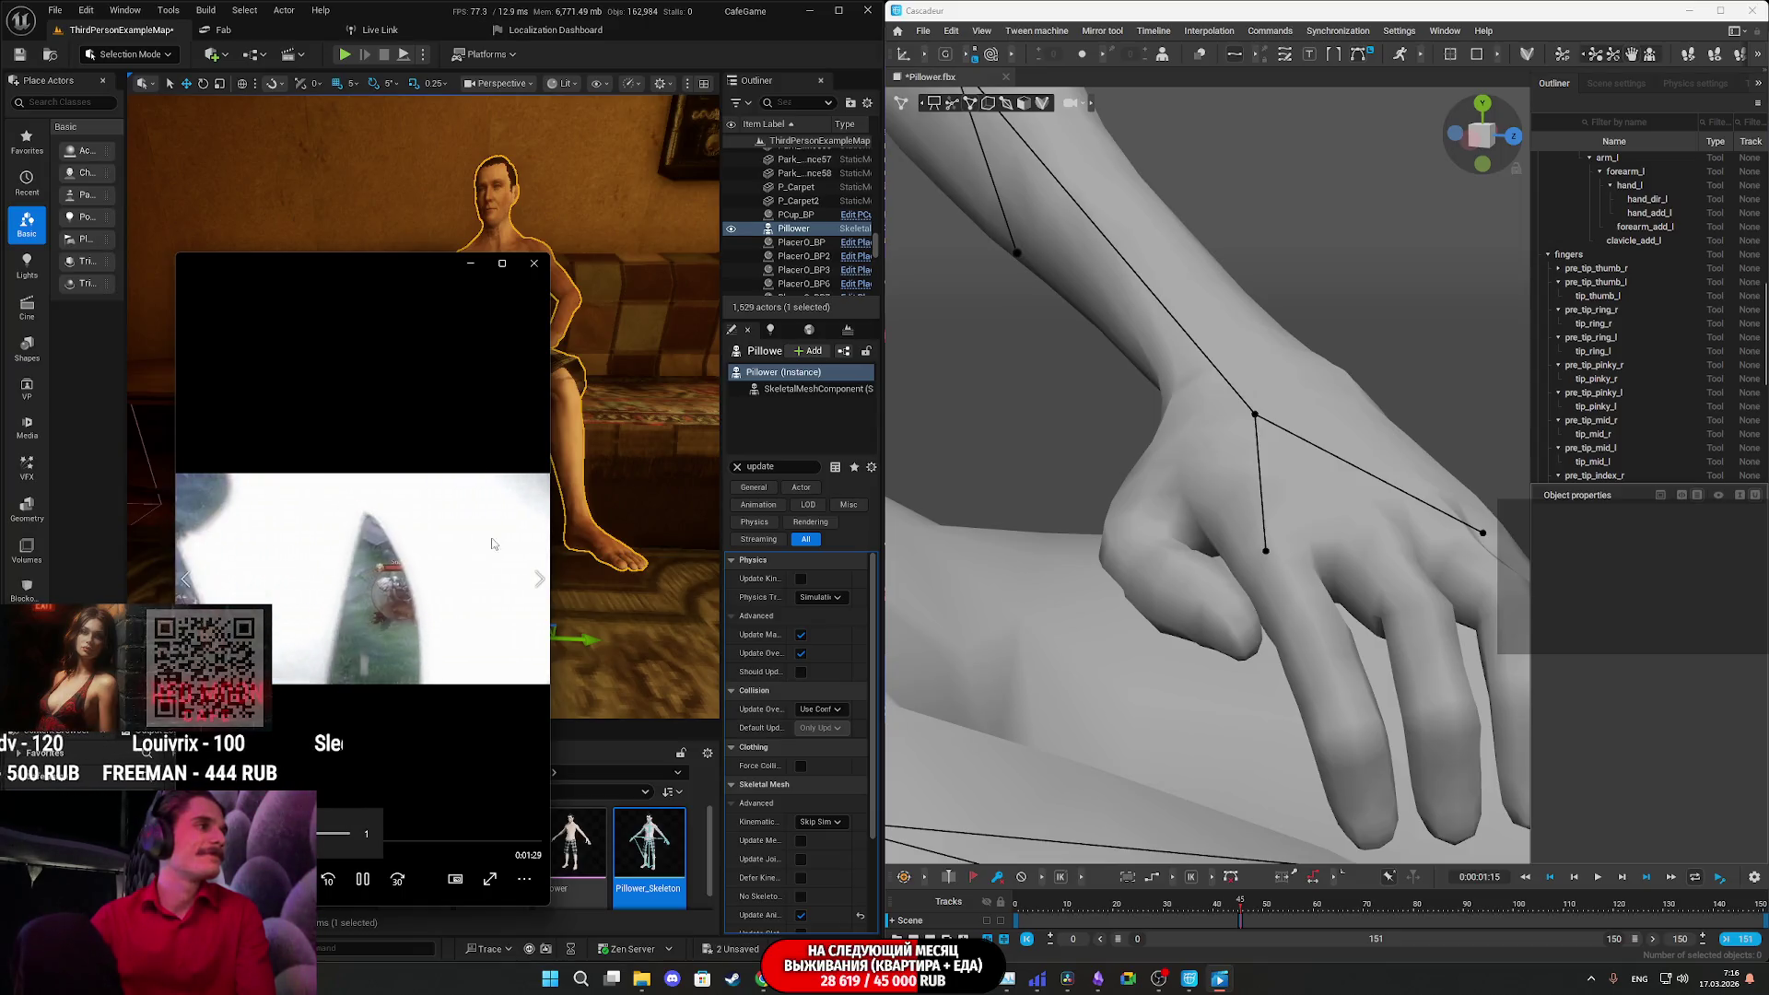
# - Minimize the floating video player and bring the Twitch stream manager dashboard to the front
pyautogui.click(470, 263)
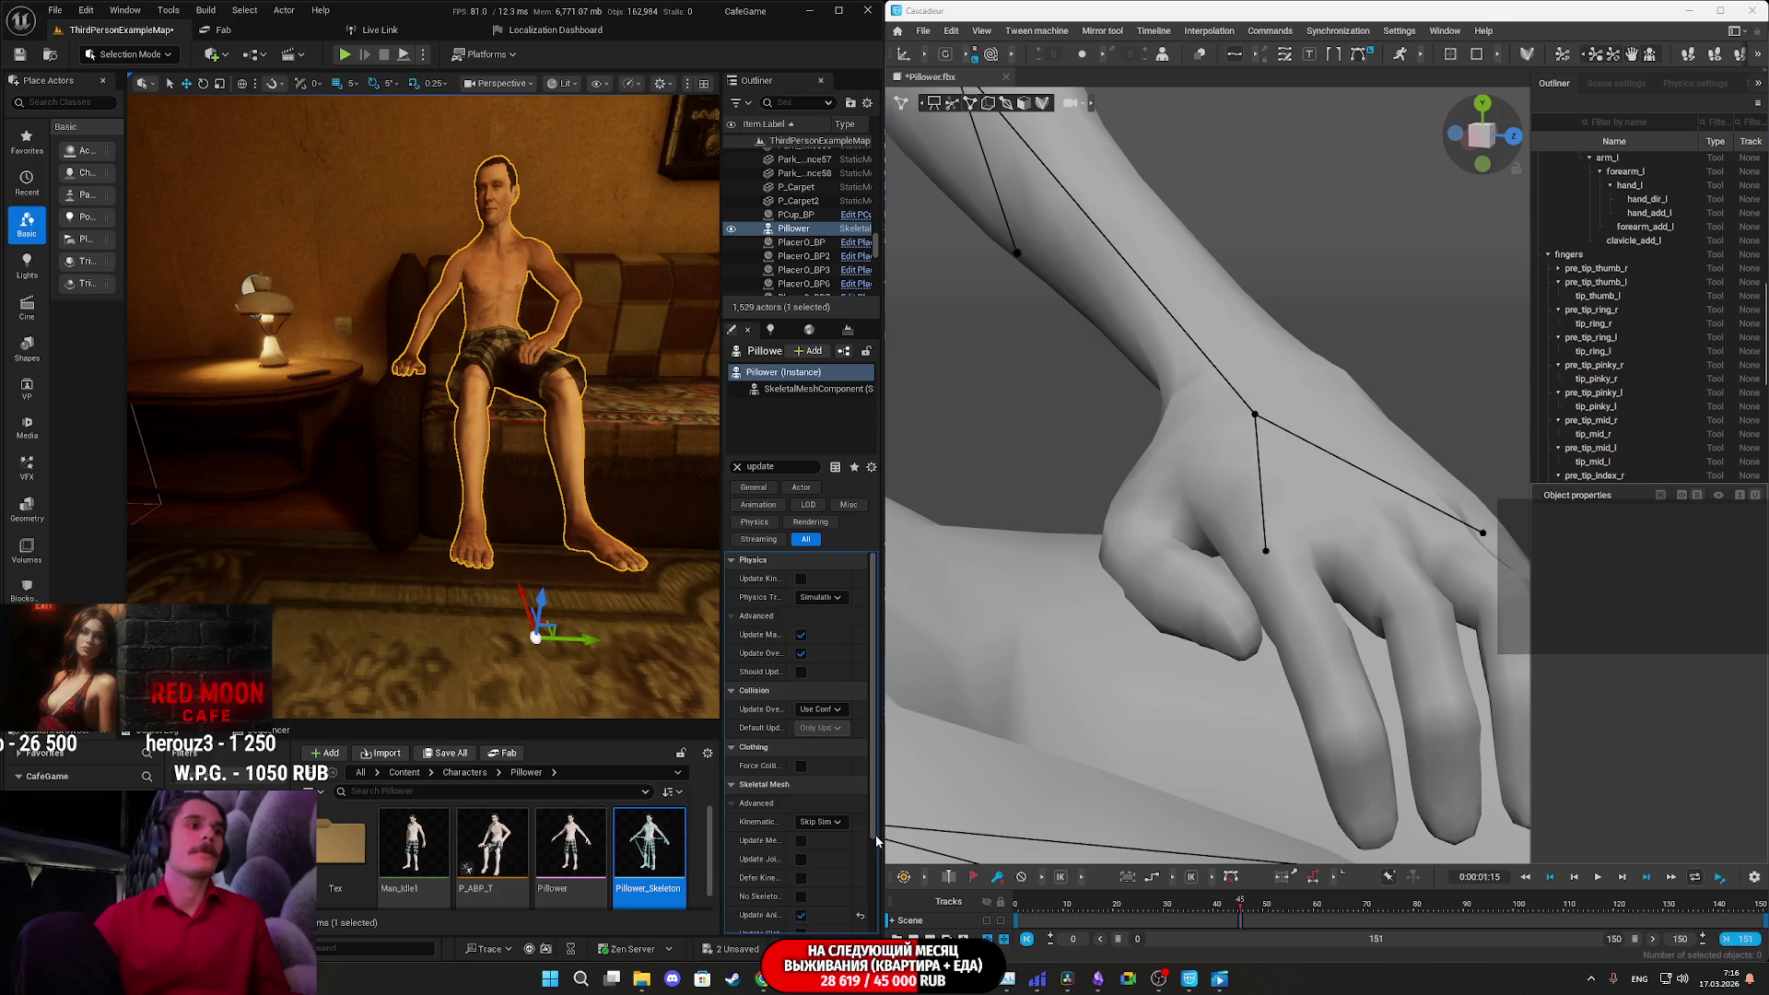
pyautogui.click(762, 979)
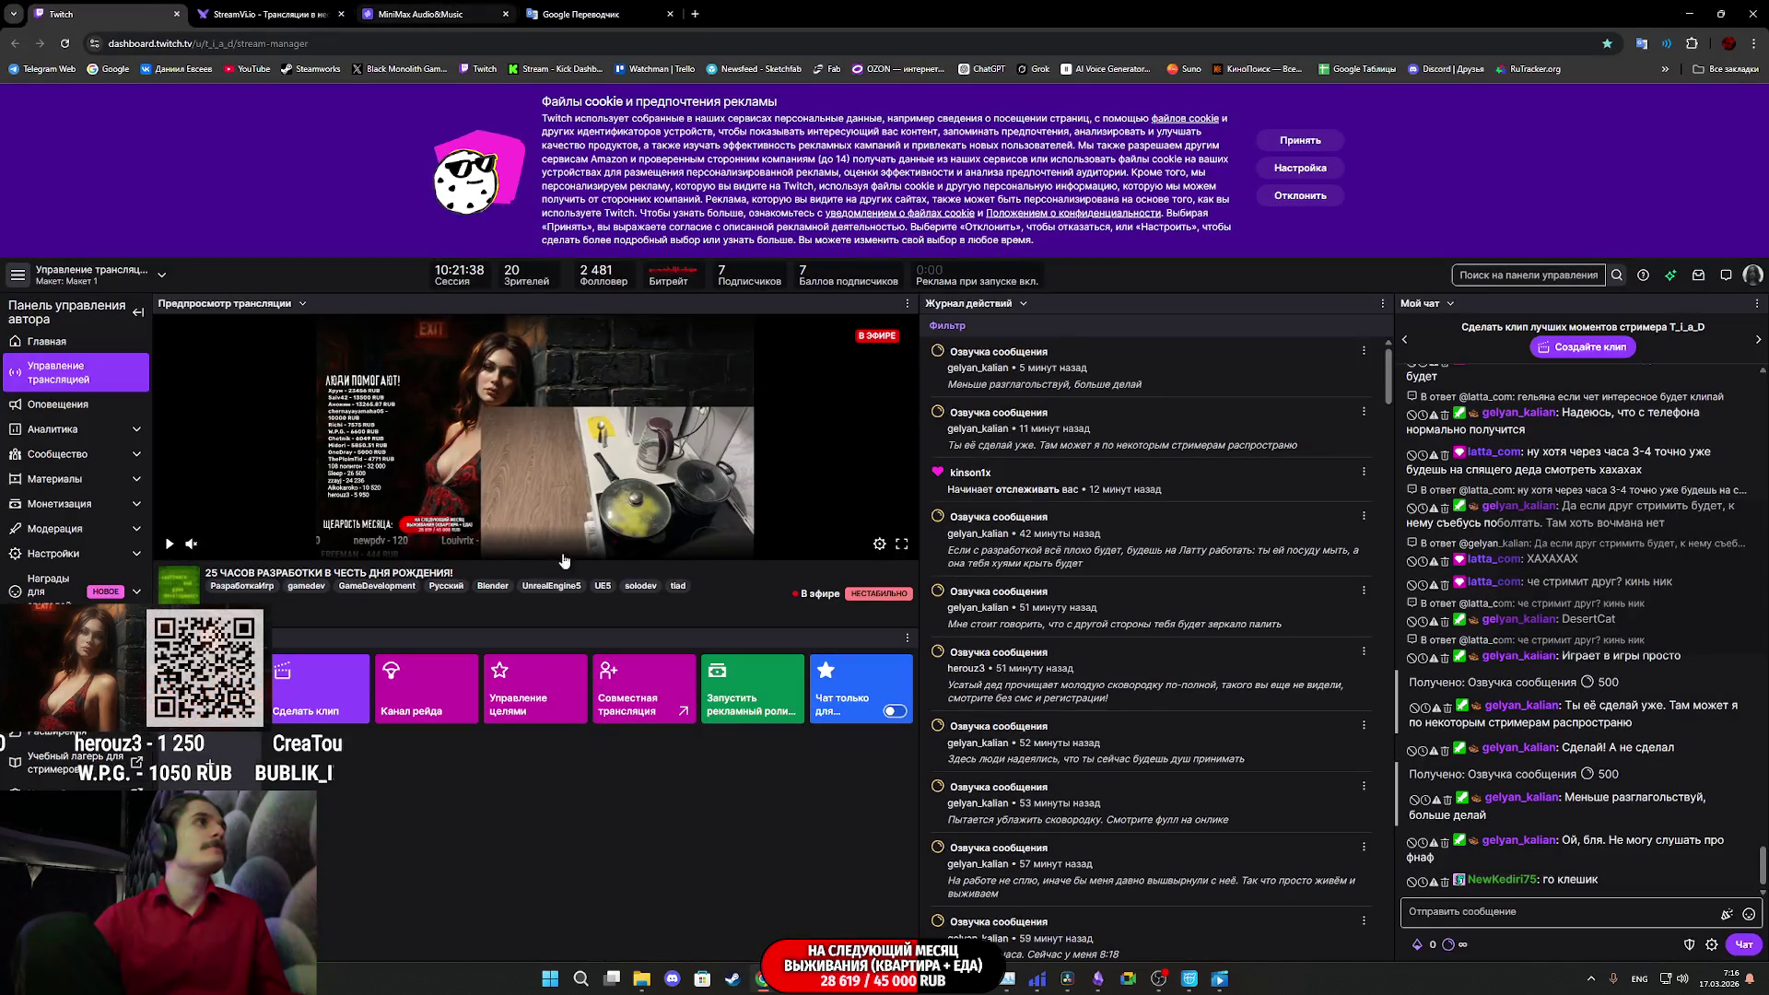
# - Close the Кино и ТВ app and play a dark ambient YouTube video in a new tab
pyautogui.moveTo(1225, 980)
pyautogui.click(1239, 834)
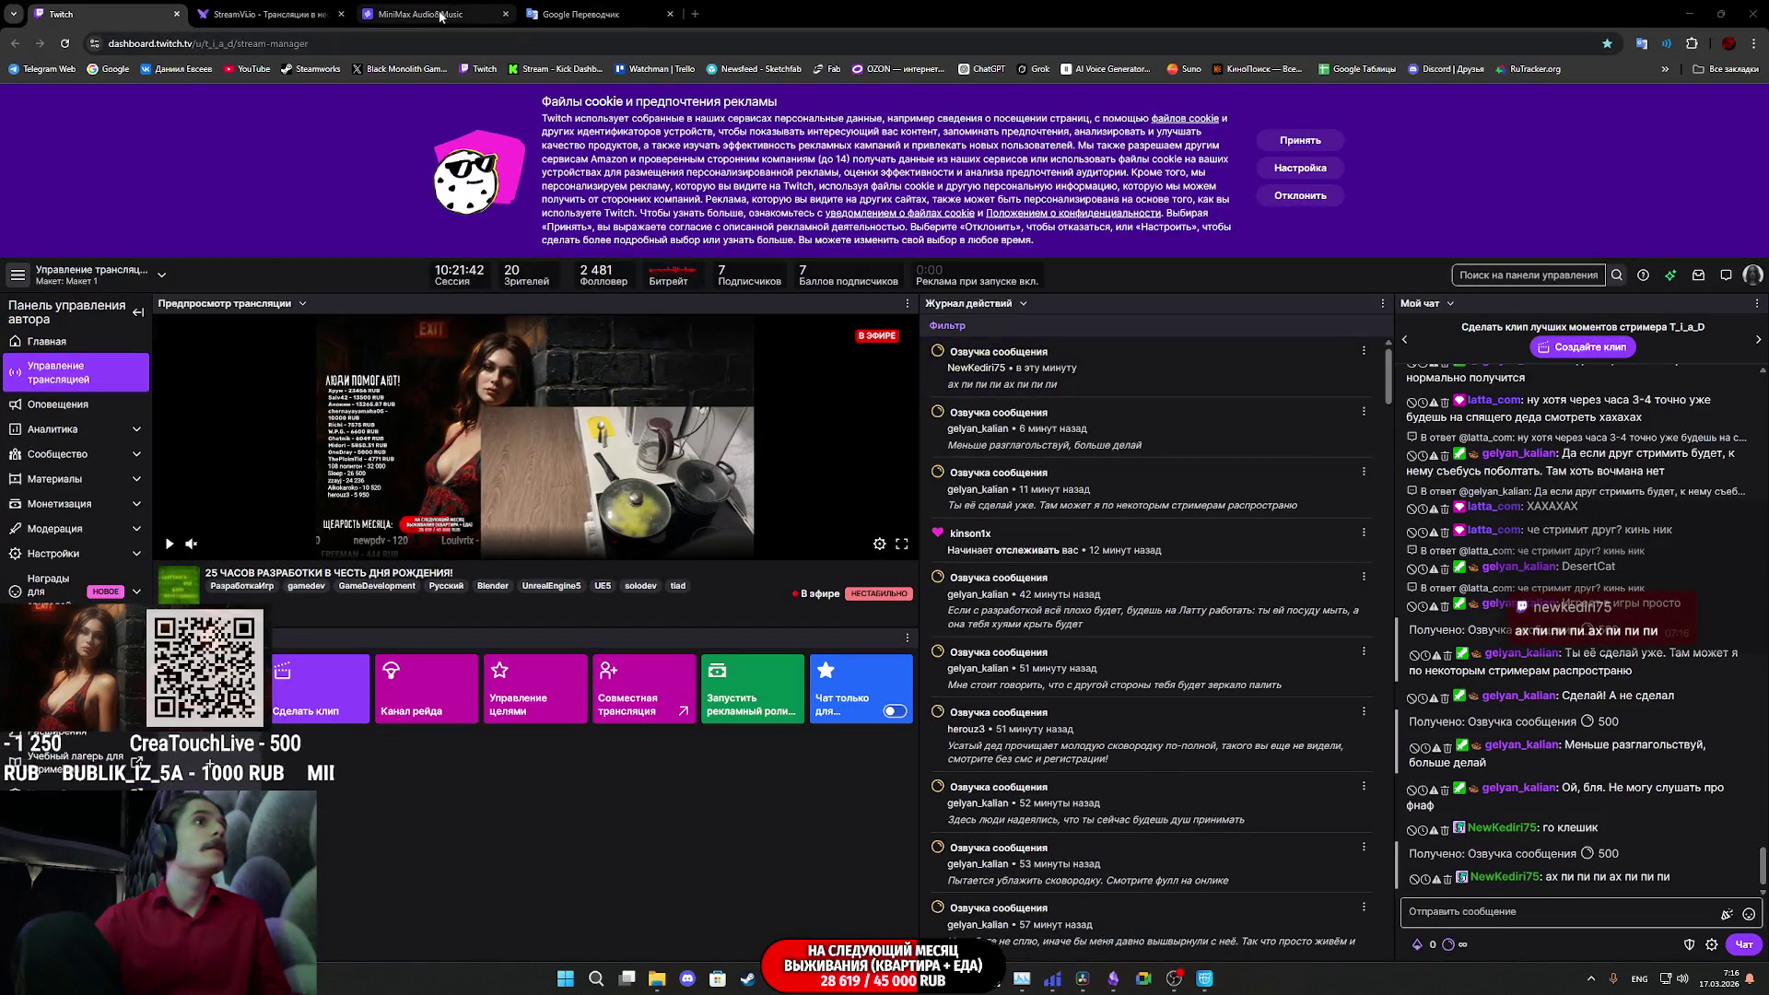
pyautogui.middleClick(247, 68)
pyautogui.click(710, 13)
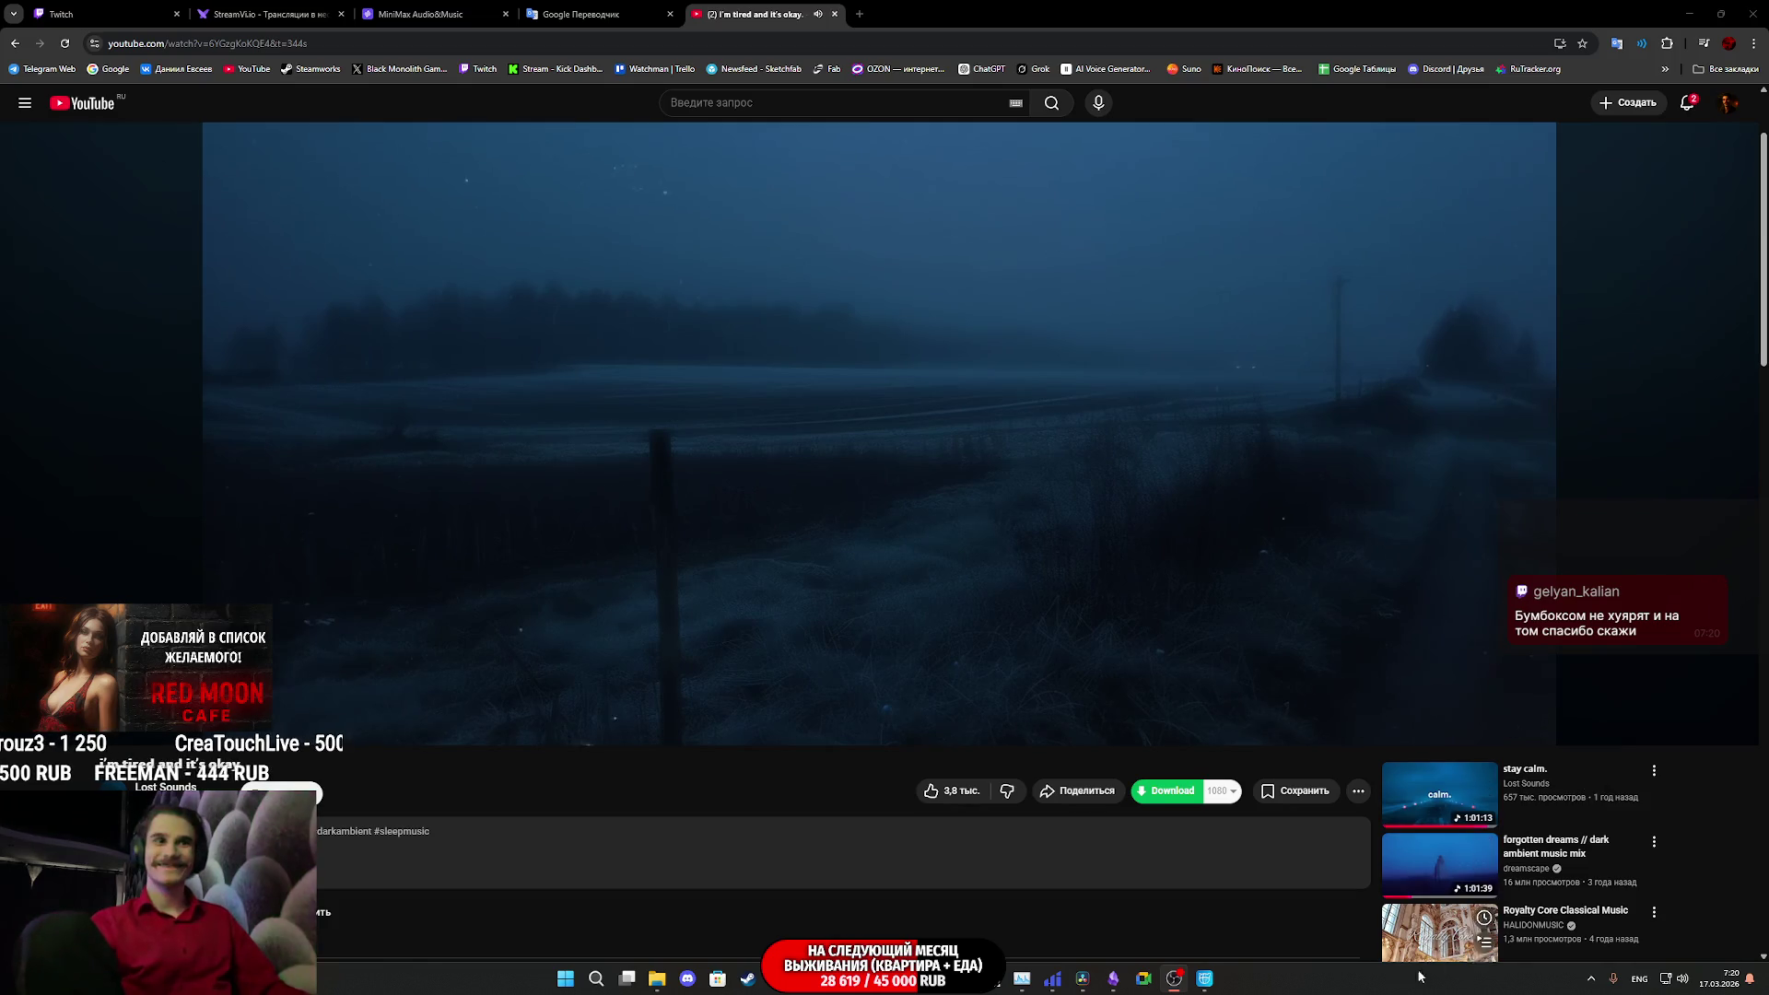
# - Bring back the Cascadeur rig, then fly Unreal's camera to frame the seated Pillower character
pyautogui.click(1203, 980)
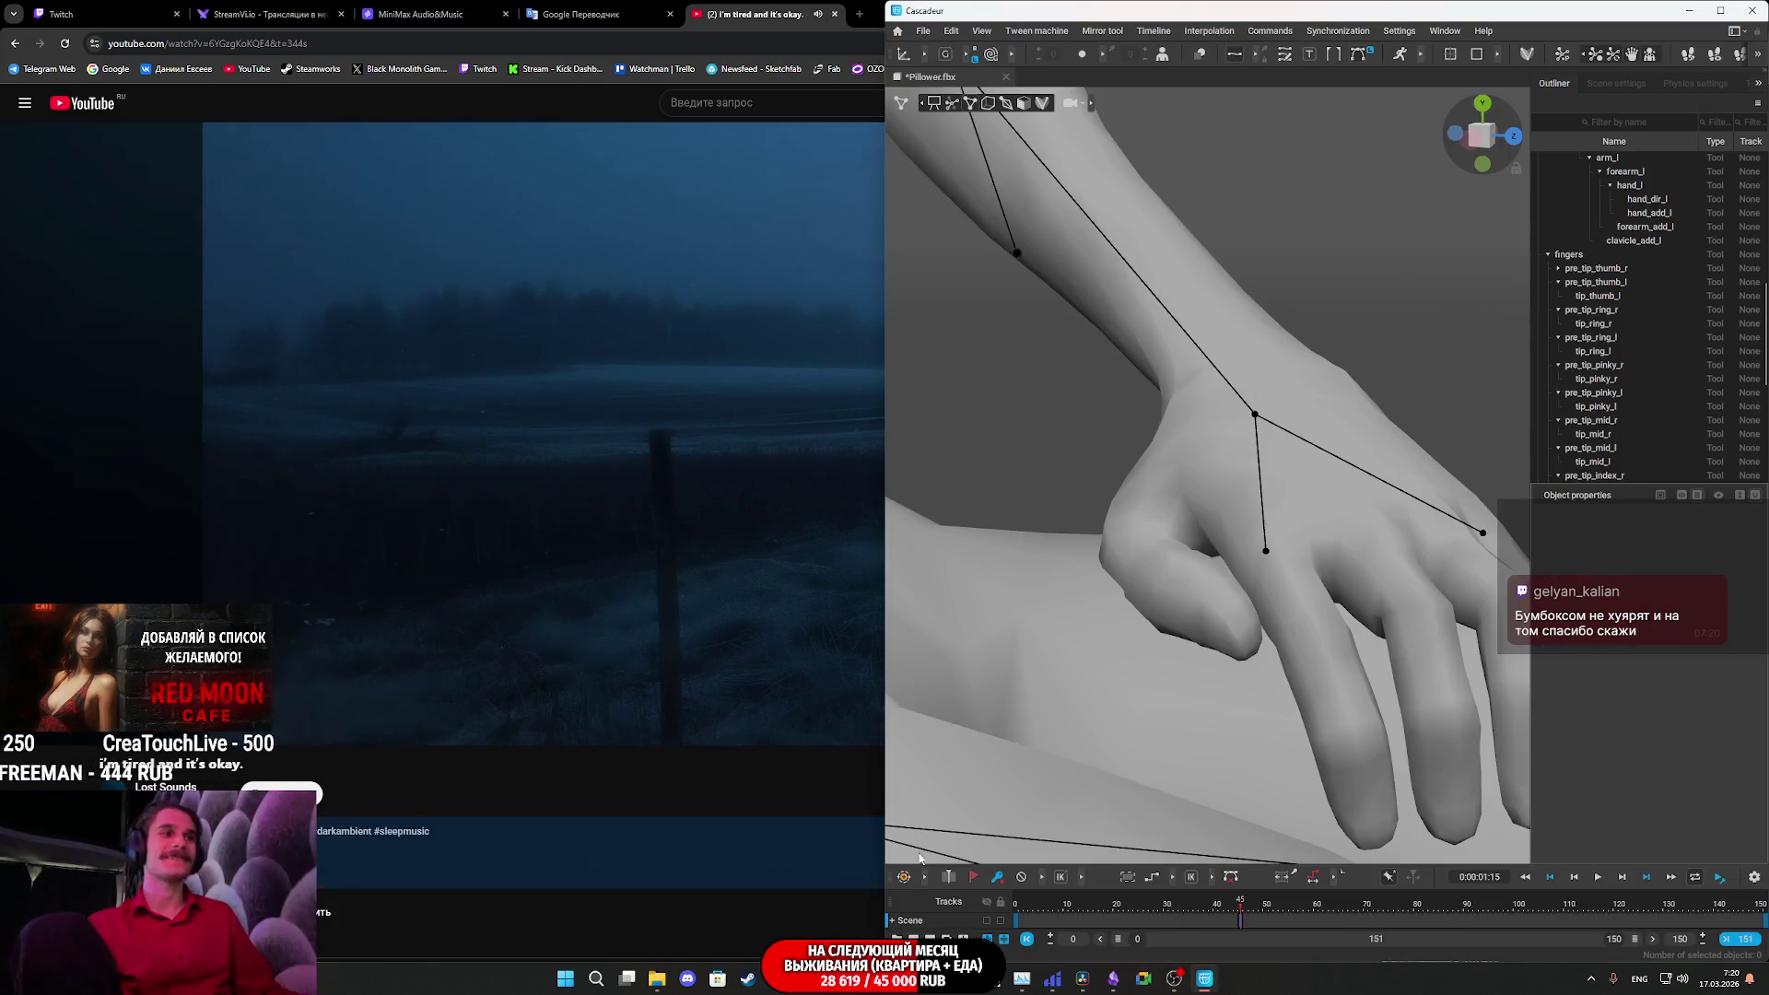
pyautogui.hotkey('alt', 'Tab')
pyautogui.press('w')
pyautogui.moveTo(550, 587); pyautogui.dragTo(572, 547, button='right')
pyautogui.press('s')
pyautogui.press('d')
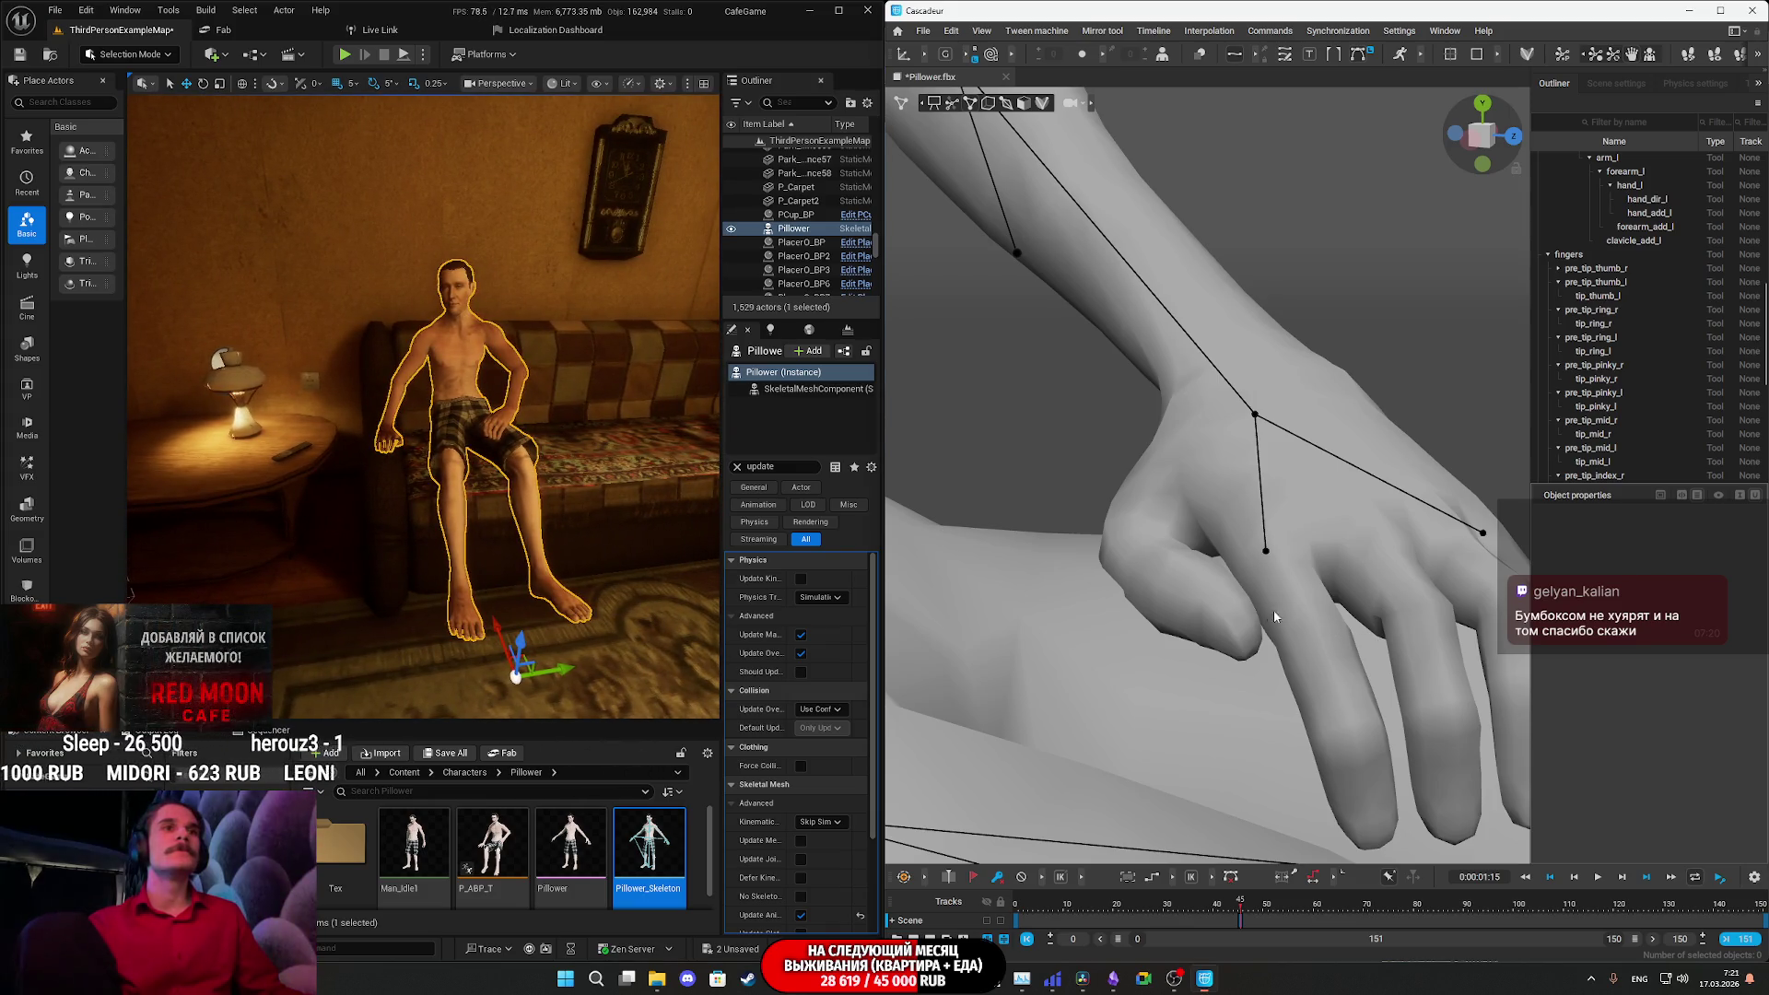
pyautogui.scroll(-5, 1258, 611)
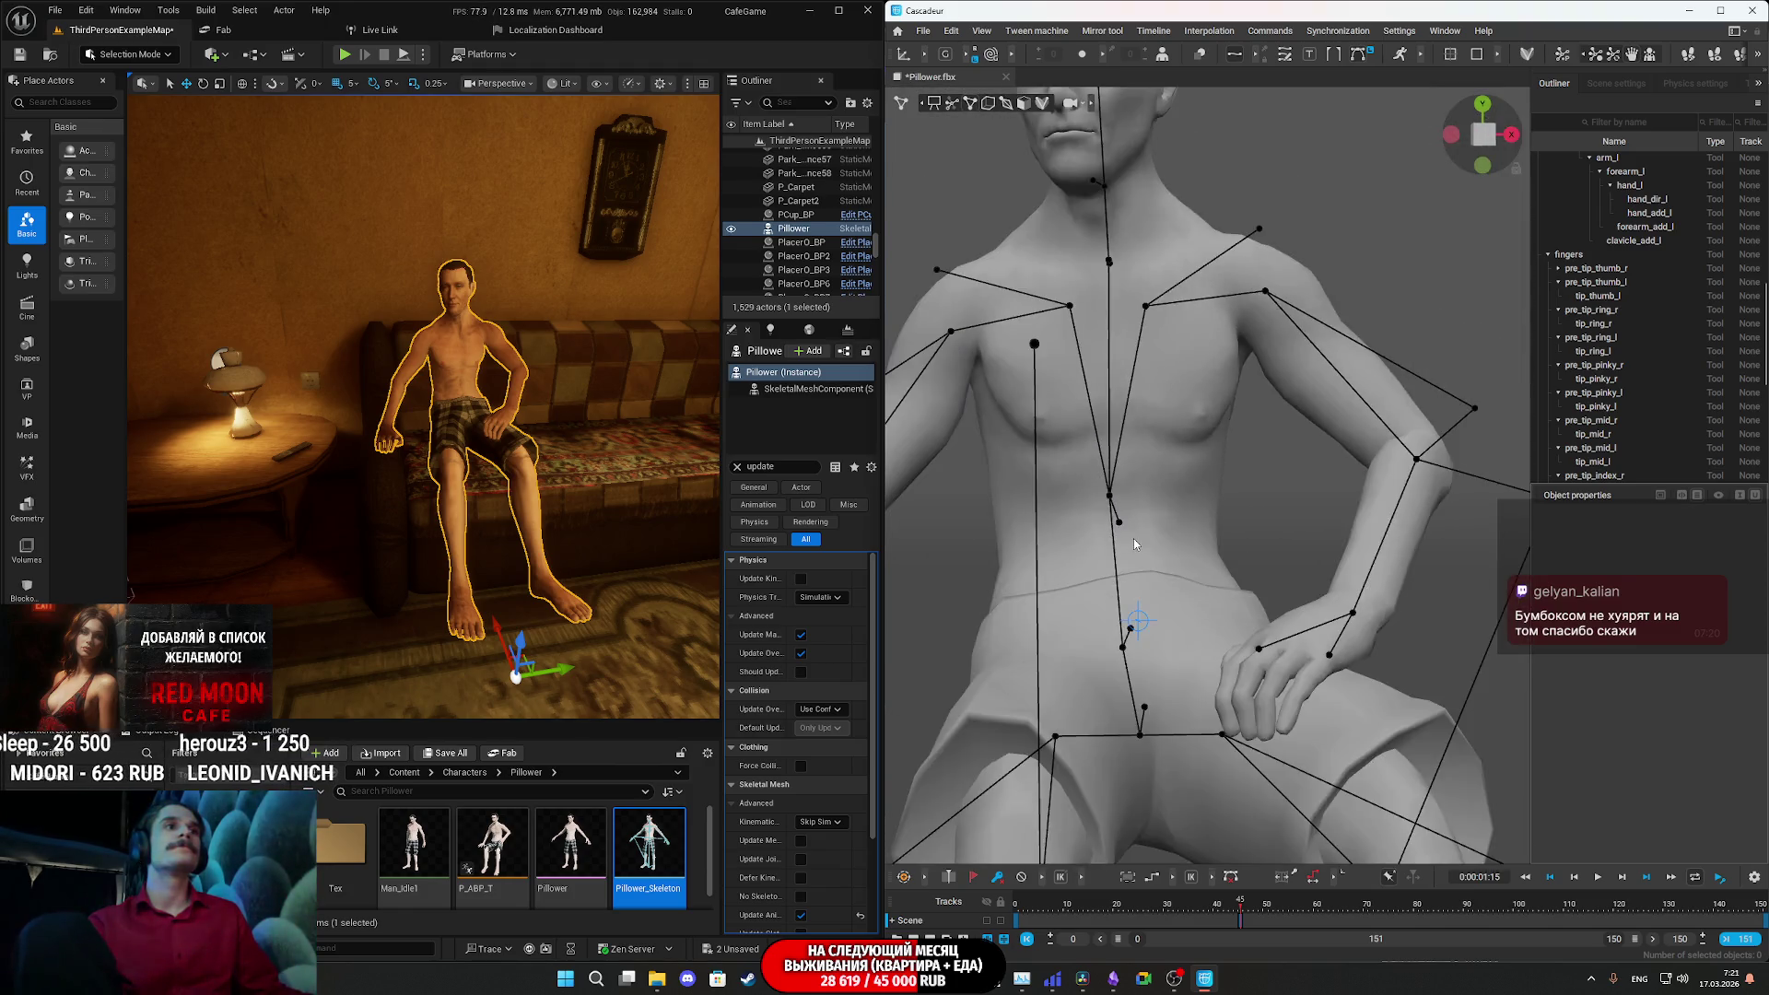
# - Test-drag the upper and lower spine points, undoing the lower spine move
pyautogui.scroll(2, 1269, 565)
pyautogui.scroll(-4, 1269, 565)
pyautogui.scroll(2, 1178, 658)
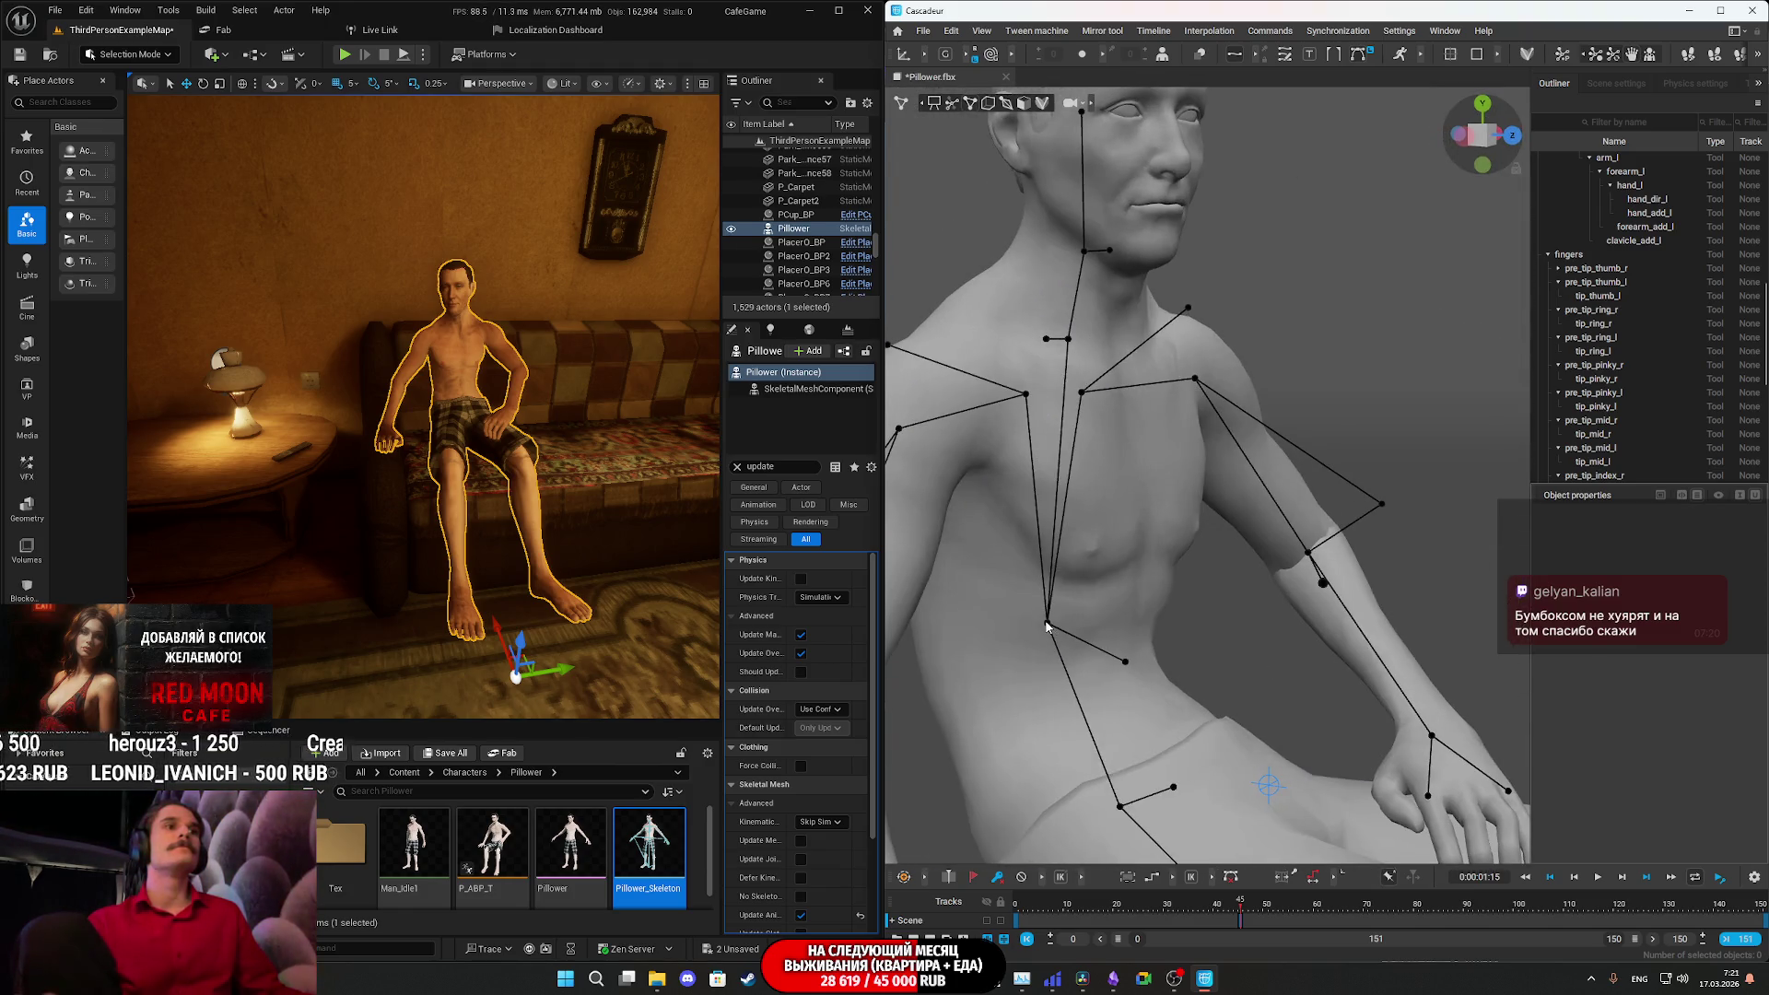
pyautogui.click(1047, 627)
pyautogui.moveTo(1188, 634)
pyautogui.mouseDown()
pyautogui.moveTo(1203, 631)
pyautogui.moveTo(1171, 628)
pyautogui.mouseUp()
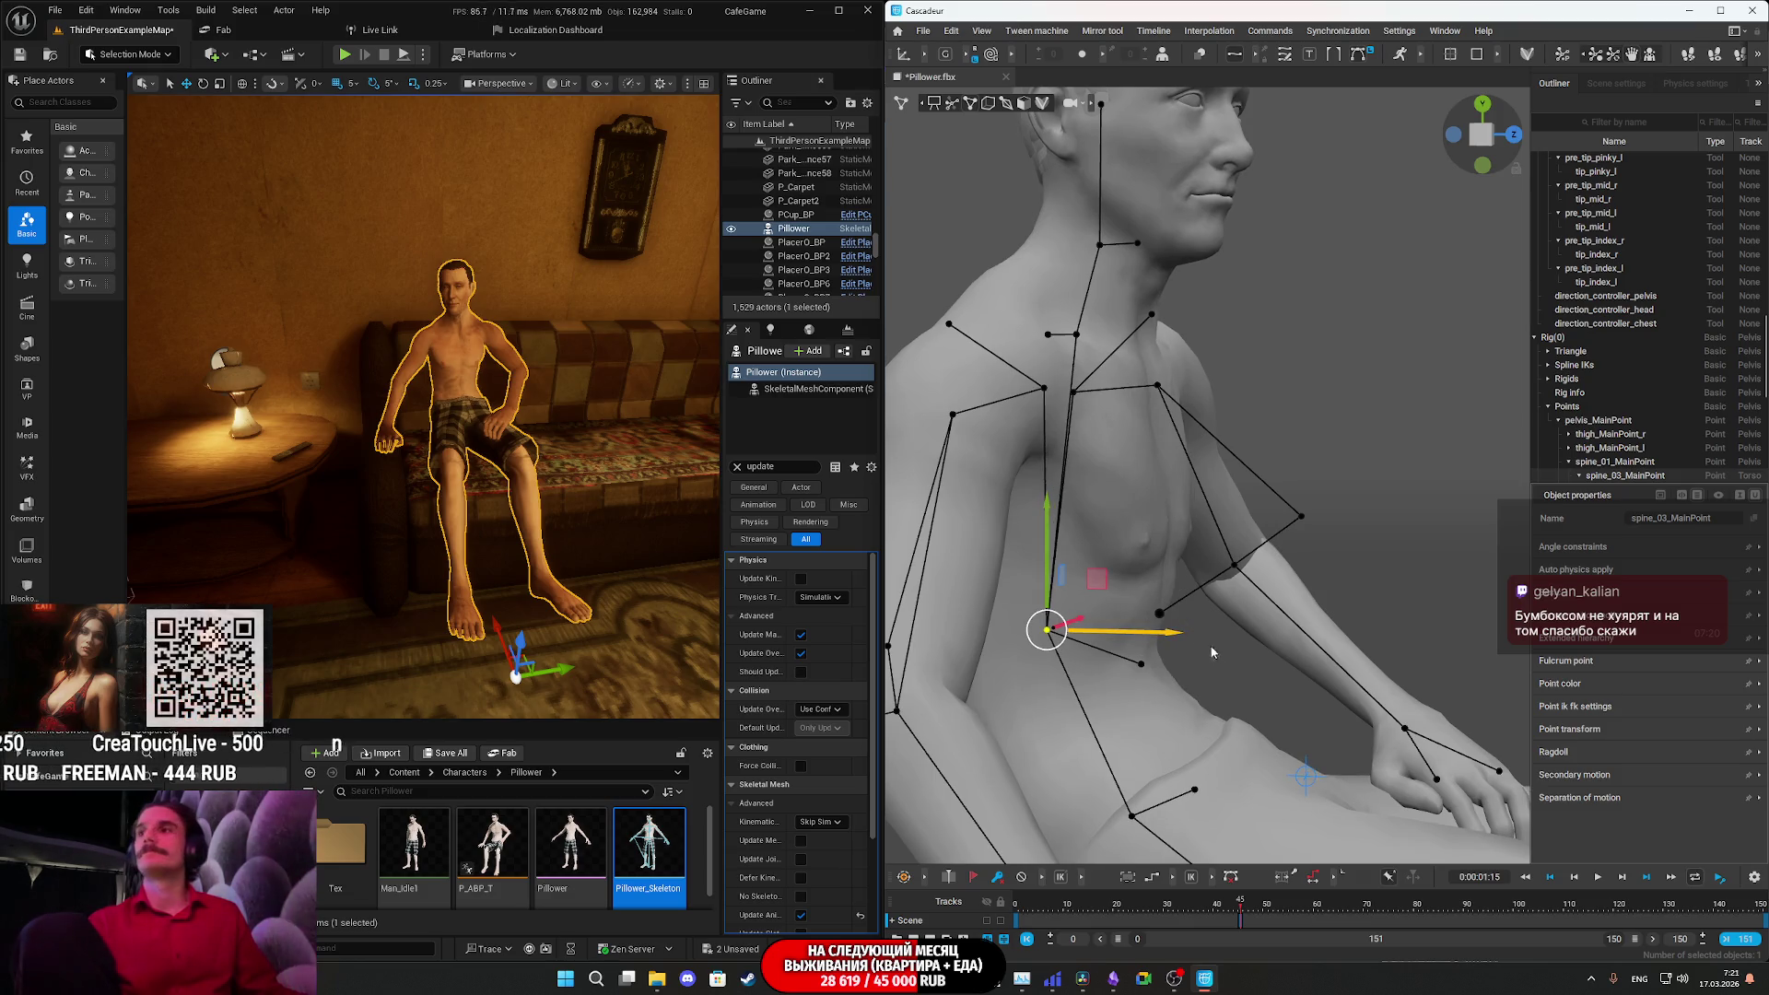
pyautogui.click(1166, 809)
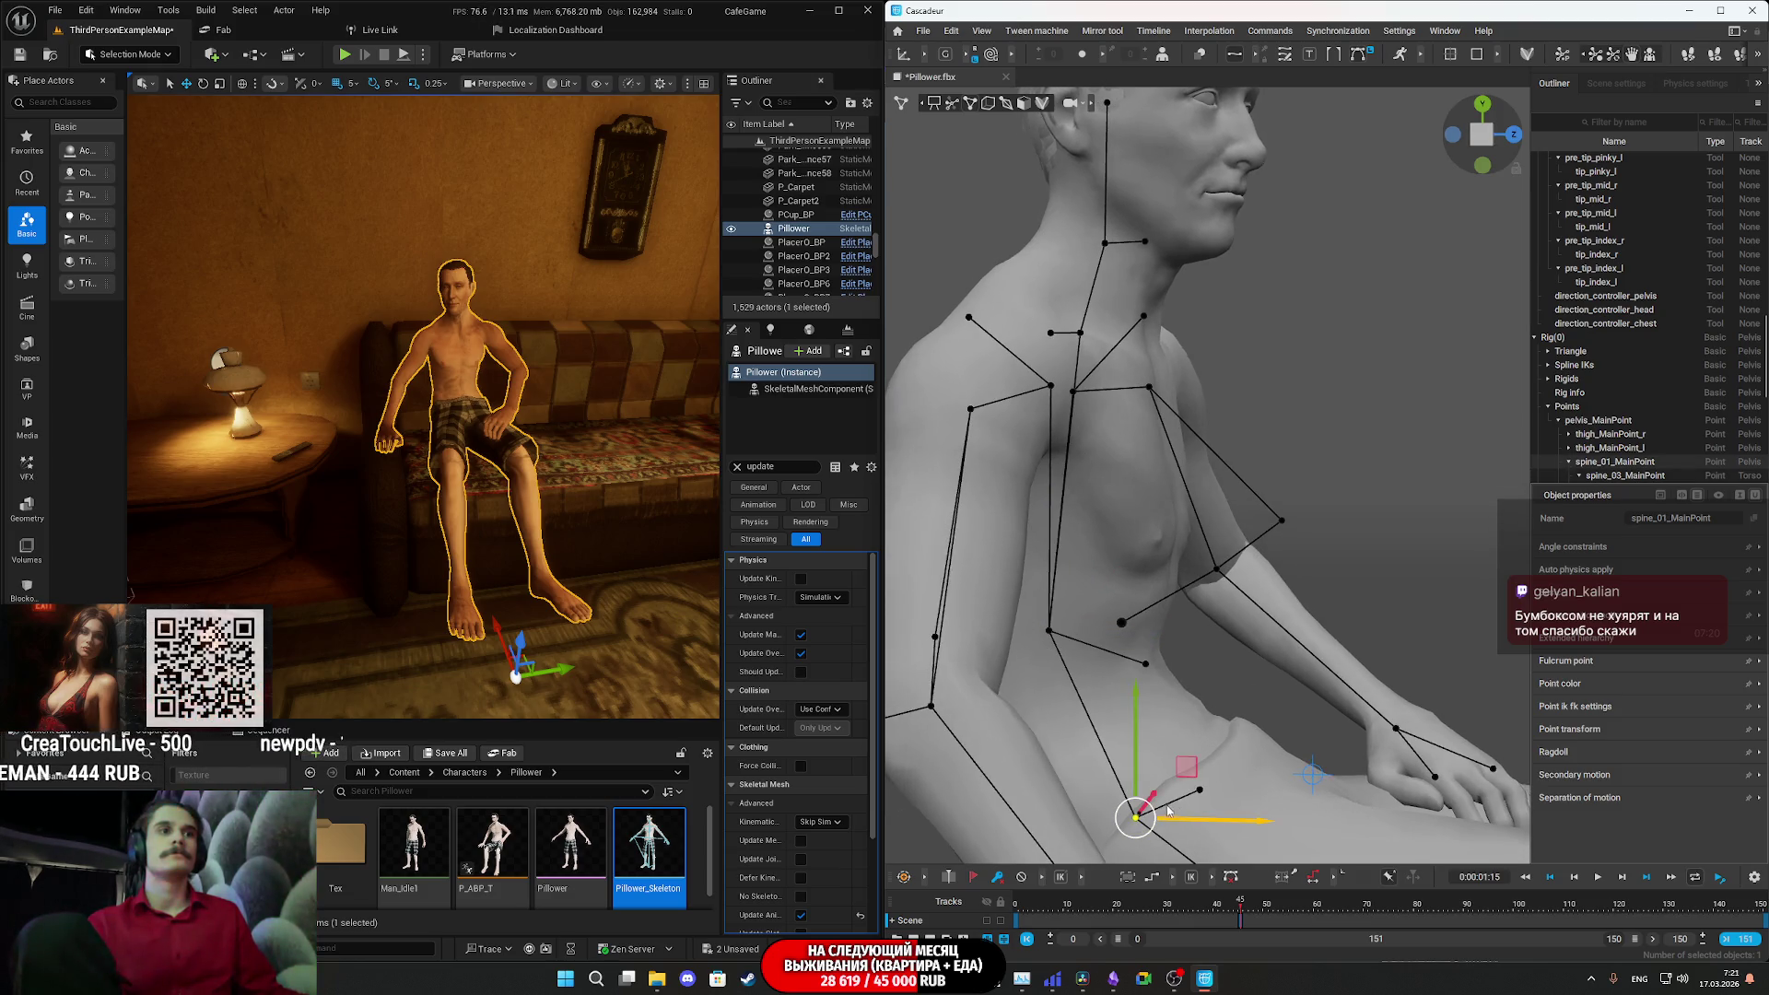
pyautogui.moveTo(1186, 772); pyautogui.dragTo(1202, 754)
pyautogui.hotkey('ctrl', 'z')
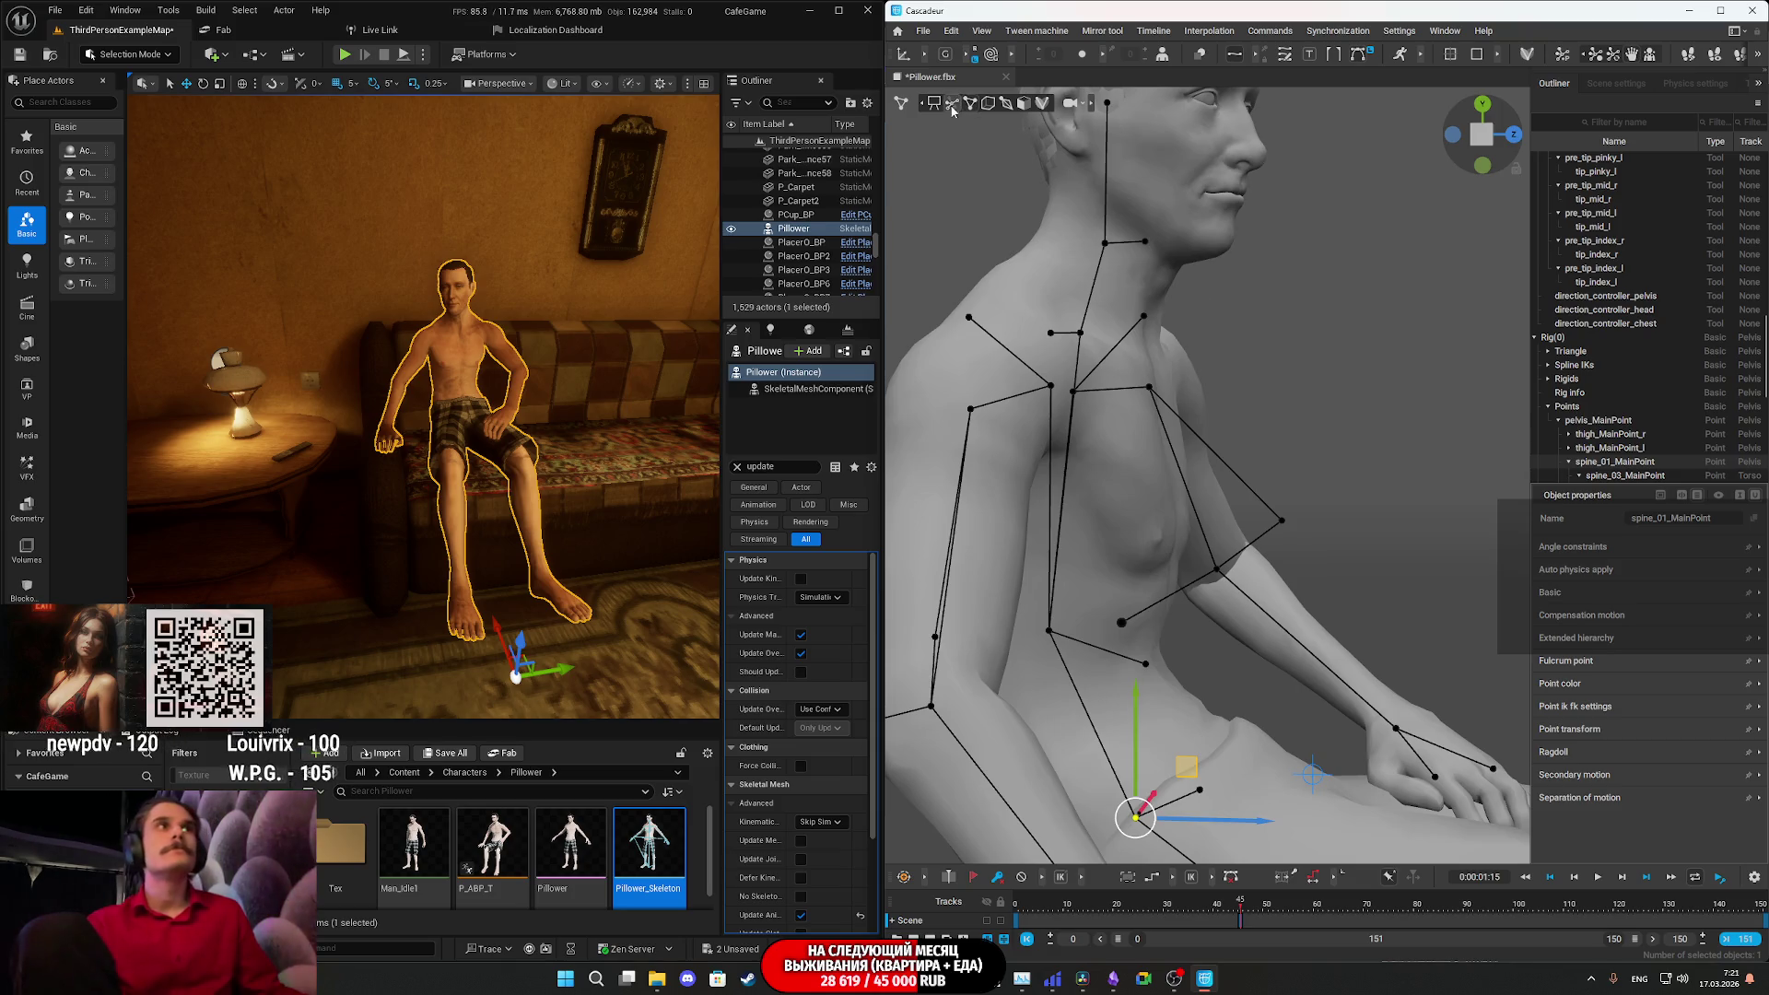
# - Switch the coordinate space from G to L, test and undo an upper-spine move, then deselect
pyautogui.click(945, 54)
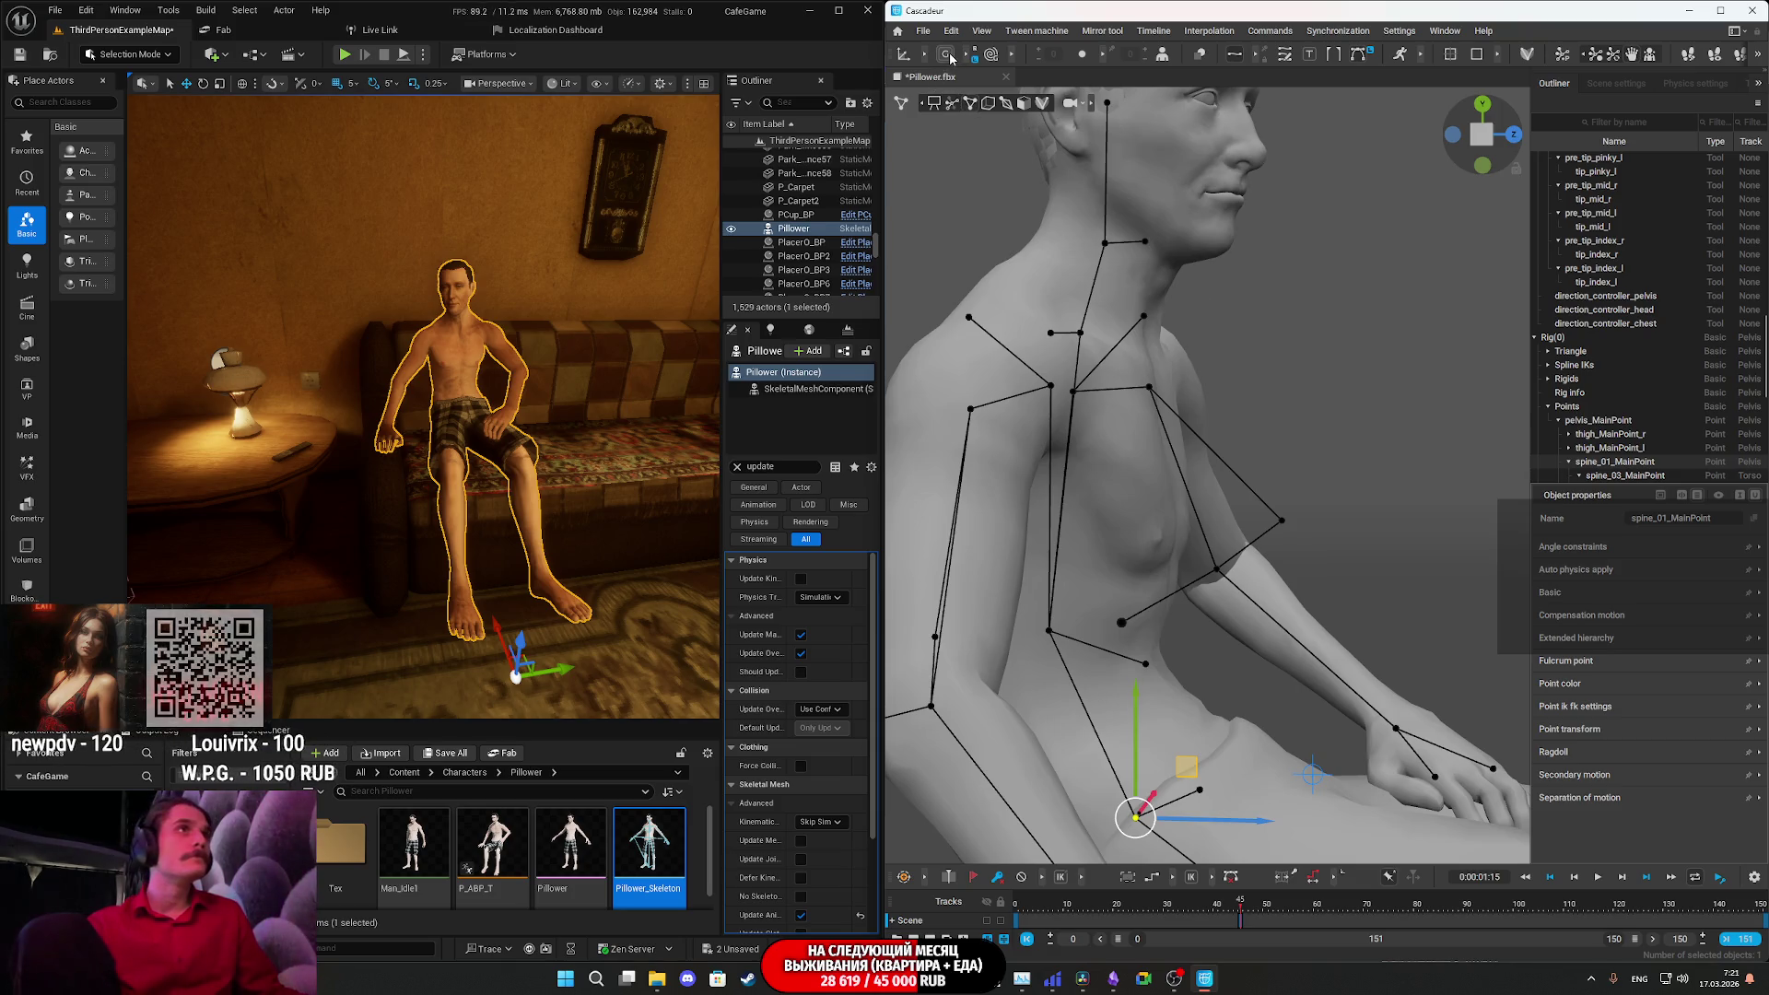
pyautogui.click(1050, 632)
pyautogui.moveTo(1170, 647); pyautogui.dragTo(1207, 635)
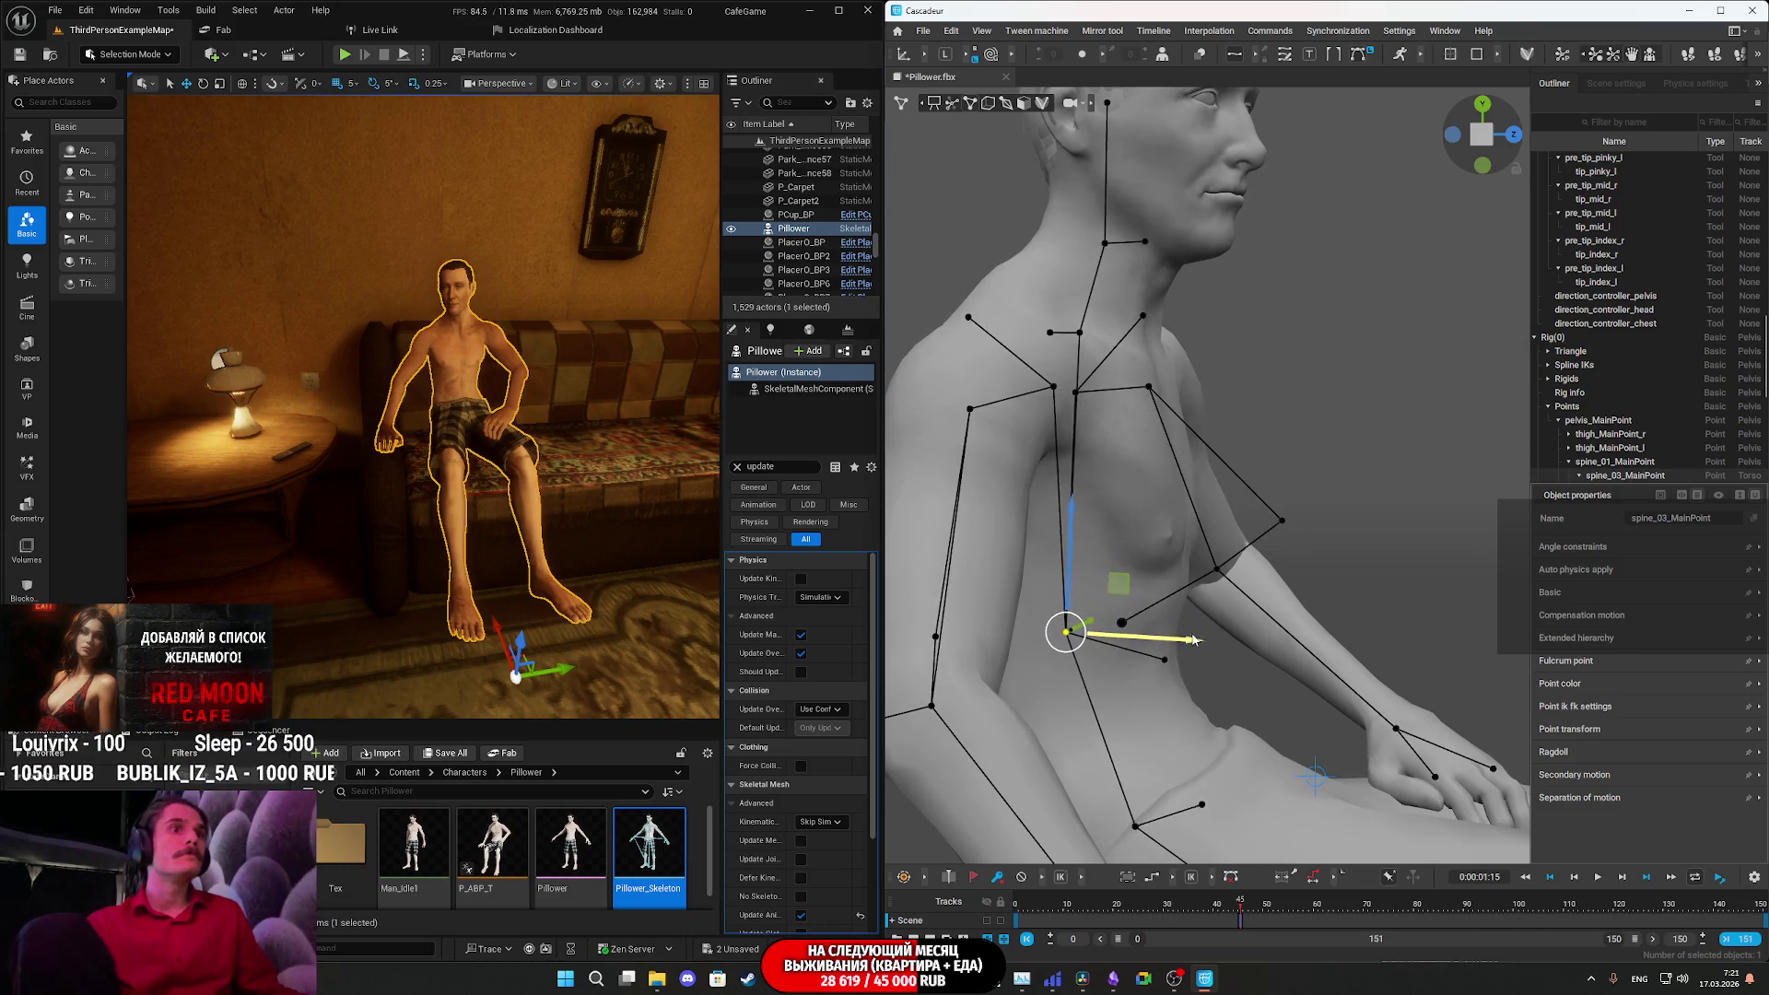
pyautogui.hotkey('ctrl', 'z')
pyautogui.click(1136, 817)
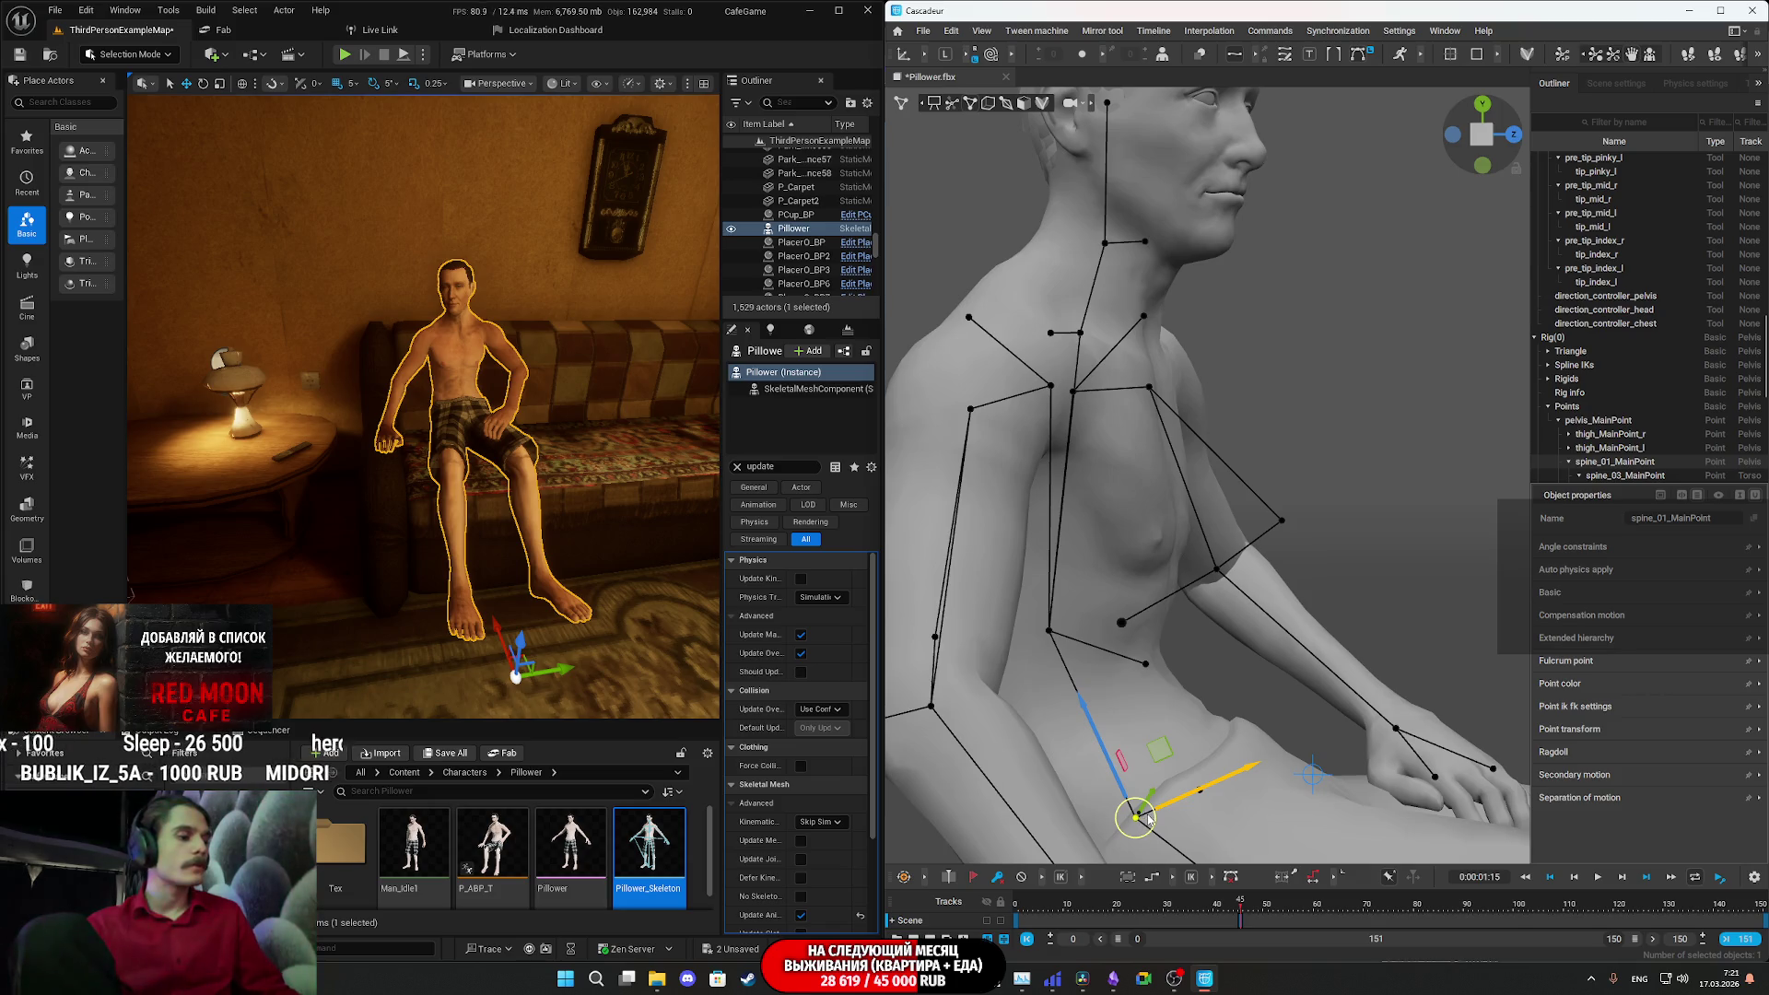
pyautogui.click(1180, 821)
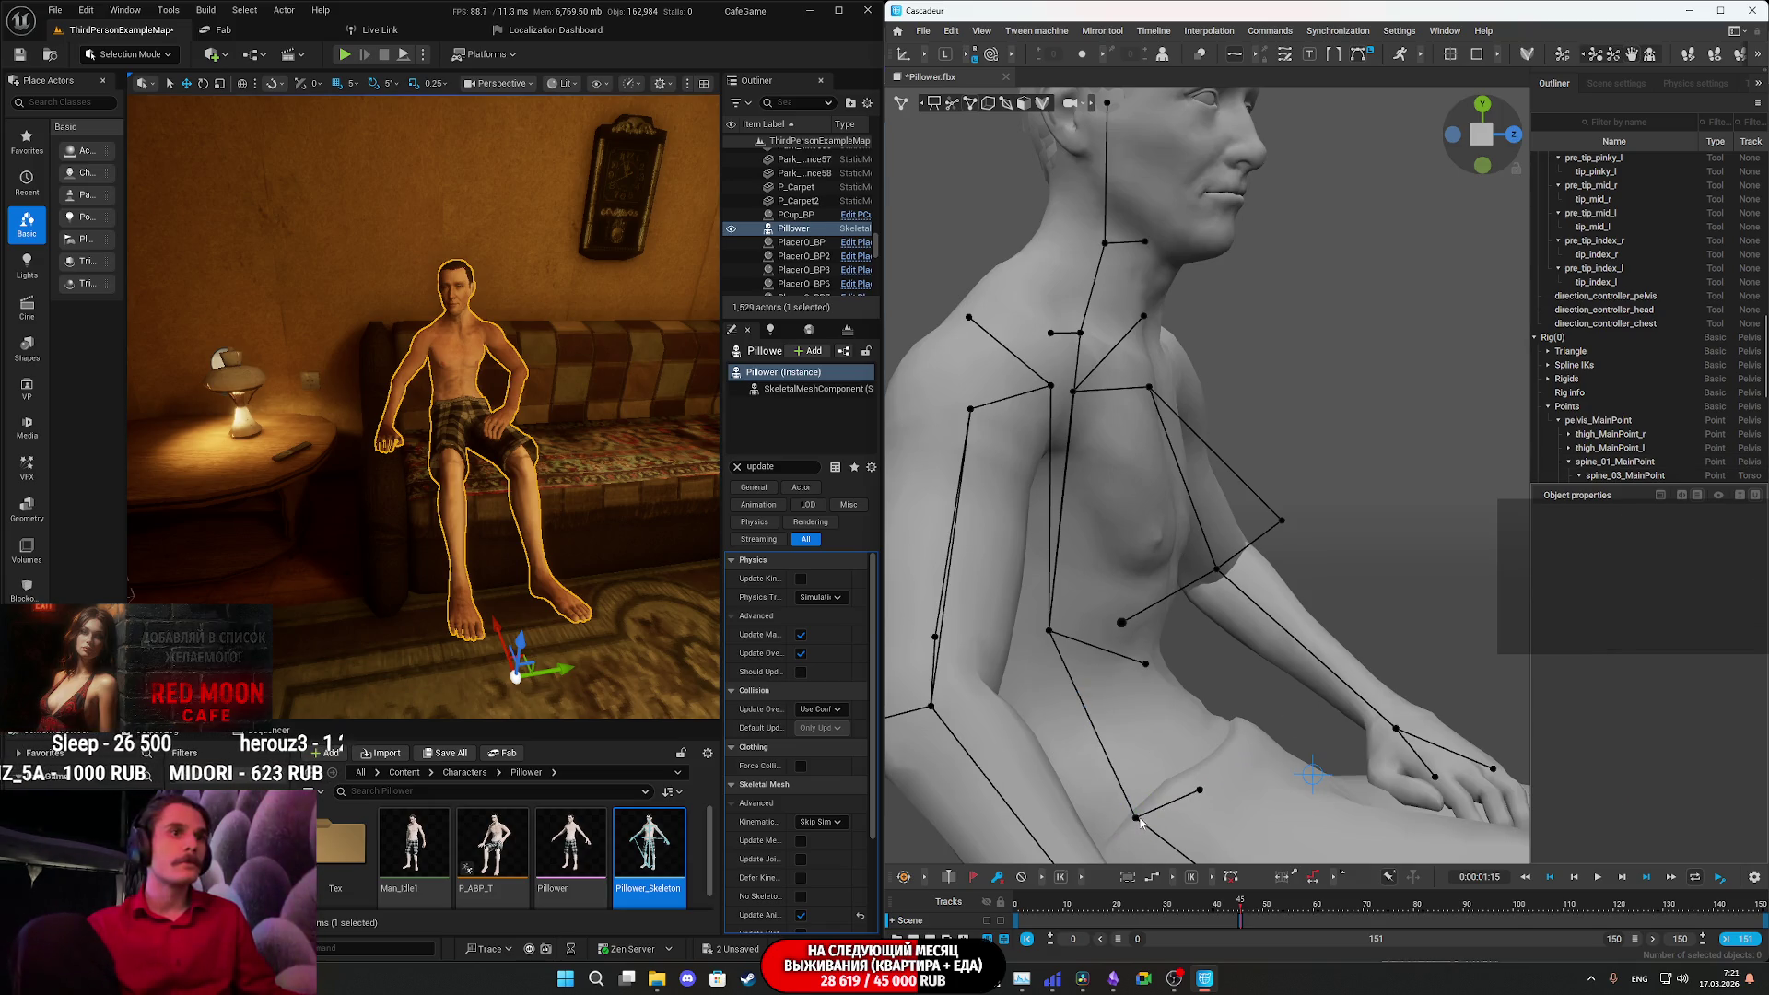
# - Set spine_01 as the pivot, then select the upper spine_03 point
pyautogui.rightClick(1139, 819)
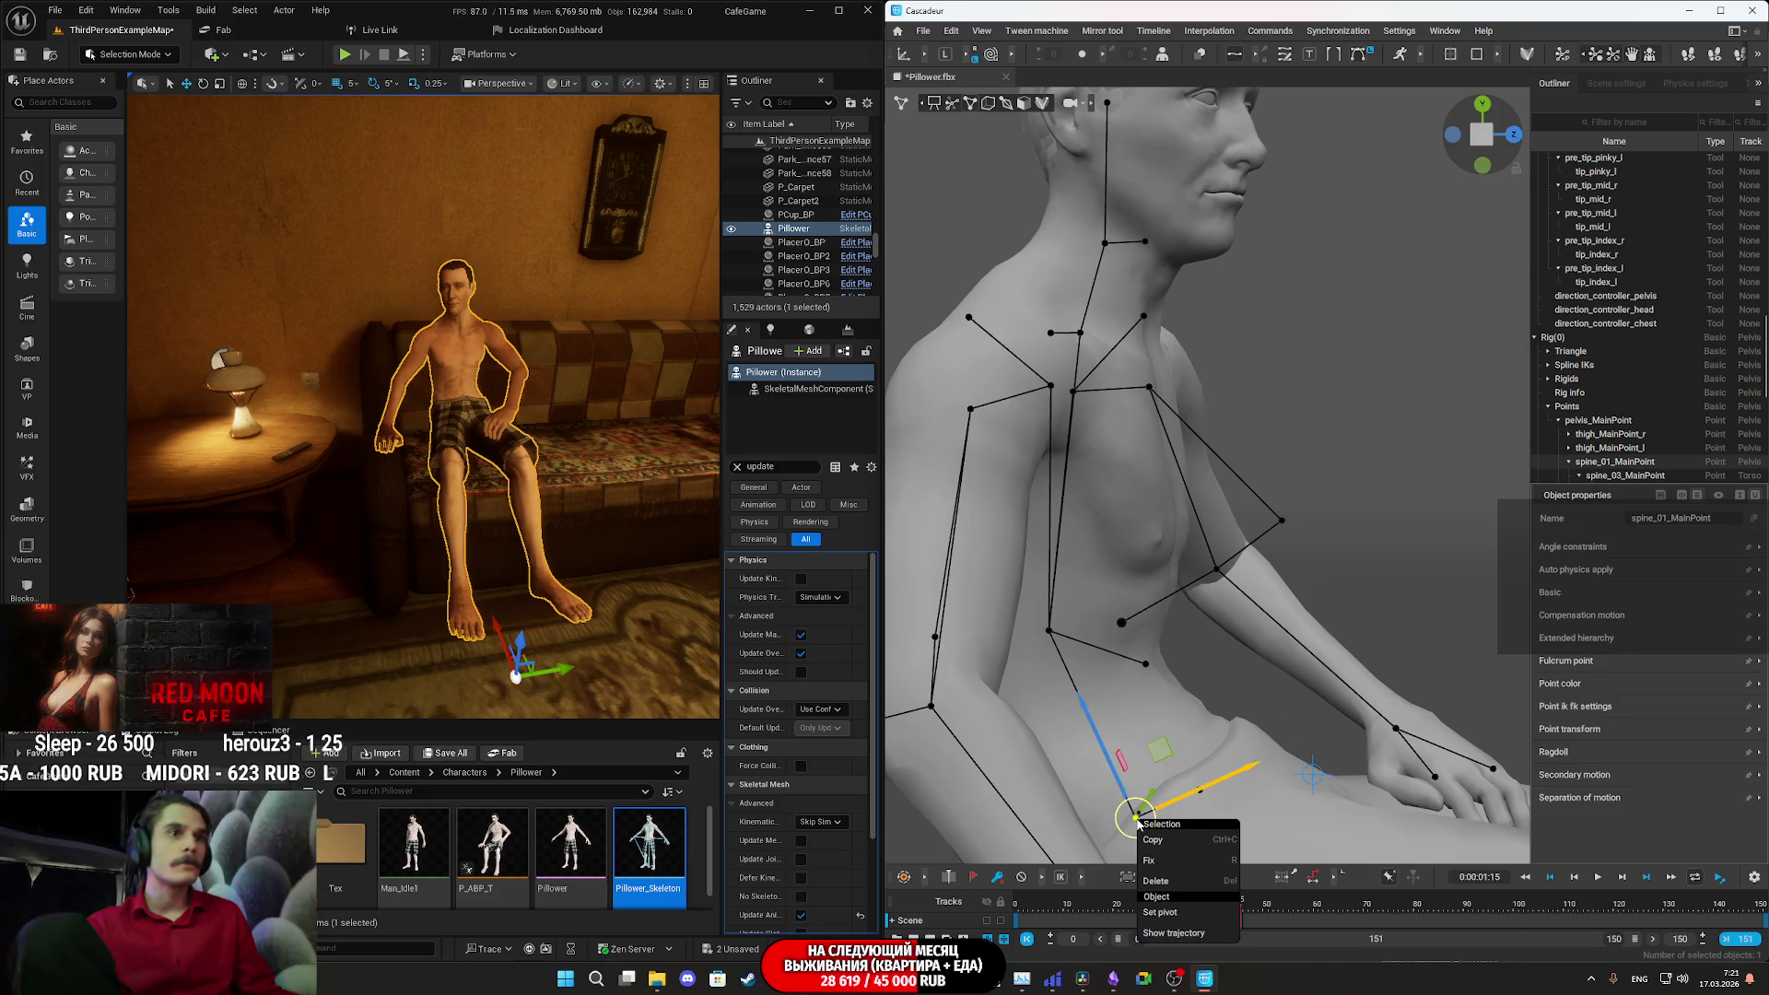
pyautogui.click(1188, 918)
pyautogui.rightClick(1136, 819)
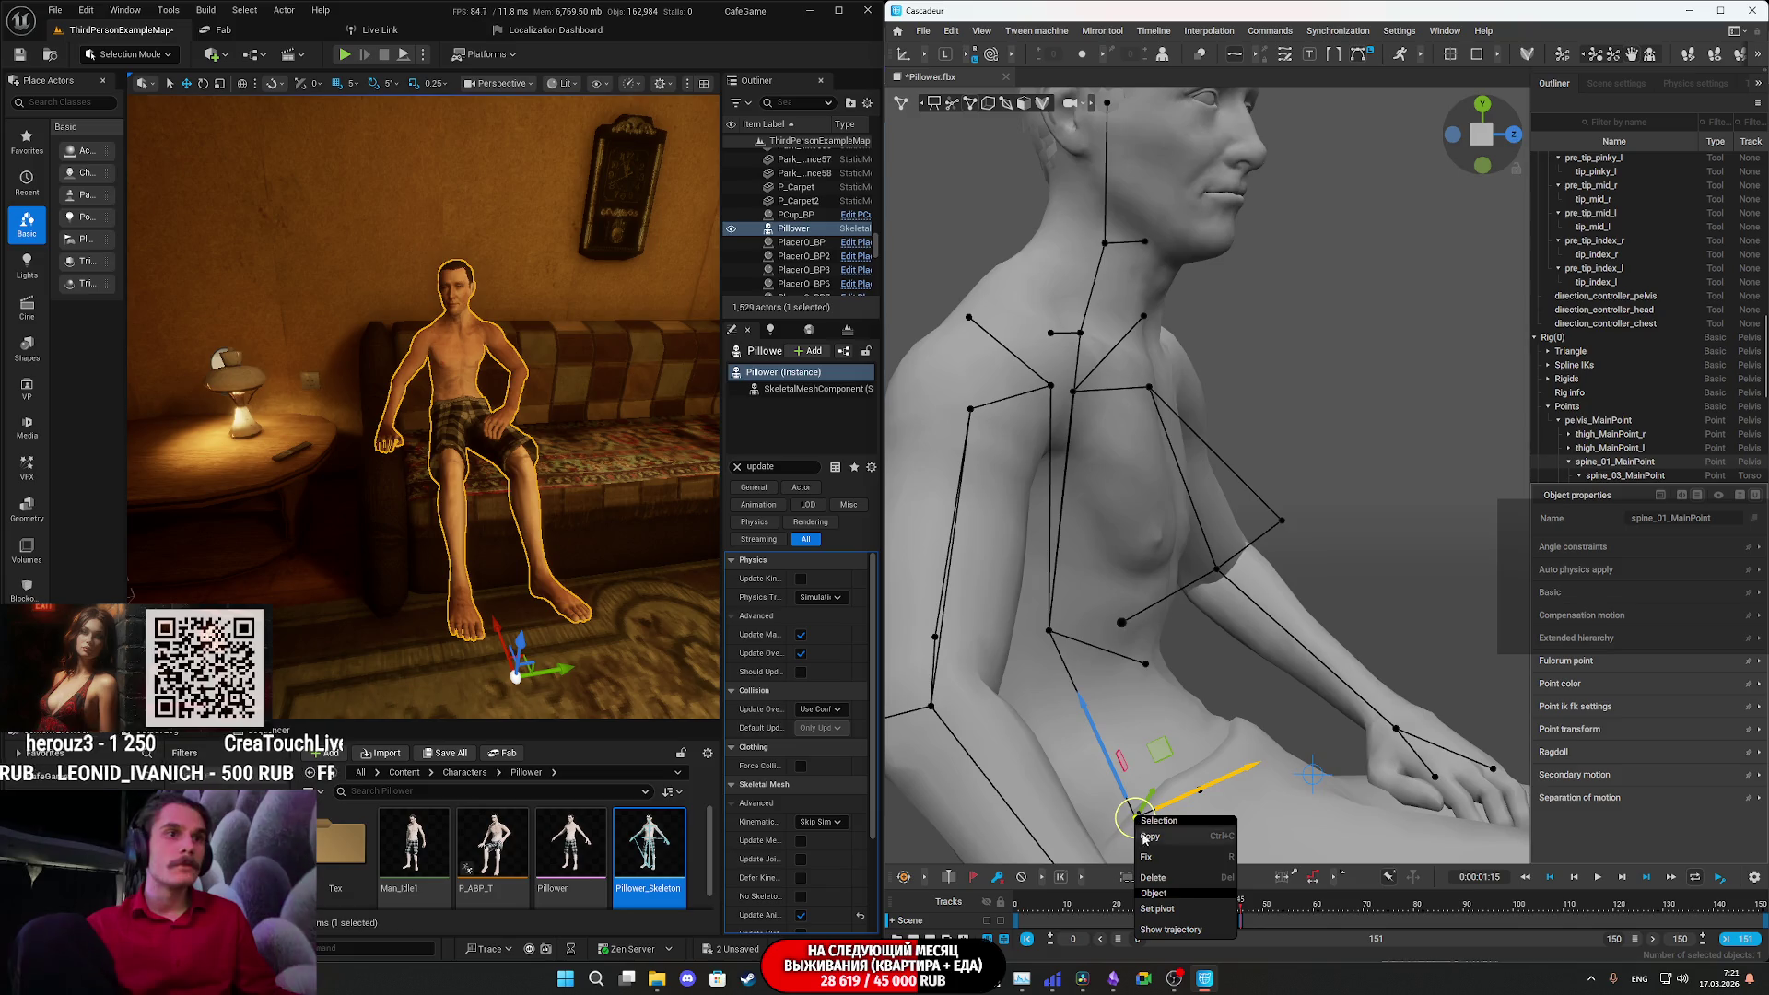
pyautogui.click(1167, 911)
pyautogui.rightClick(1140, 824)
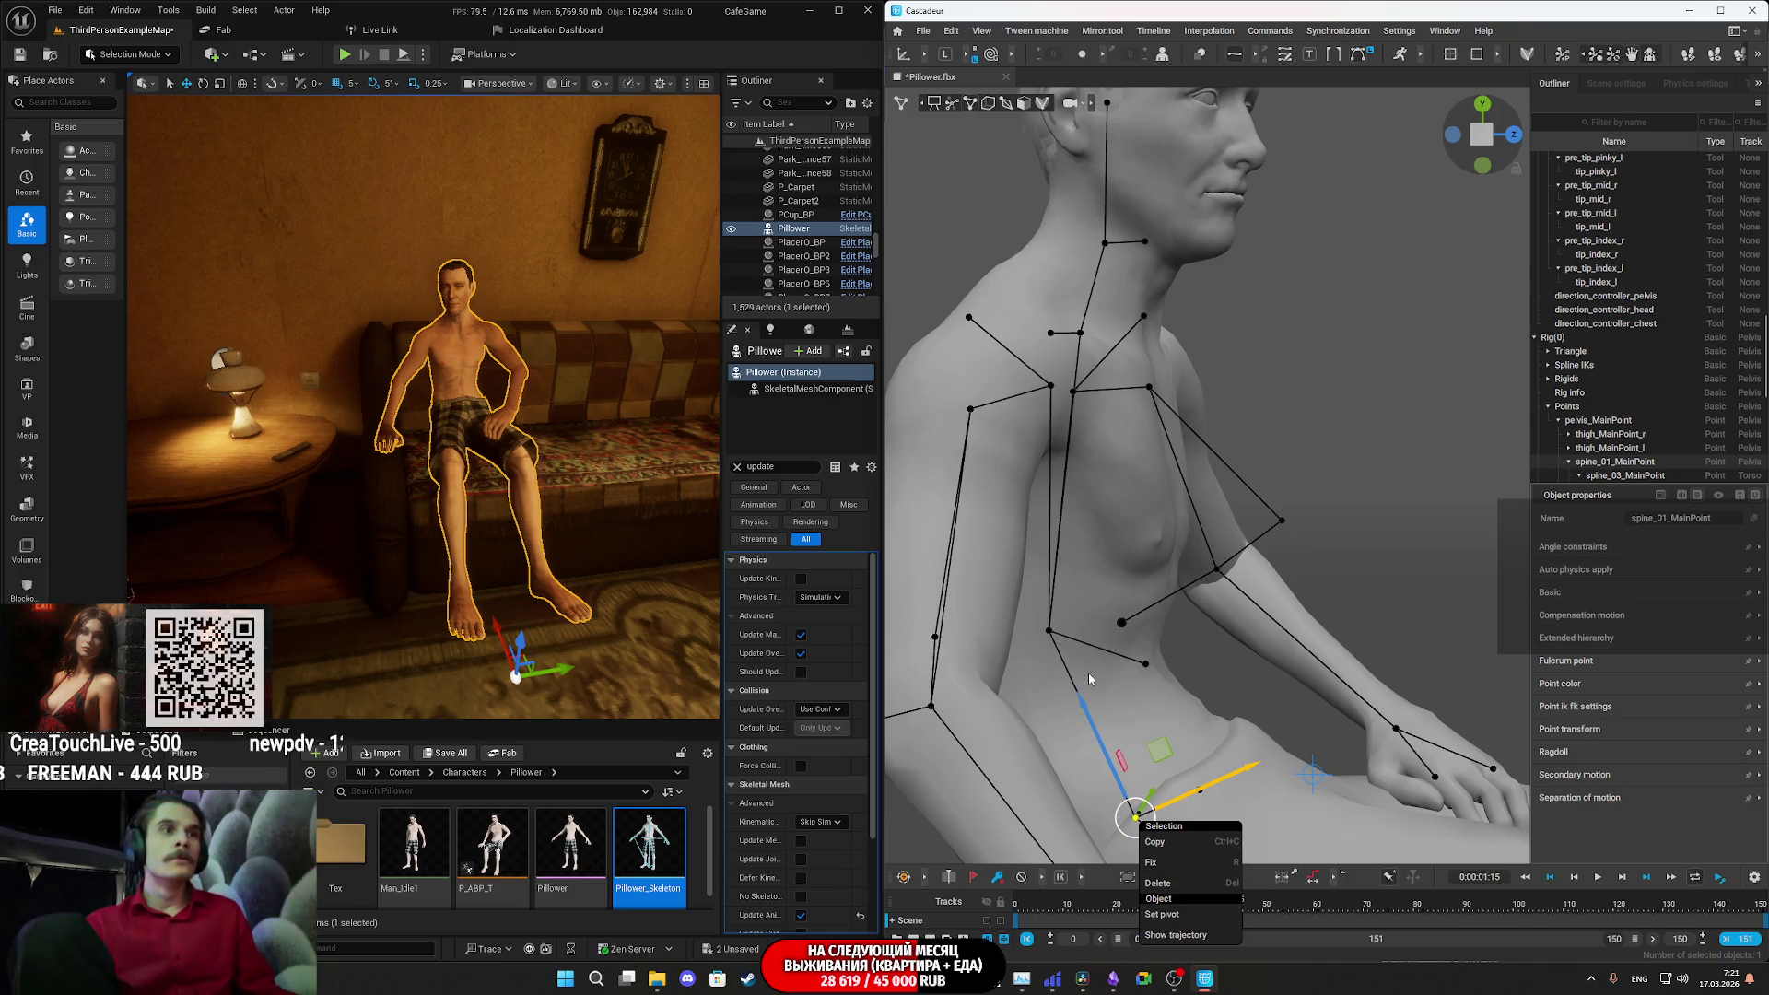
pyautogui.click(1048, 633)
pyautogui.rightClick(1048, 634)
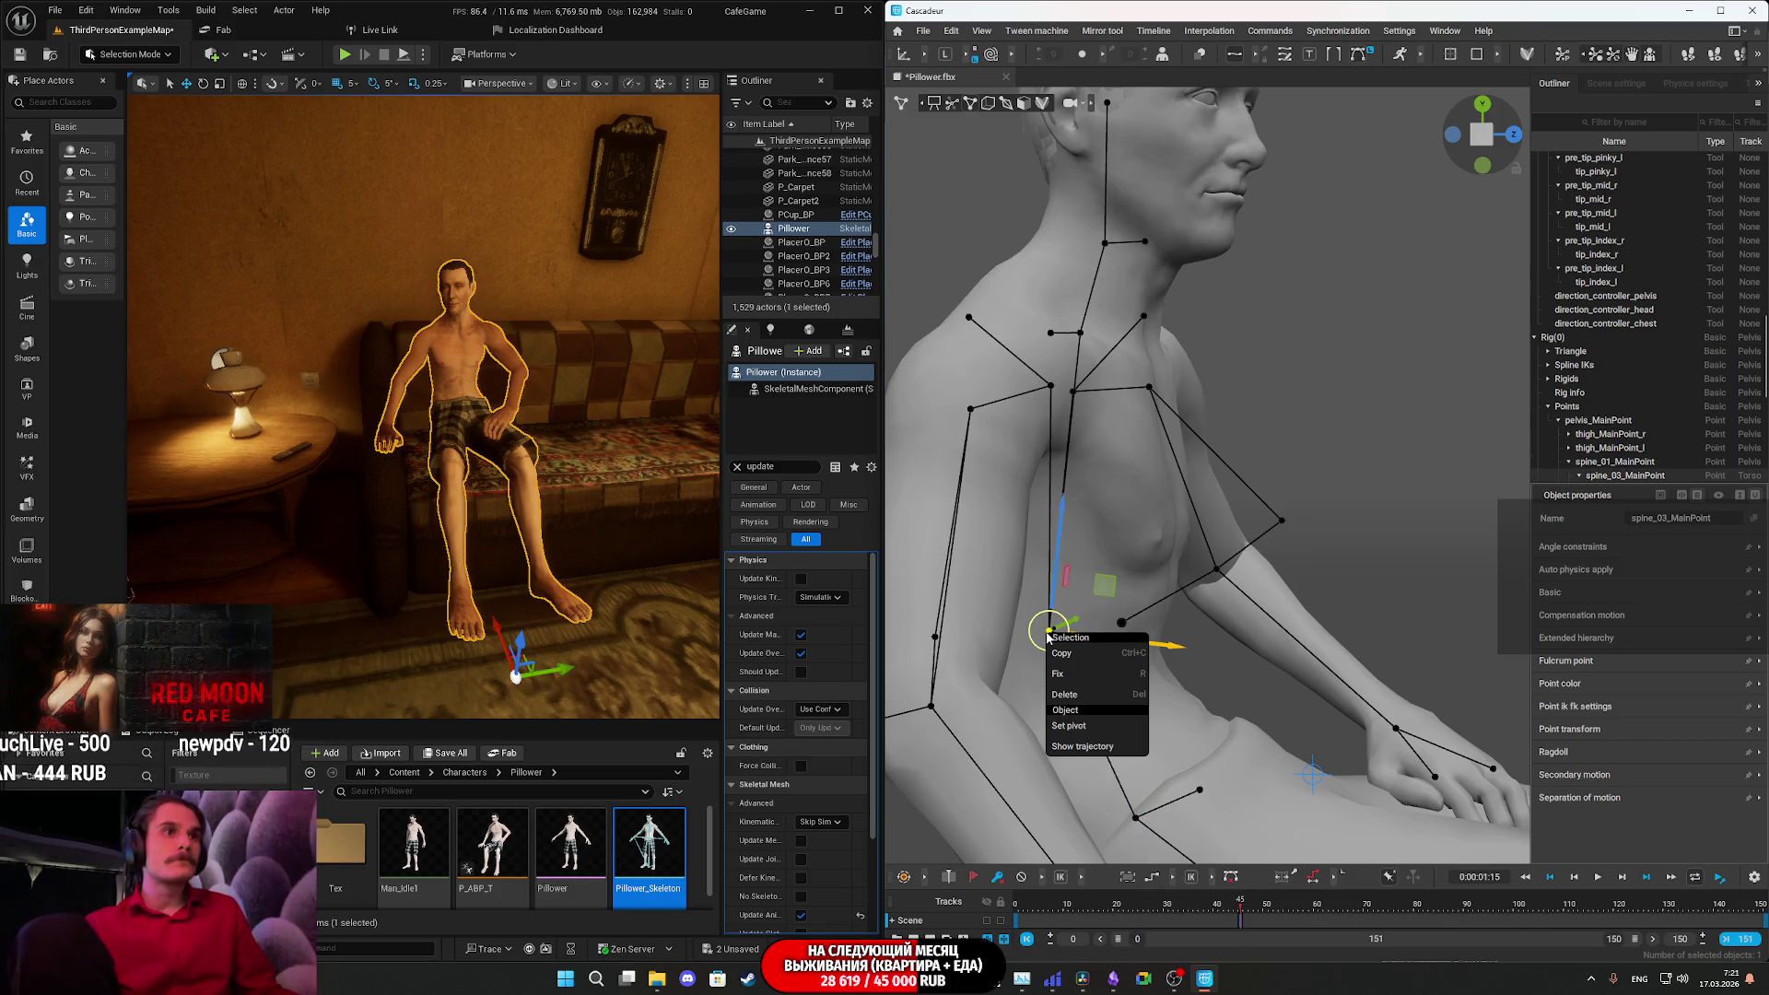
pyautogui.click(1249, 683)
pyautogui.click(1048, 632)
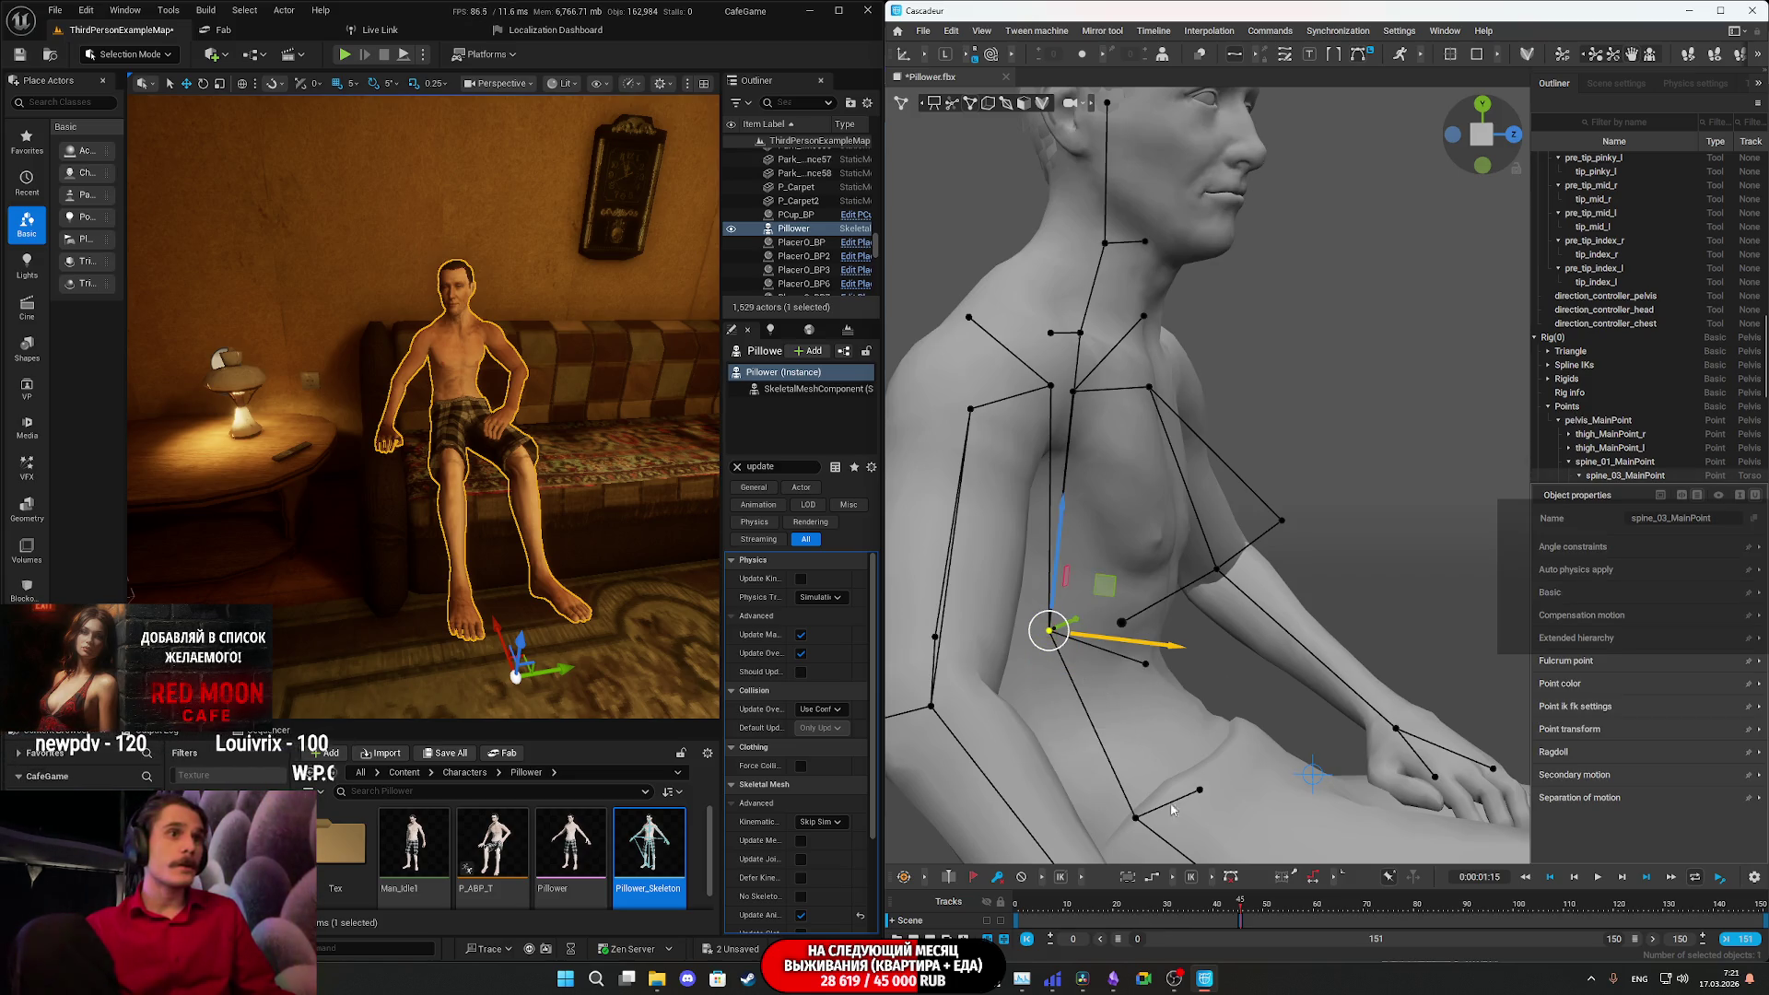
pyautogui.click(1127, 814)
pyautogui.click(1050, 632)
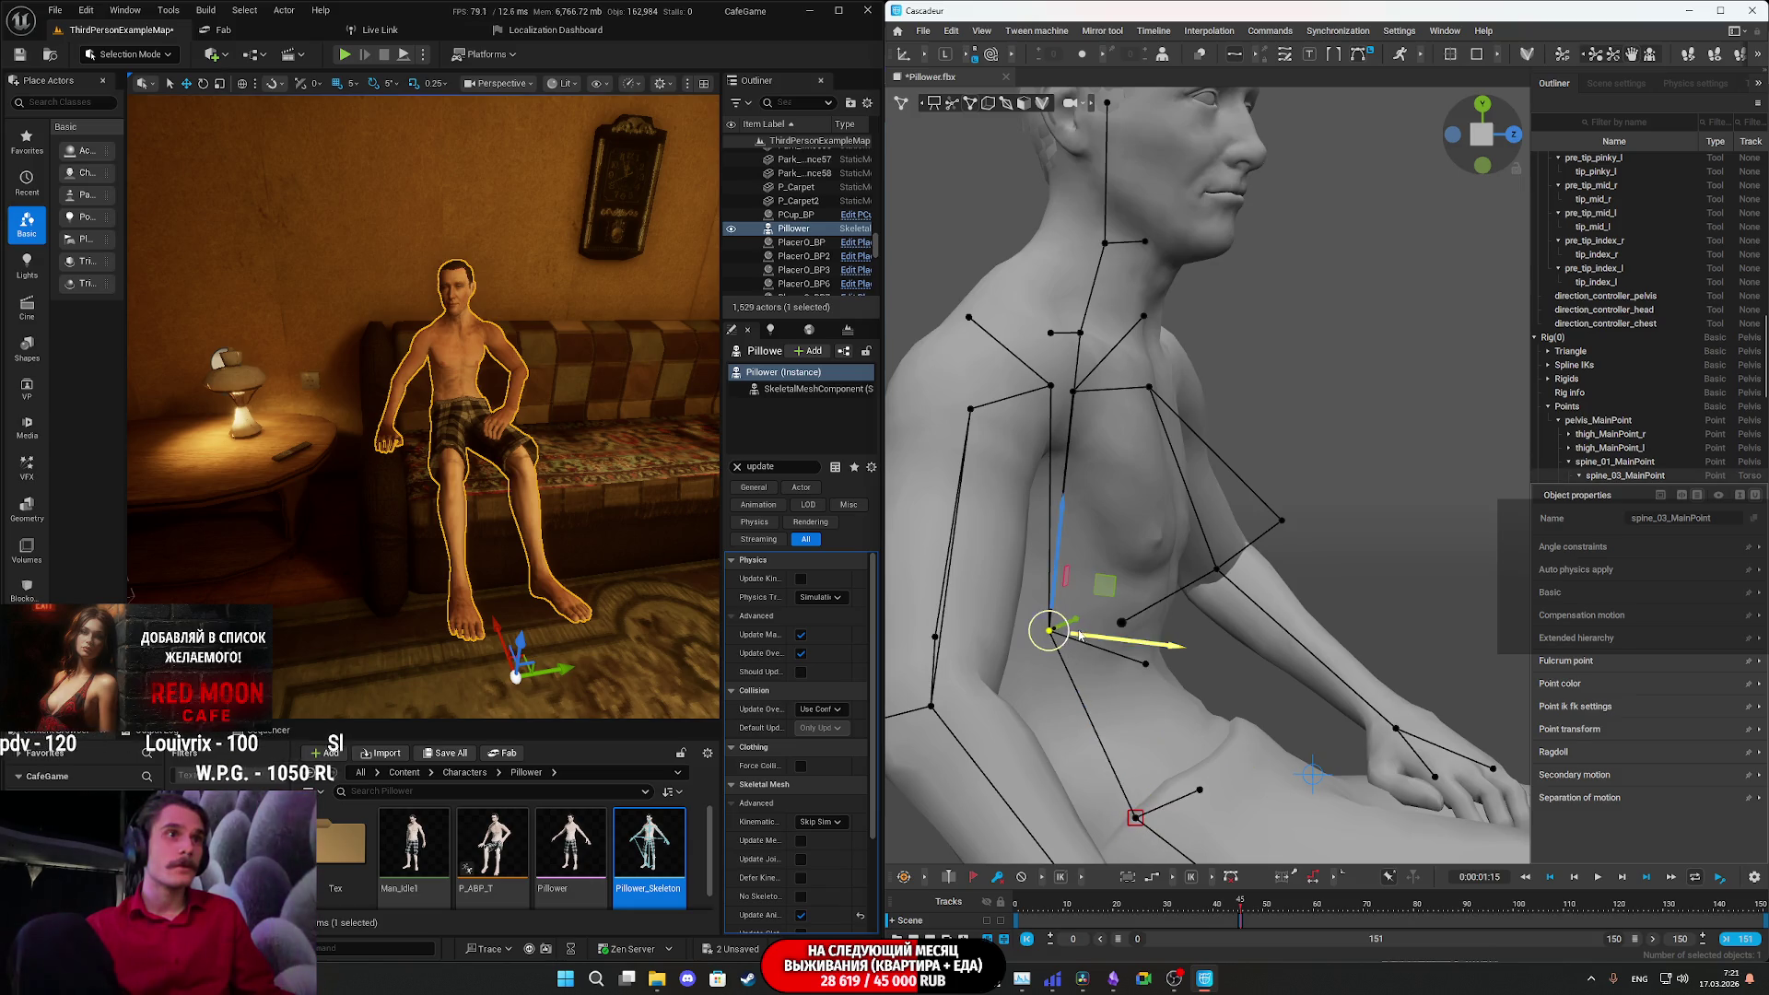
# - Lean the torso with spine_03, then nudge it again around frame 79
pyautogui.moveTo(1171, 651)
pyautogui.mouseDown(button='right')
pyautogui.moveTo(1151, 644)
pyautogui.moveTo(1172, 651)
pyautogui.mouseUp(button='right')
pyautogui.moveTo(1171, 650)
pyautogui.mouseDown()
pyautogui.moveTo(1254, 628)
pyautogui.moveTo(1206, 643)
pyautogui.moveTo(1301, 656)
pyautogui.moveTo(1247, 653)
pyautogui.mouseUp()
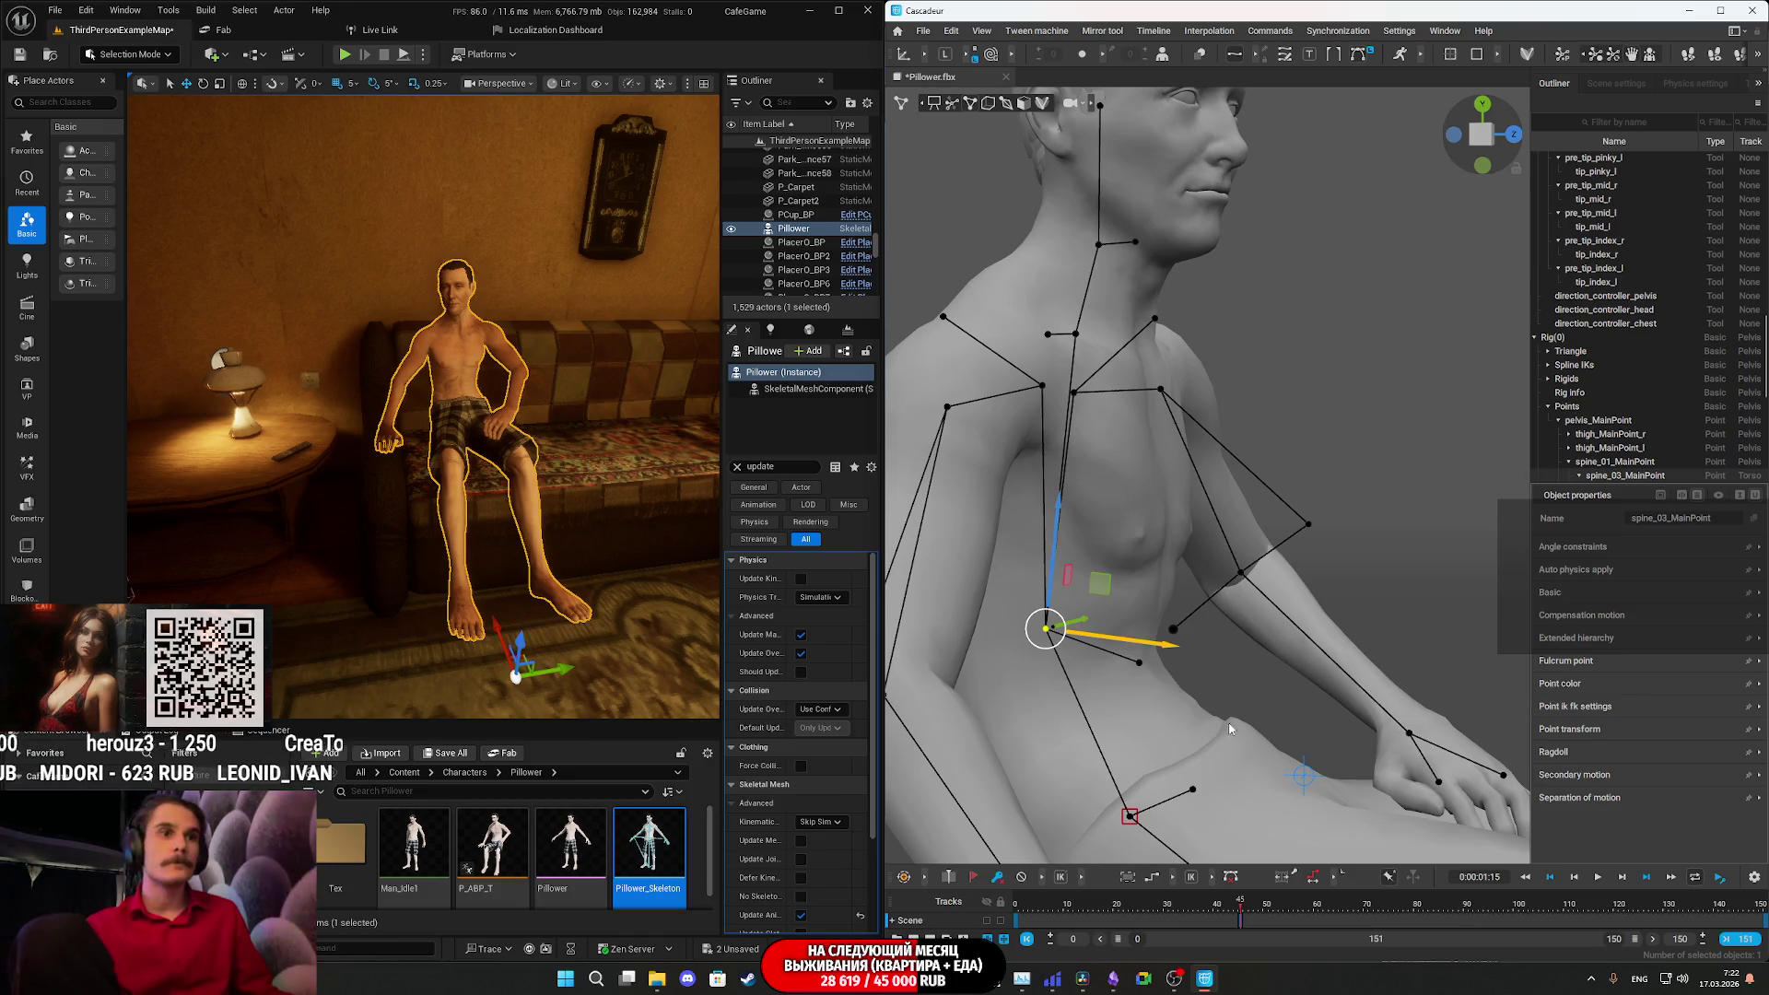
pyautogui.moveTo(1264, 639)
pyautogui.mouseDown()
pyautogui.moveTo(1283, 629)
pyautogui.moveTo(1187, 643)
pyautogui.moveTo(1213, 629)
pyautogui.mouseUp()
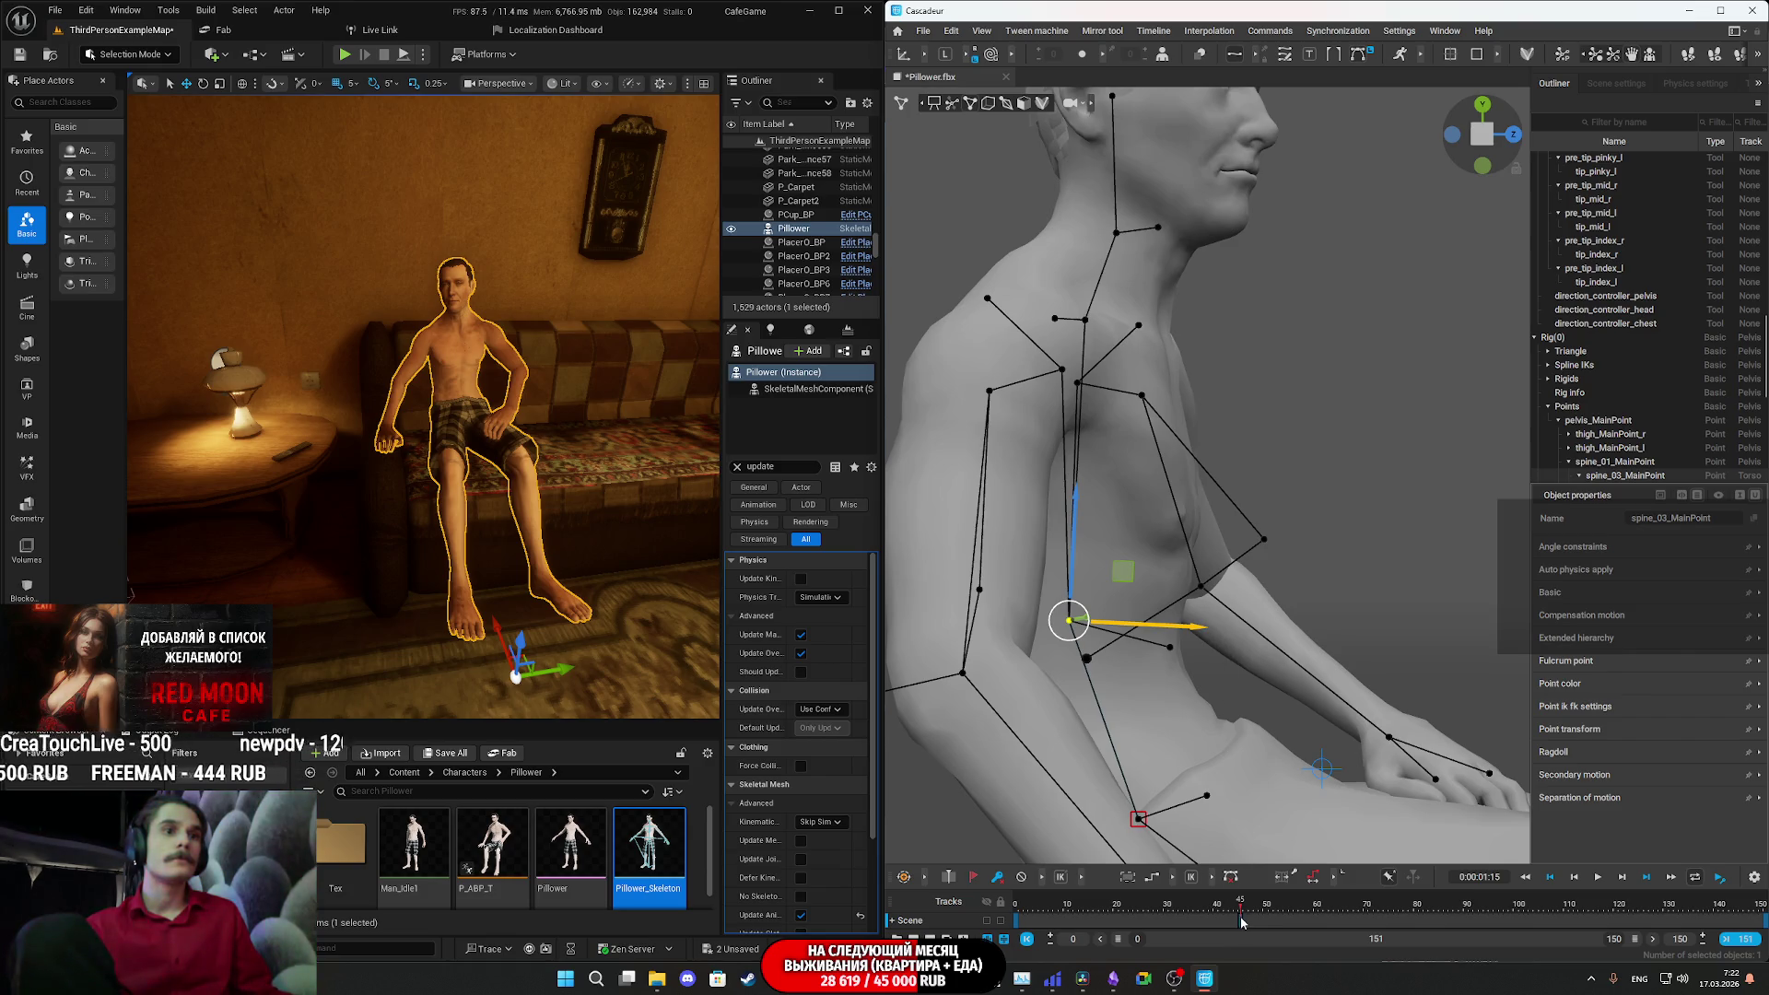
pyautogui.click(1410, 928)
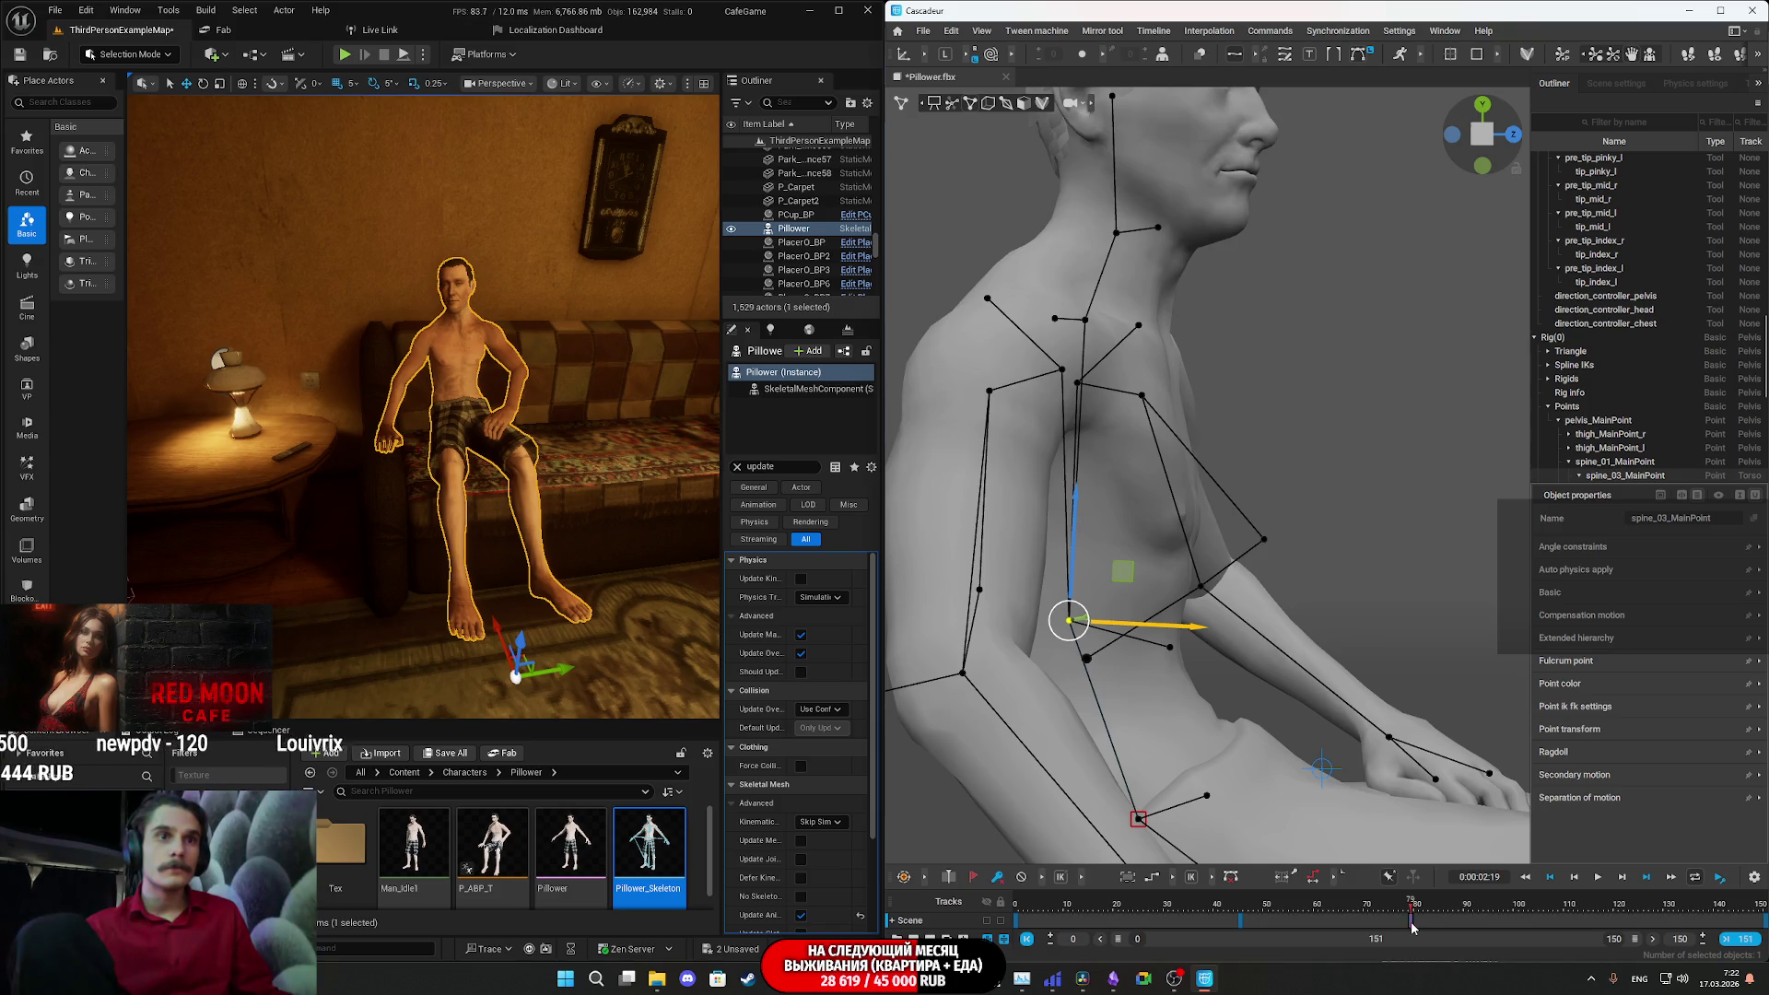
pyautogui.moveTo(1189, 629); pyautogui.dragTo(1176, 635)
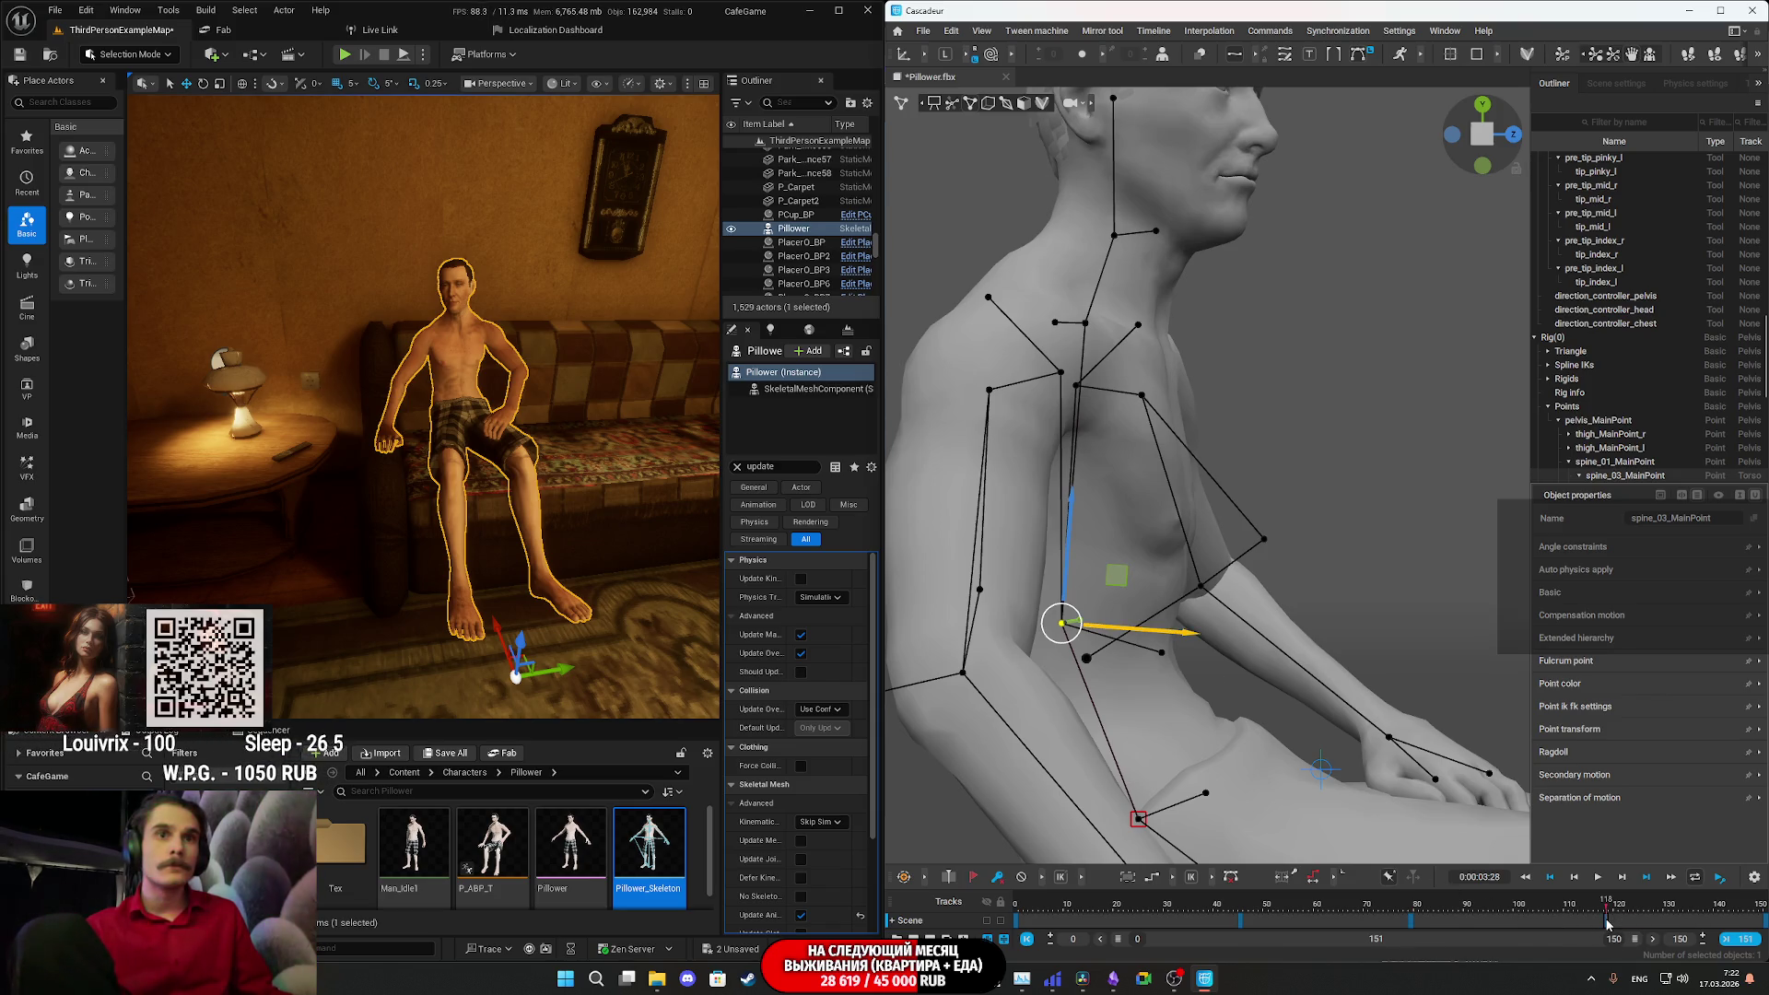
pyautogui.moveTo(1188, 635); pyautogui.dragTo(1216, 620)
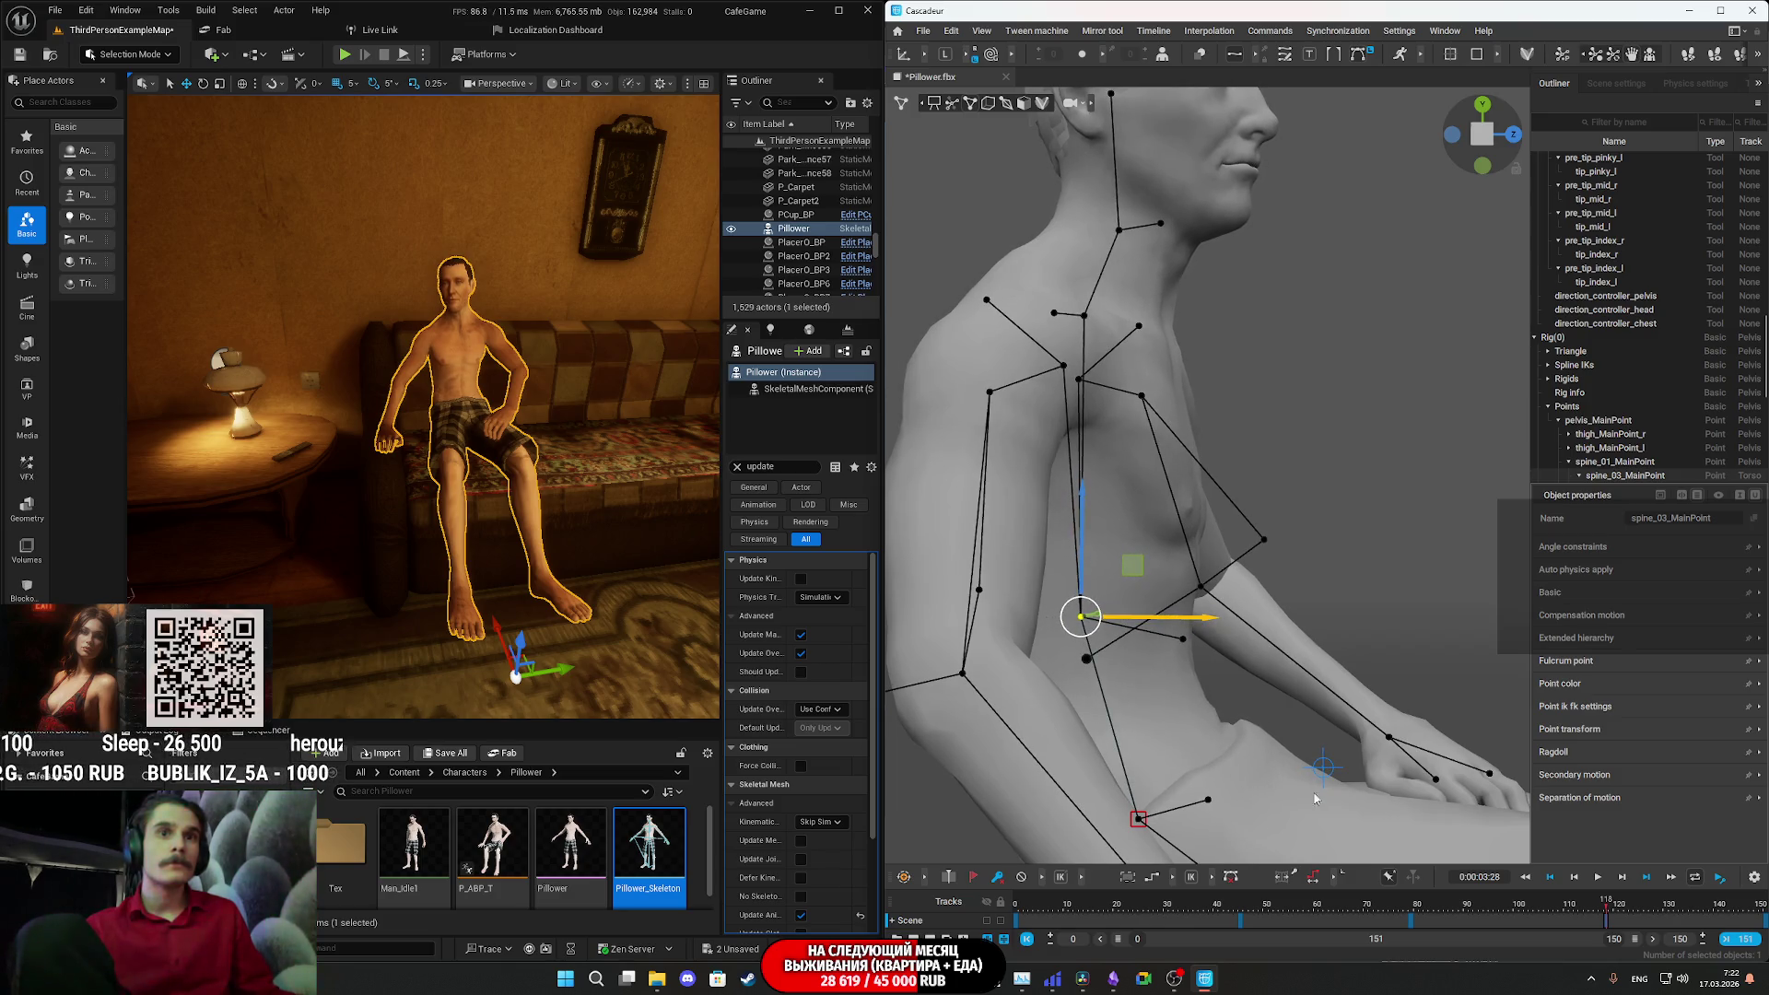
# - Preview the animation and apply curve interpolation across the scene's keyframes
pyautogui.press('space')
pyautogui.press('space')
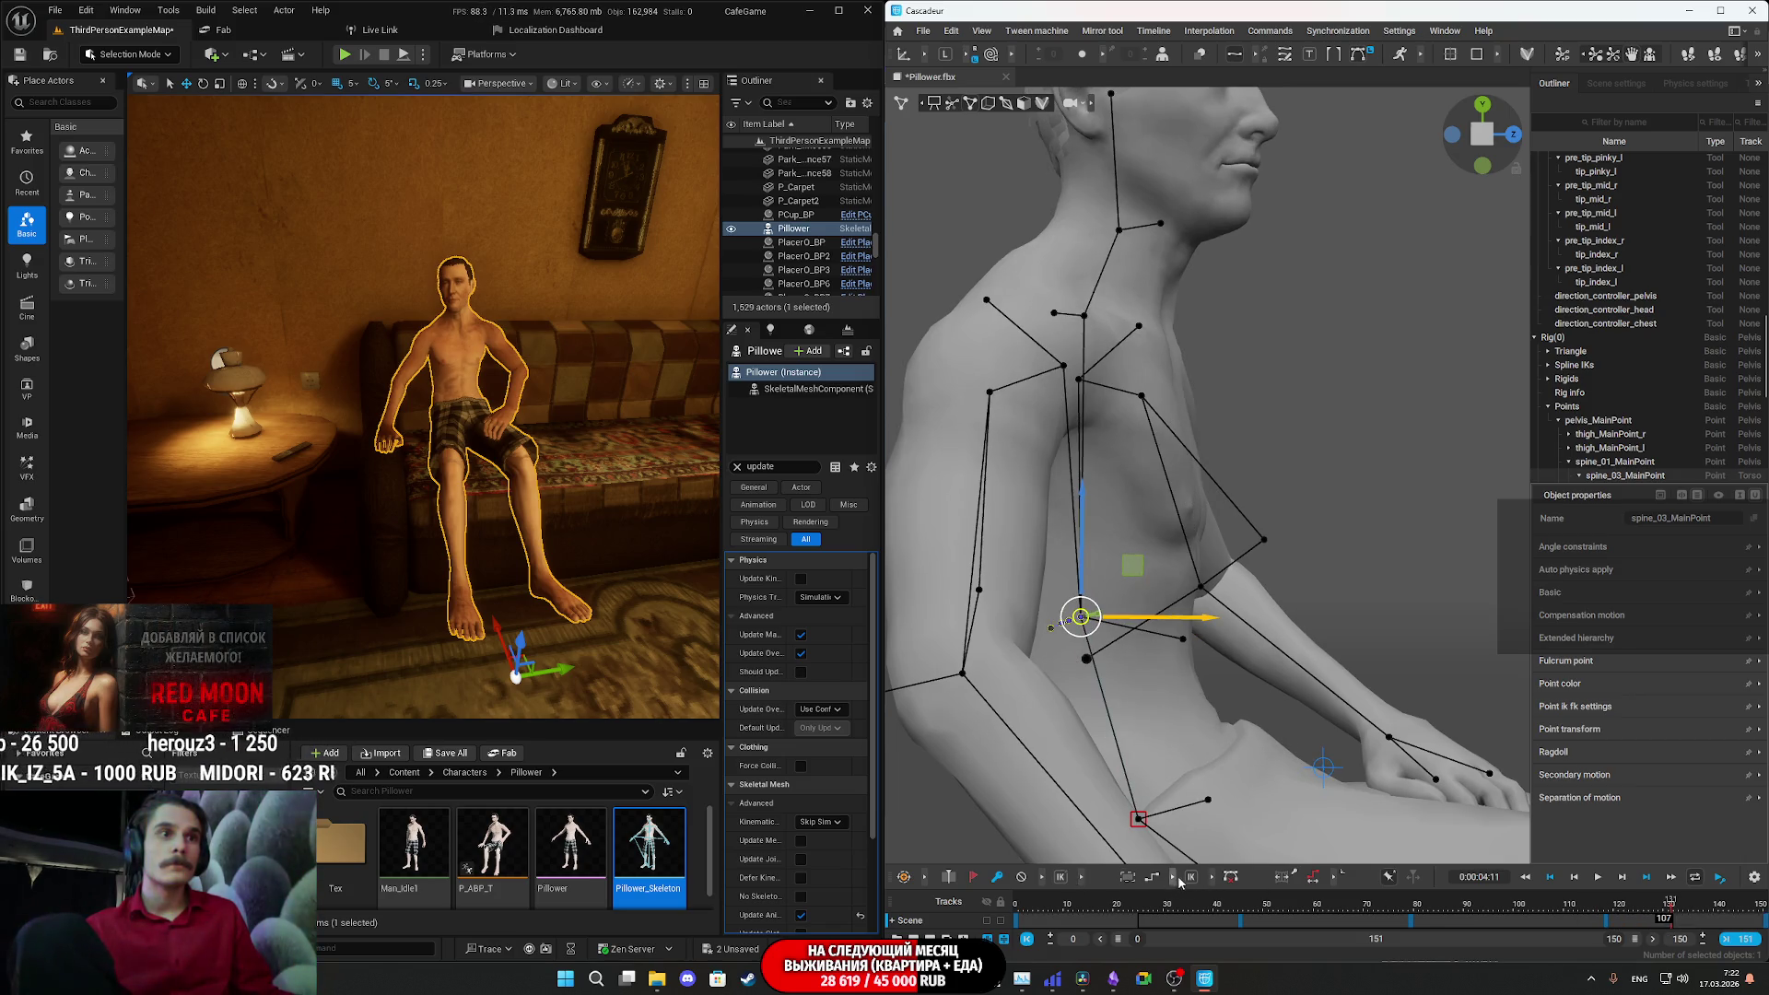
pyautogui.click(1334, 883)
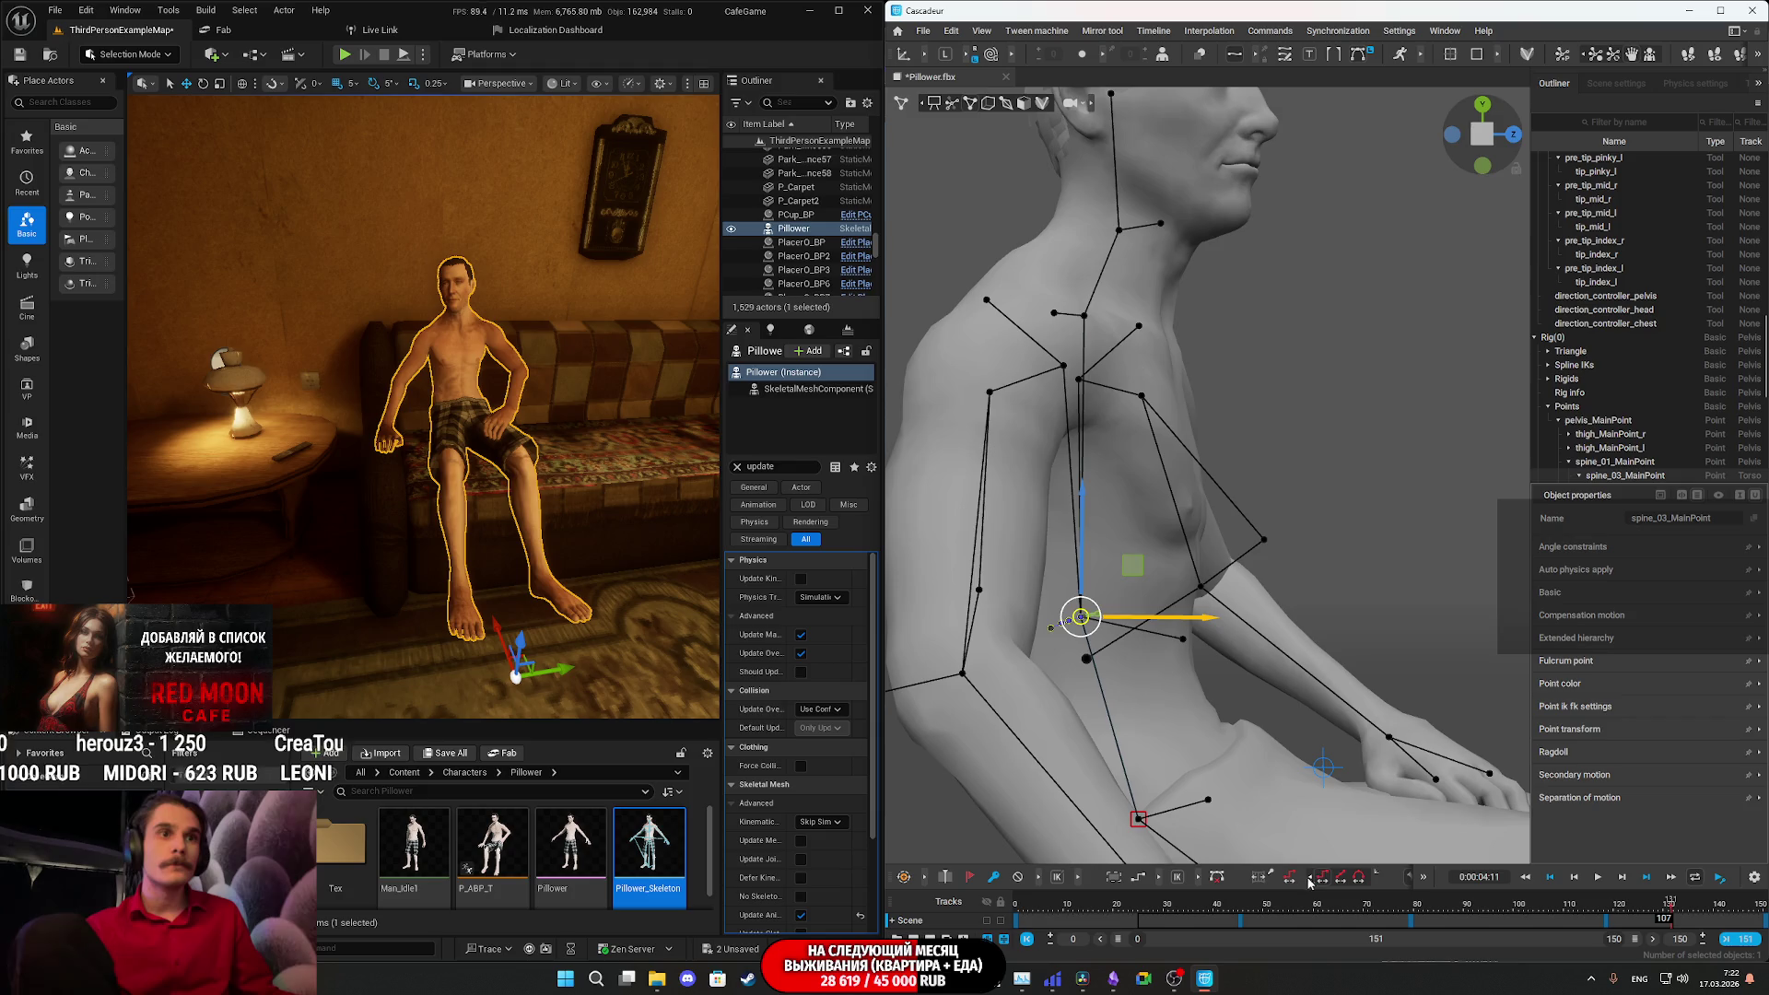
pyautogui.click(1307, 883)
pyautogui.click(1173, 882)
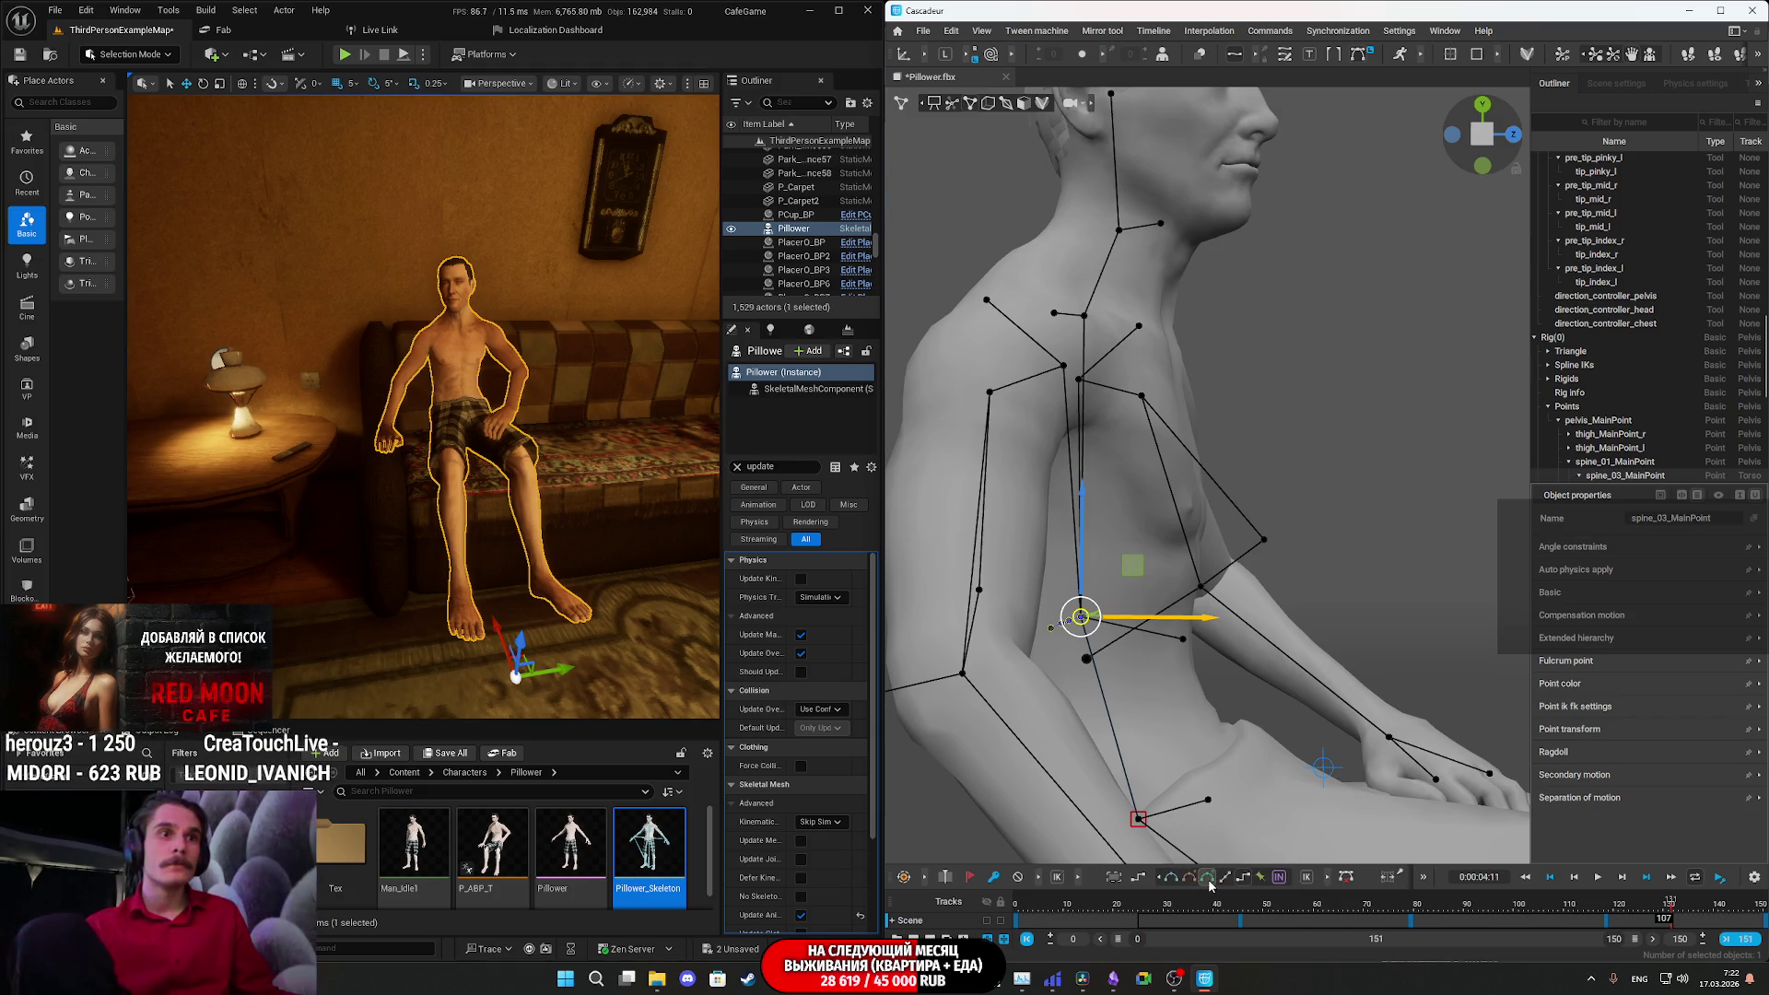
pyautogui.click(1172, 879)
pyautogui.press('space')
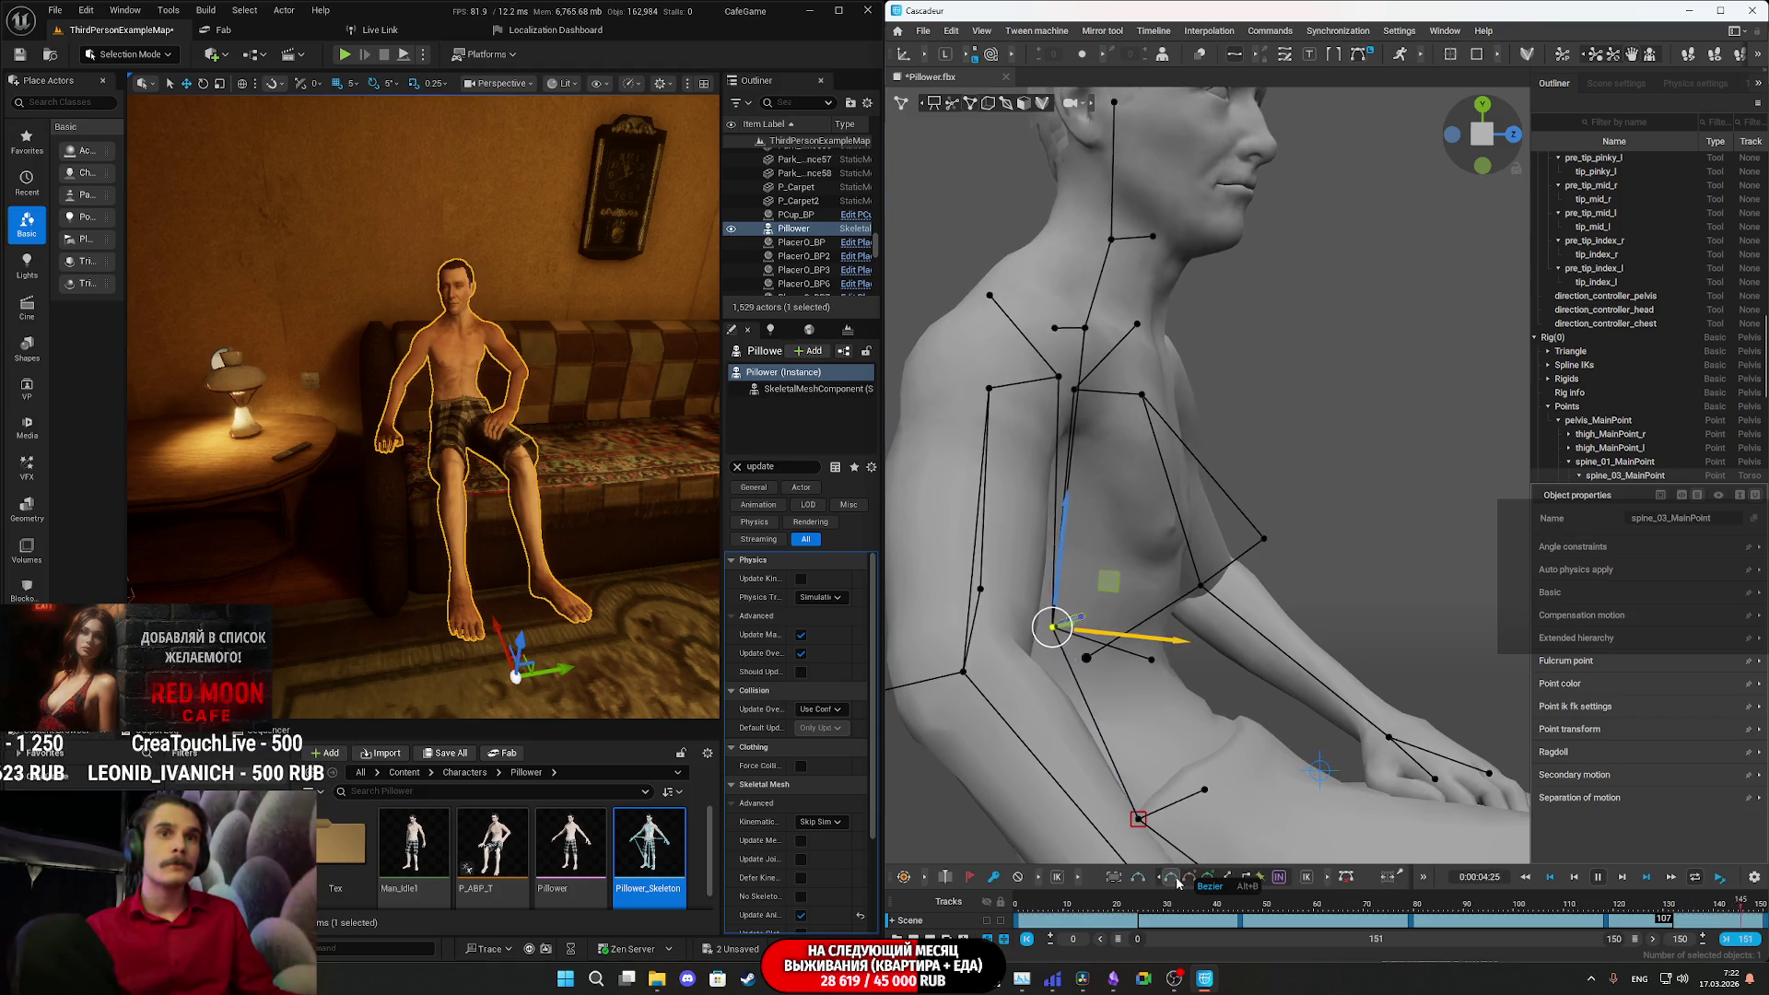
pyautogui.moveTo(586, 512); pyautogui.dragTo(494, 523, button='right')
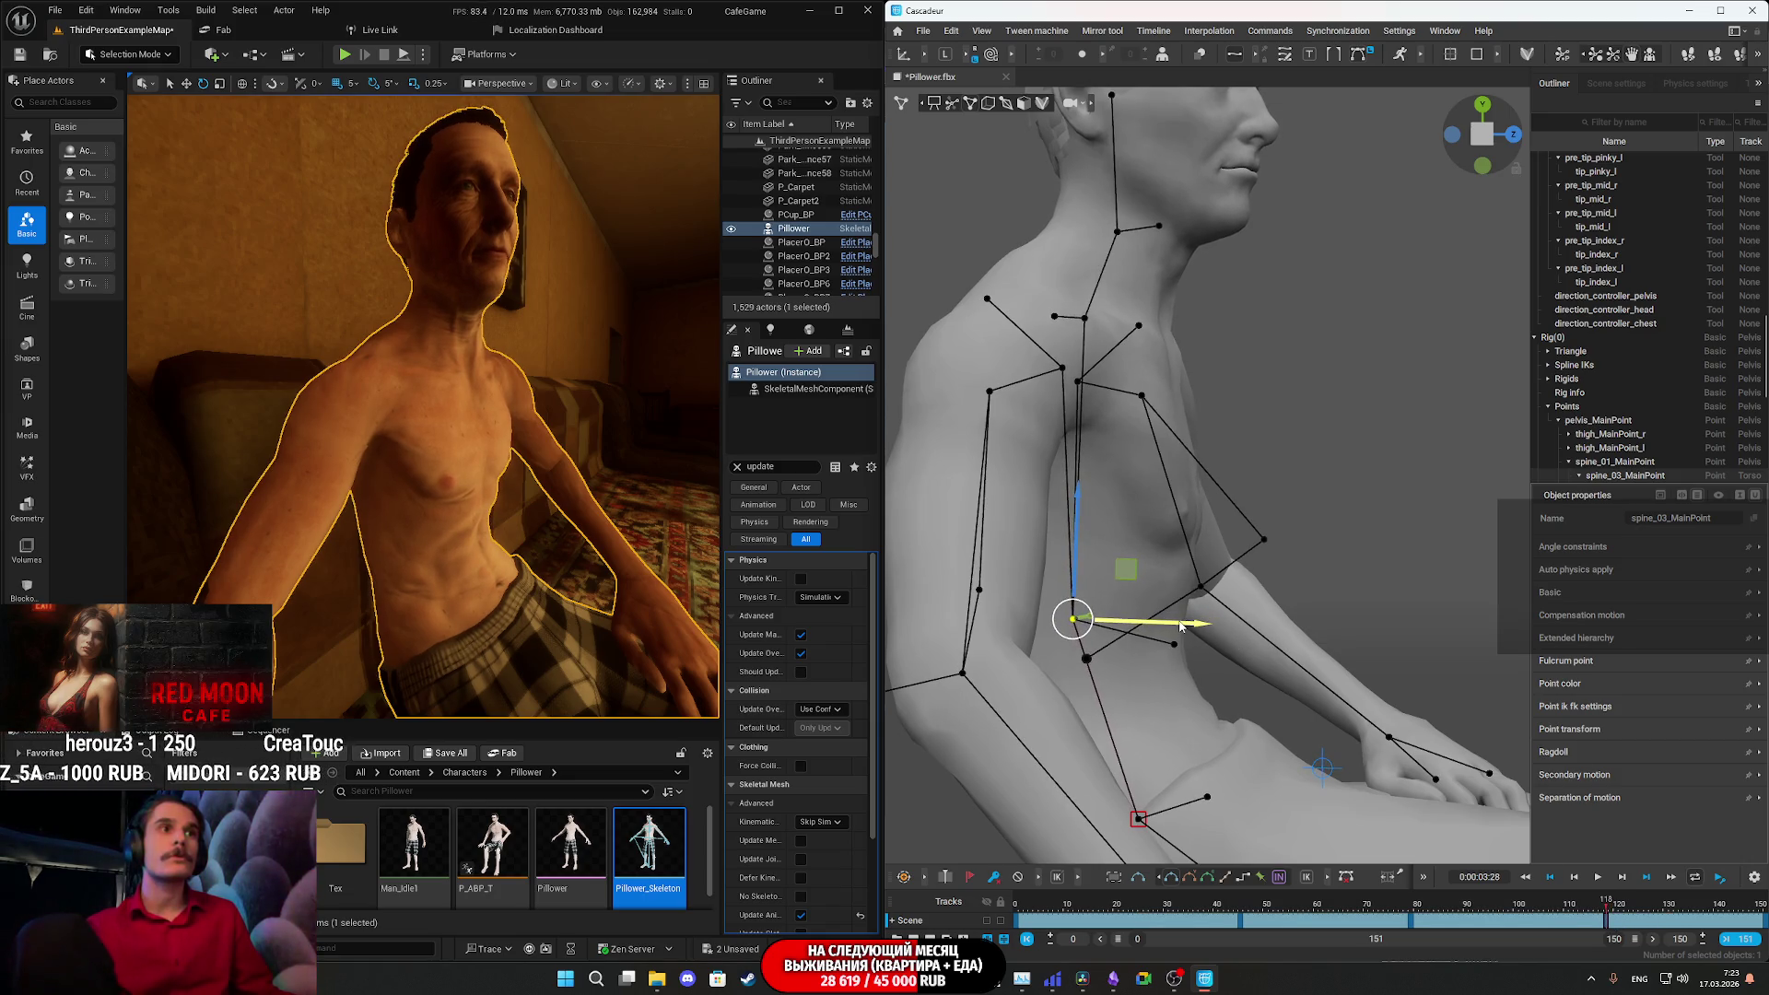
# - Play and pause the seated idle loop, then scrub the playhead back to frame 0
pyautogui.press('space')
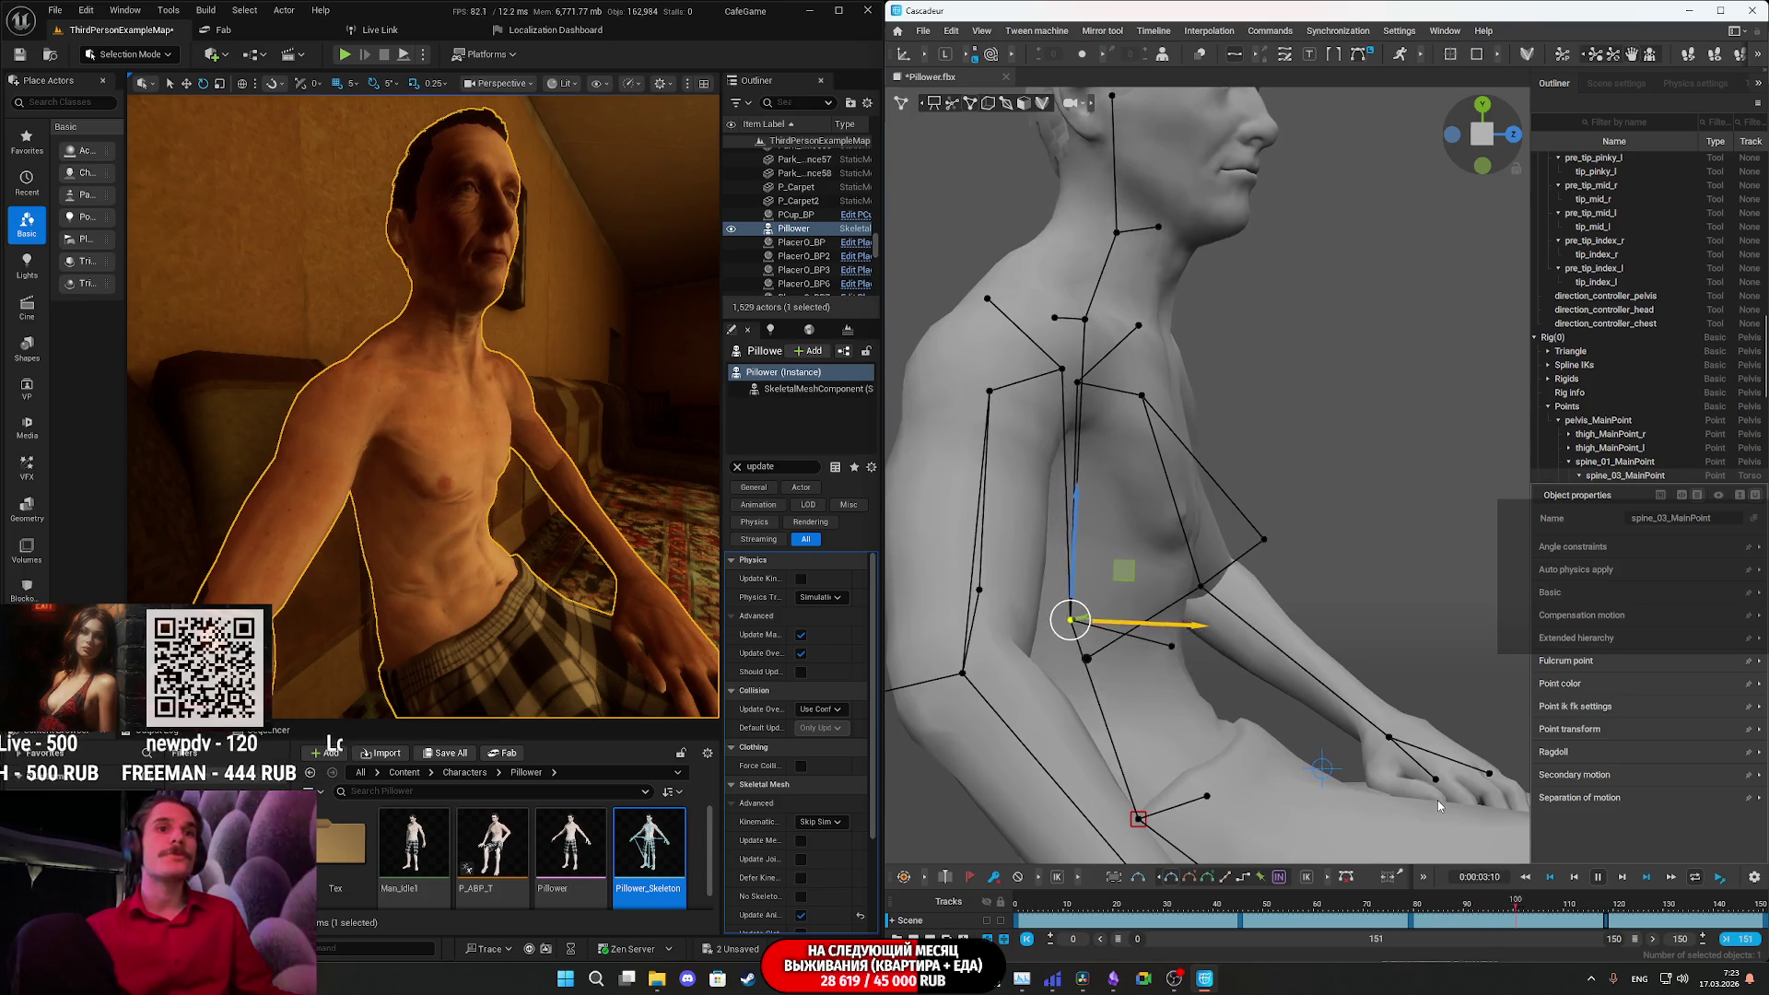
pyautogui.press('space')
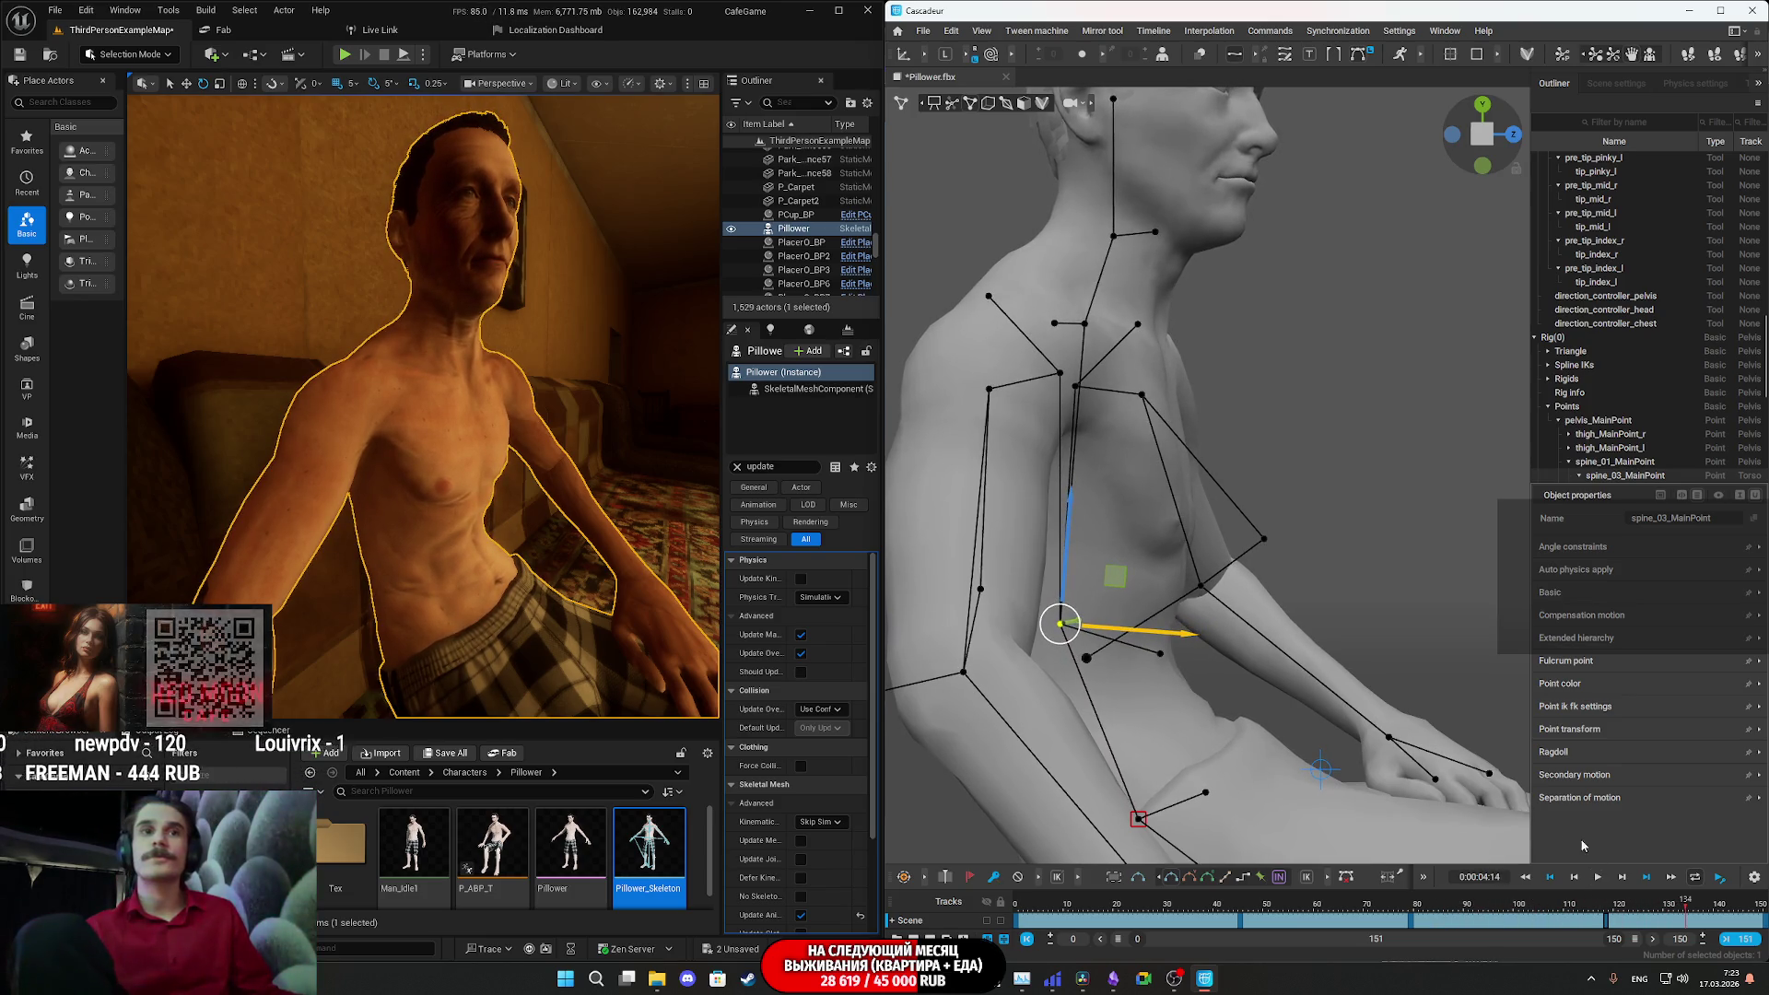
pyautogui.press('space')
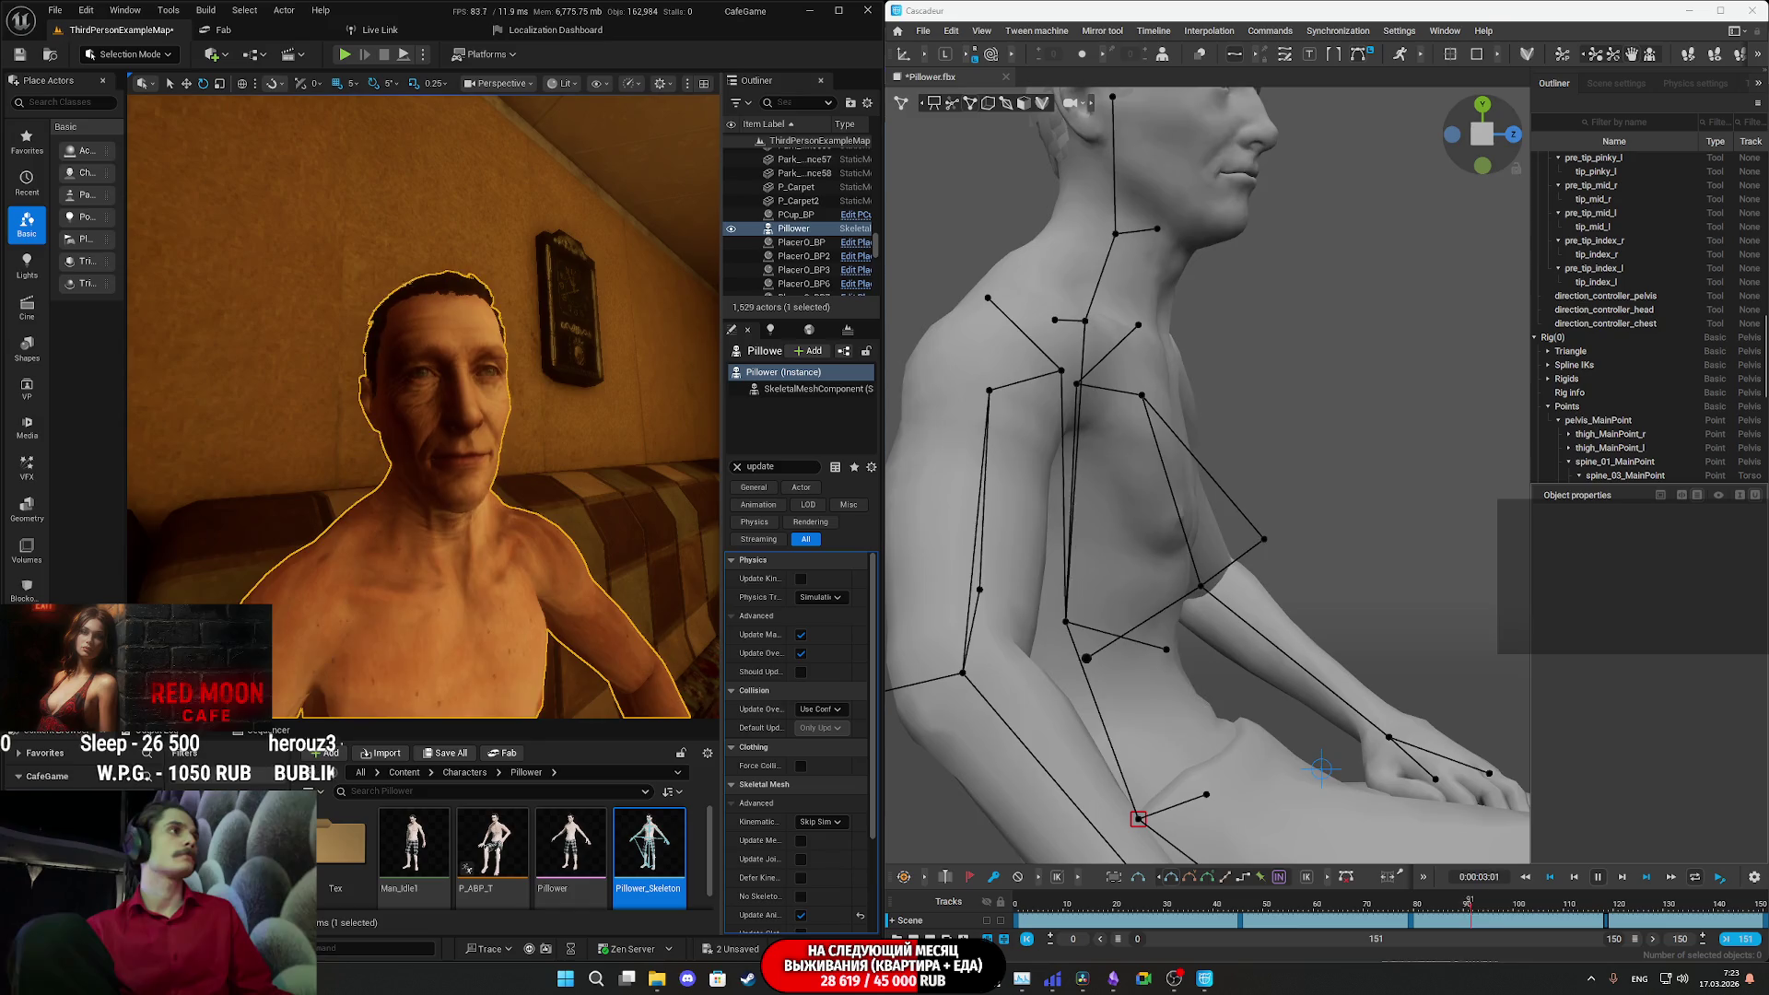
pyautogui.click(1157, 909)
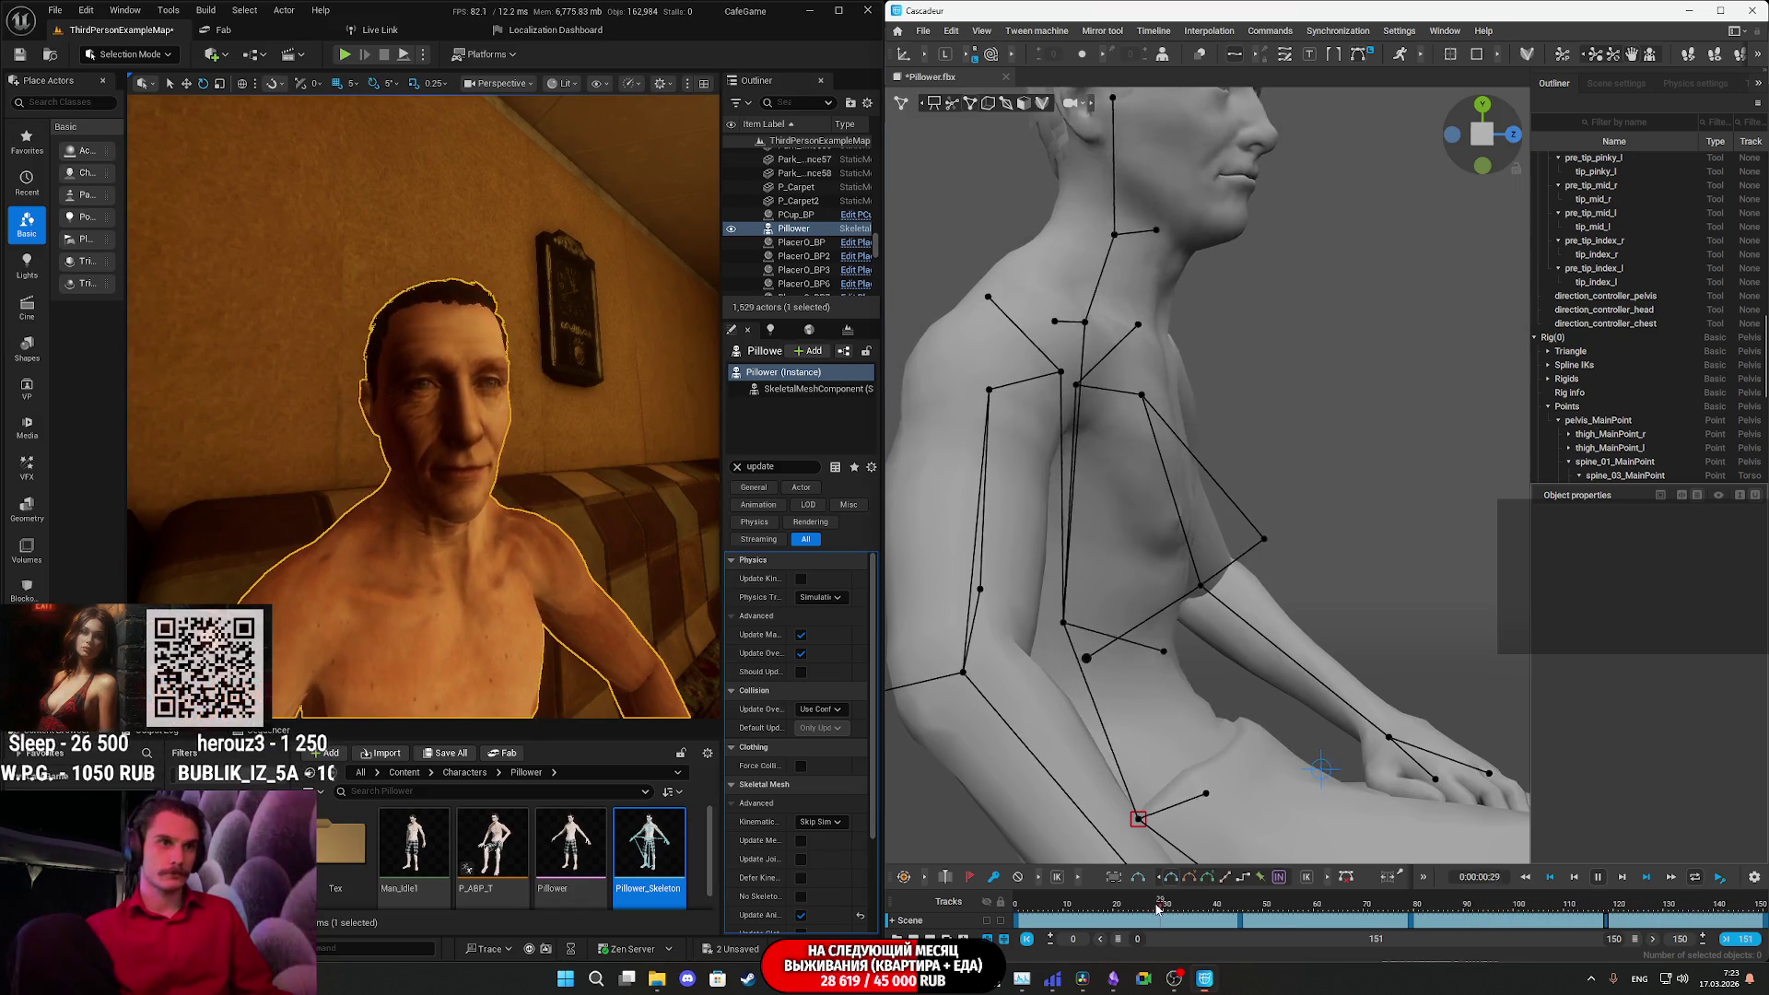
pyautogui.moveTo(1237, 909); pyautogui.dragTo(1239, 930)
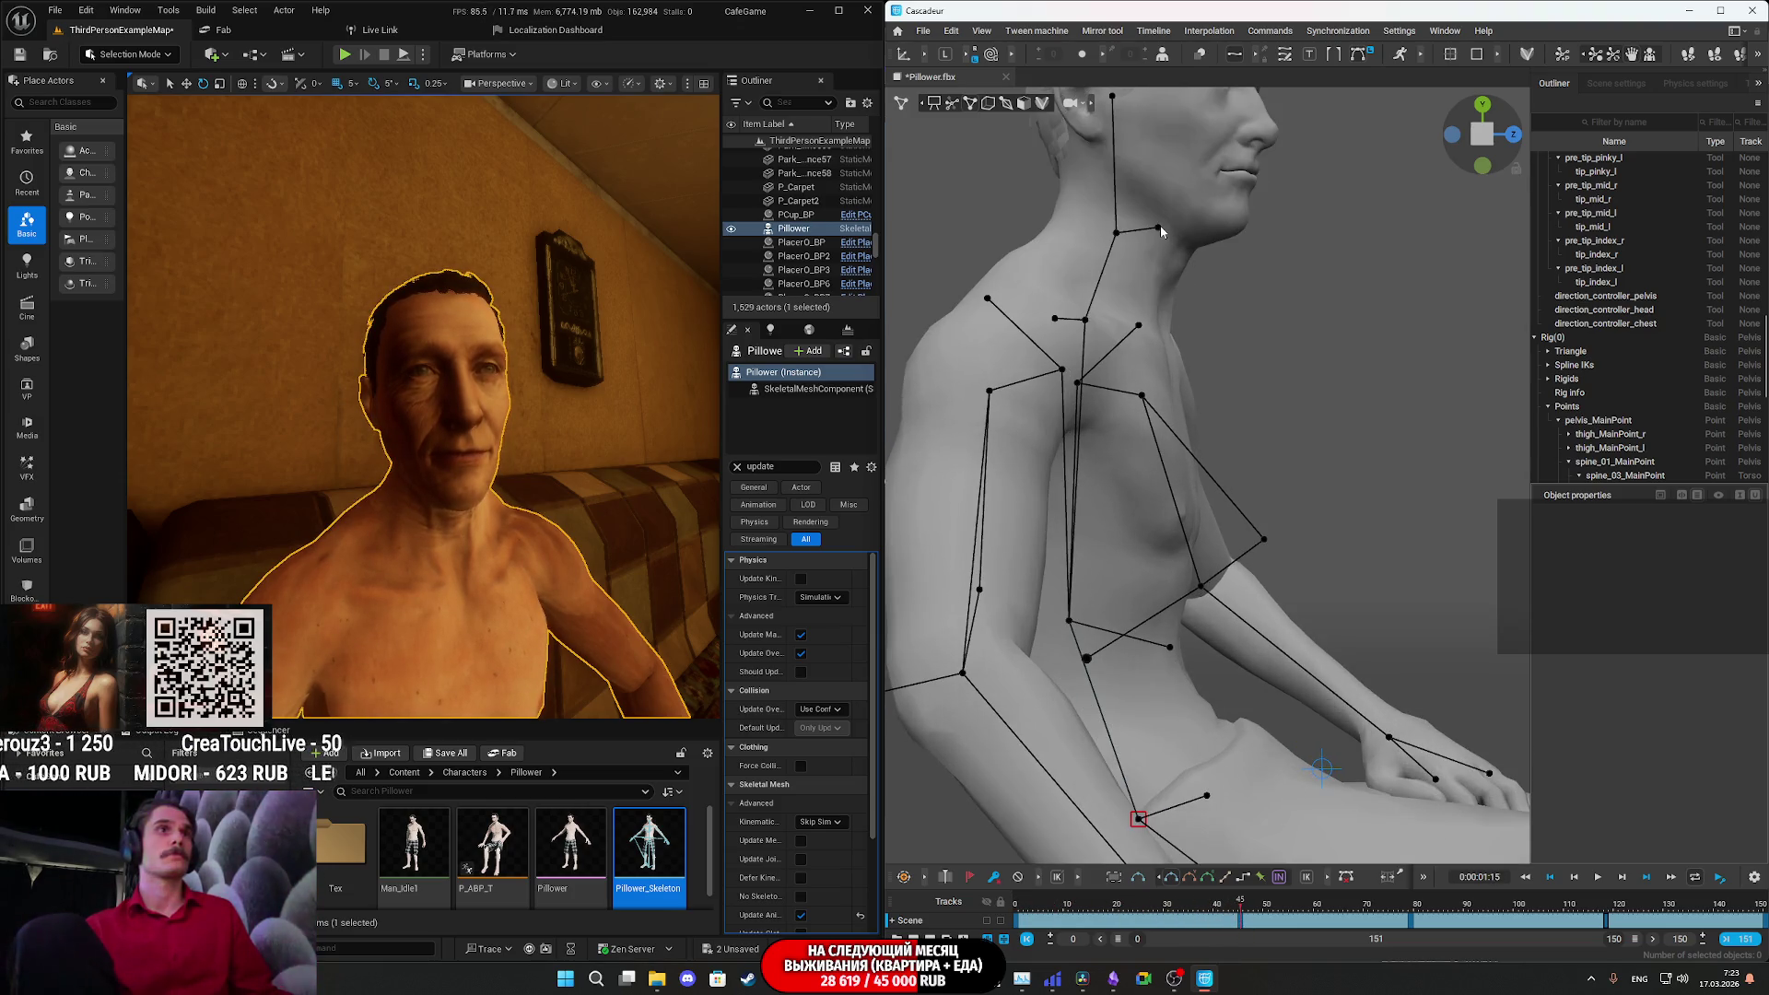
# - Lower the neck head point to tilt the head, then play from the first frame
pyautogui.click(1157, 227)
pyautogui.moveTo(1273, 333); pyautogui.dragTo(1257, 462, button='middle')
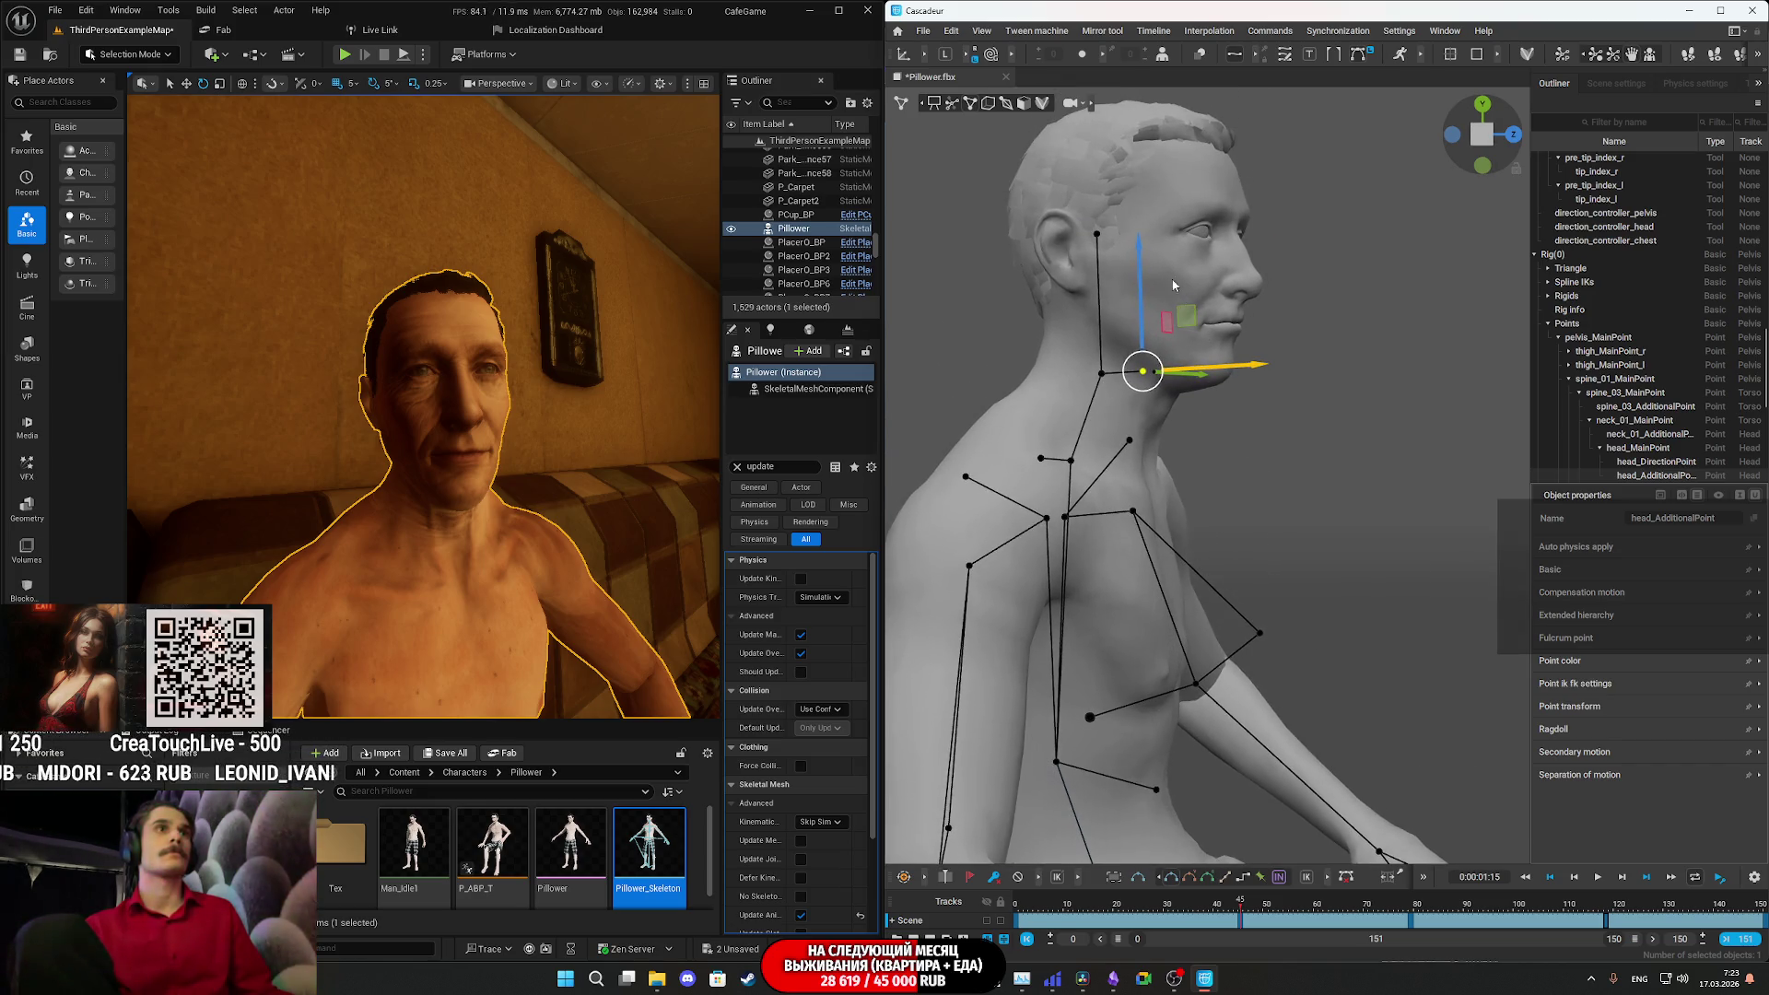
pyautogui.moveTo(1141, 258); pyautogui.dragTo(1140, 264)
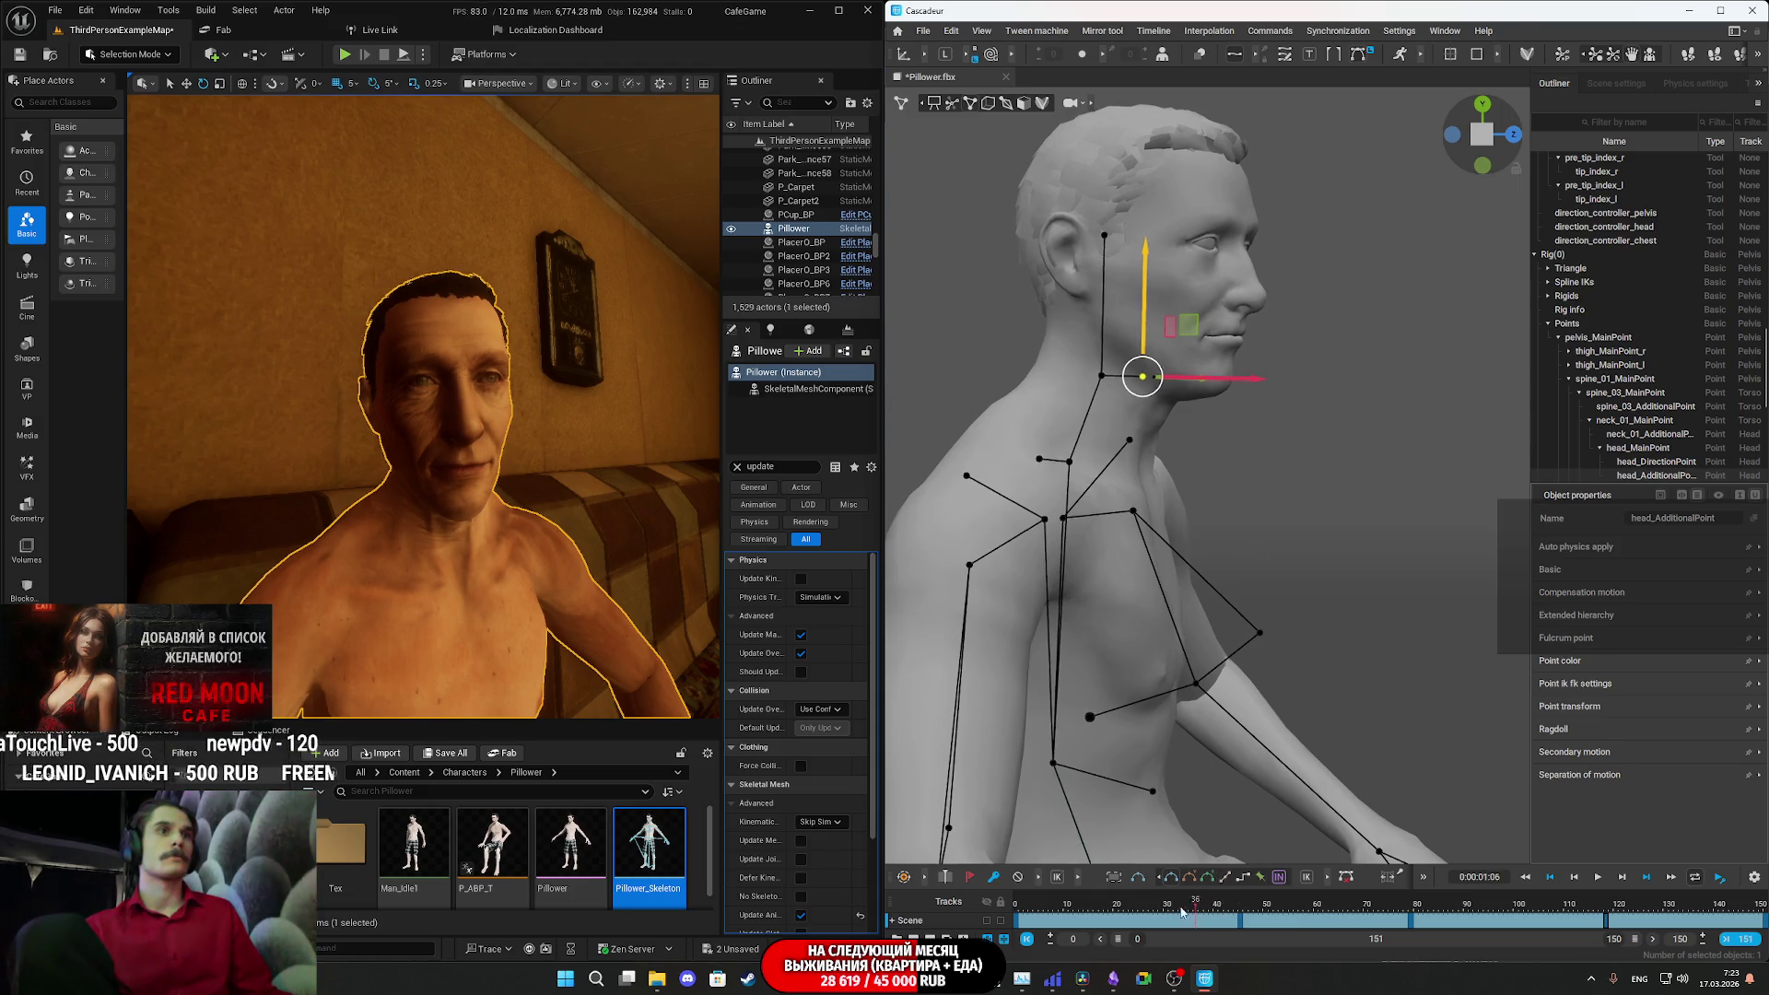
pyautogui.moveTo(1240, 903); pyautogui.dragTo(967, 917)
pyautogui.press('space')
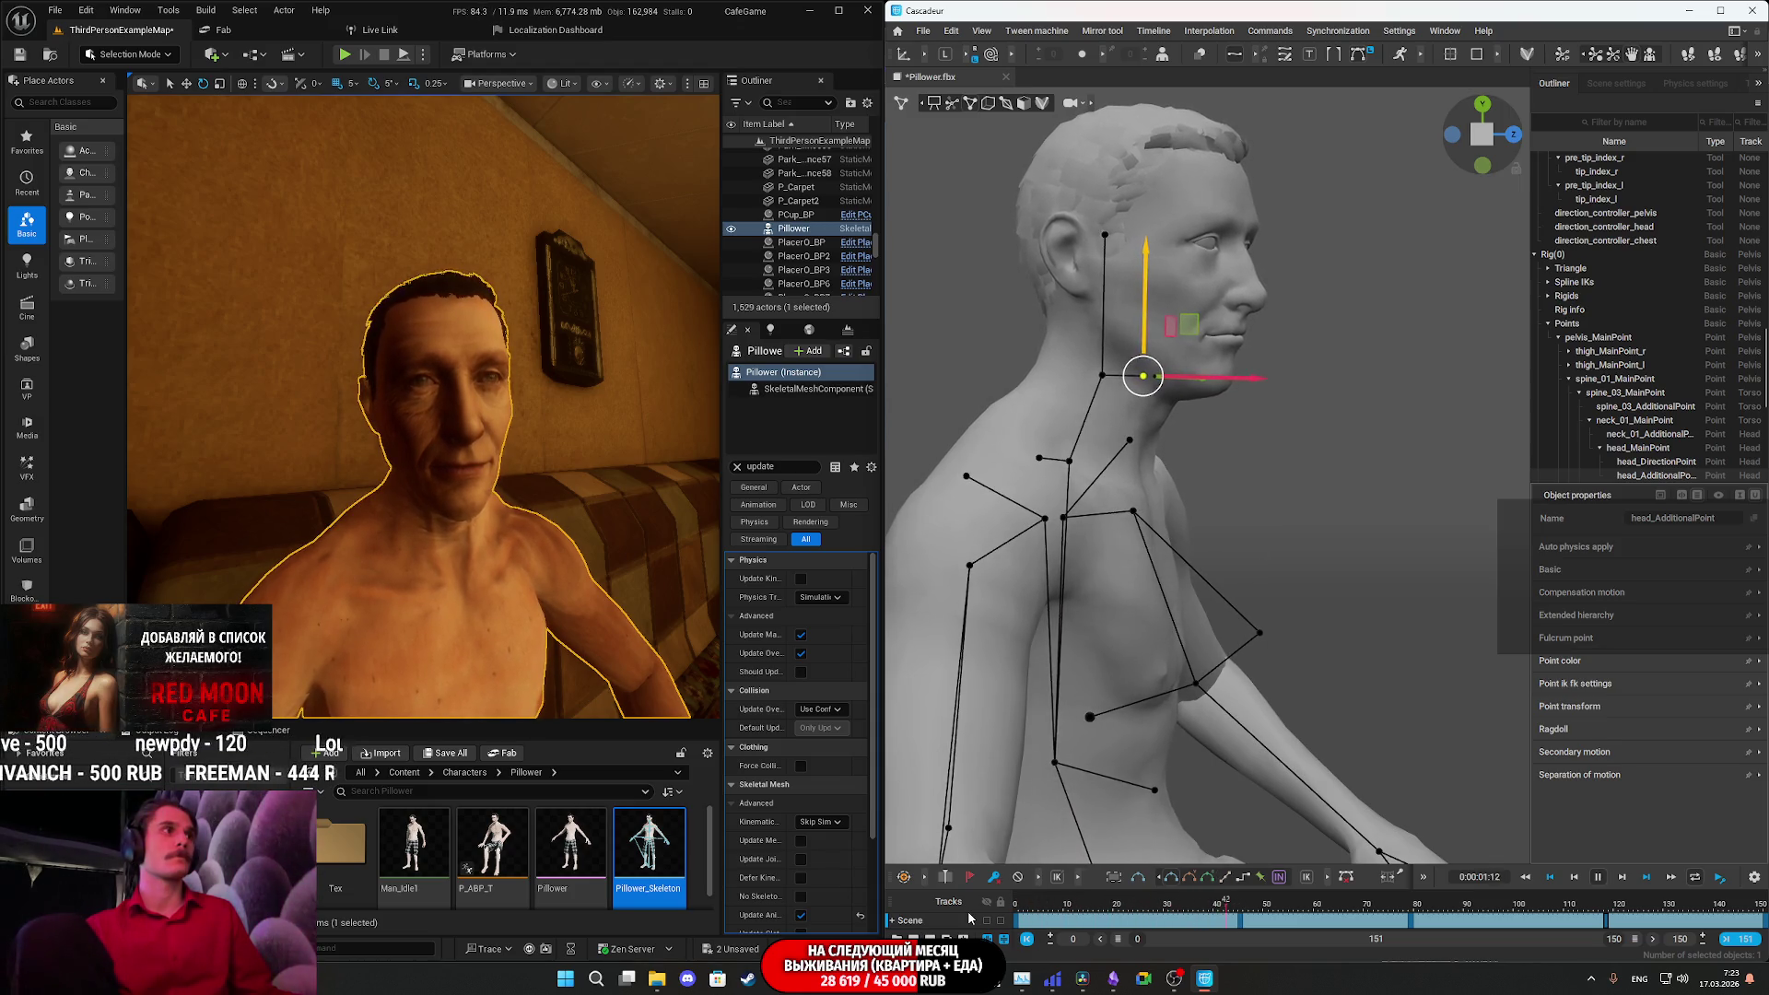
pyautogui.press('space')
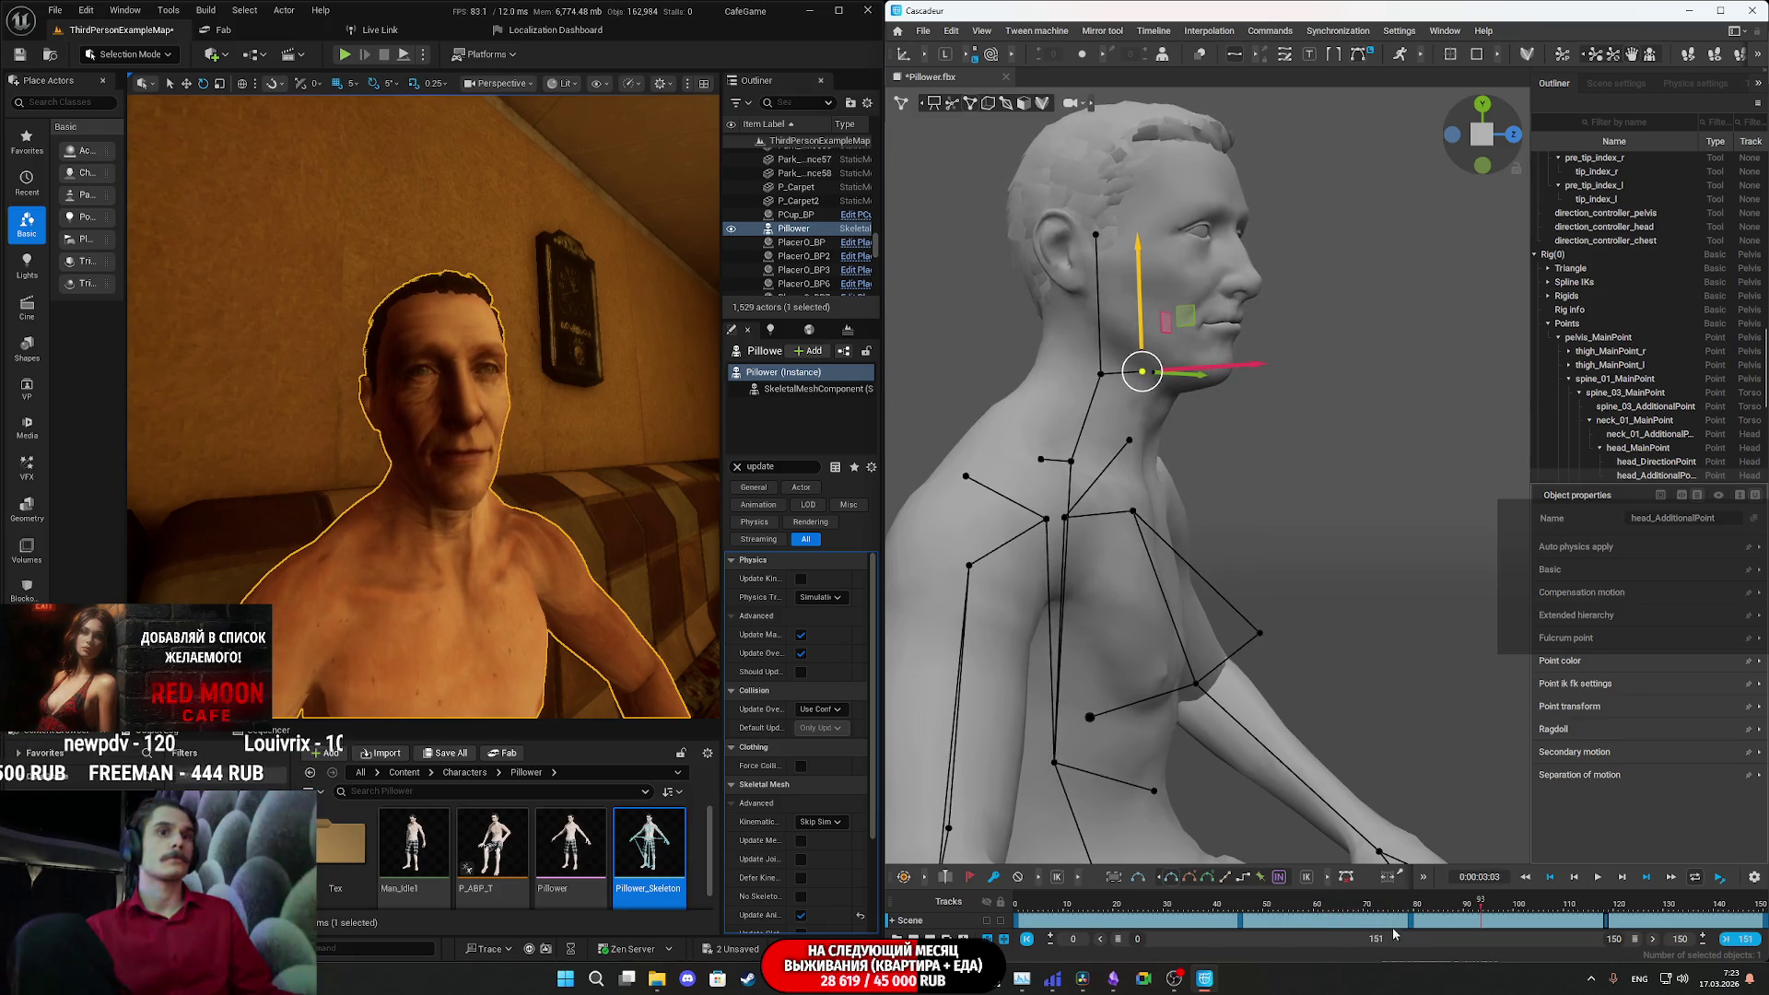
# - Tilt the head again at a later frame, play on from about frame 118, and deselect
pyautogui.moveTo(1363, 906)
pyautogui.mouseDown()
pyautogui.moveTo(1370, 927)
pyautogui.moveTo(1409, 932)
pyautogui.mouseUp()
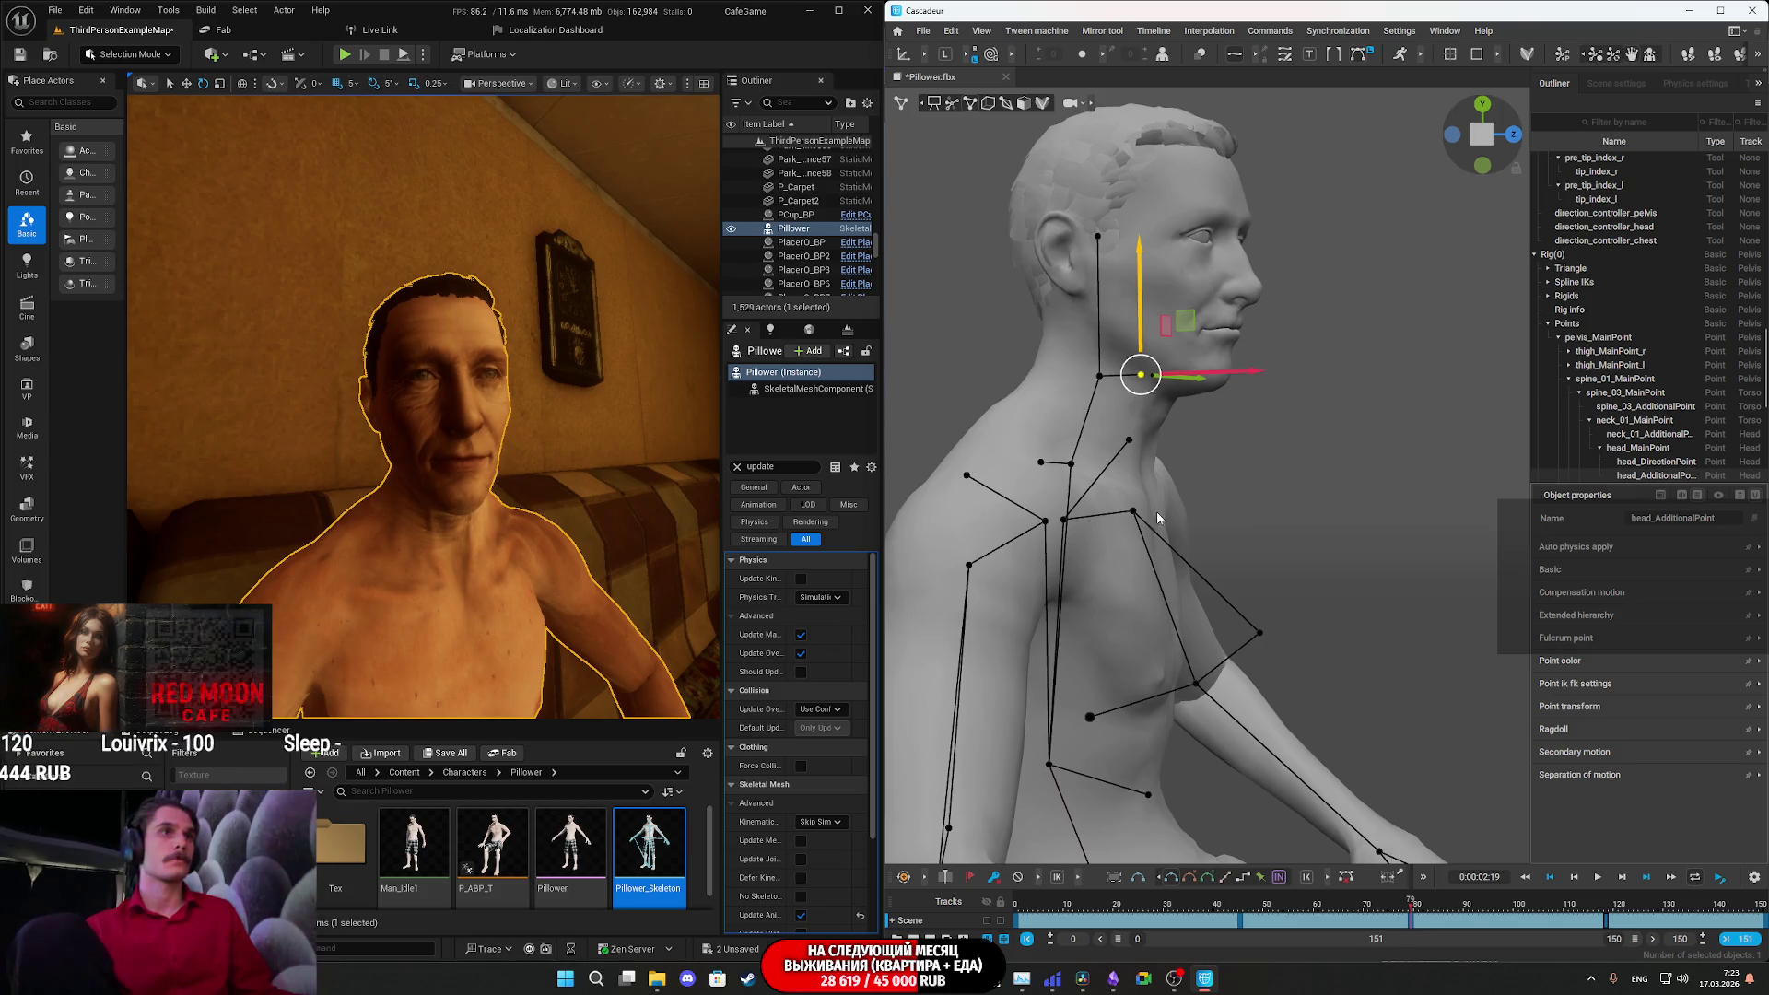
pyautogui.moveTo(1142, 290); pyautogui.dragTo(1143, 273)
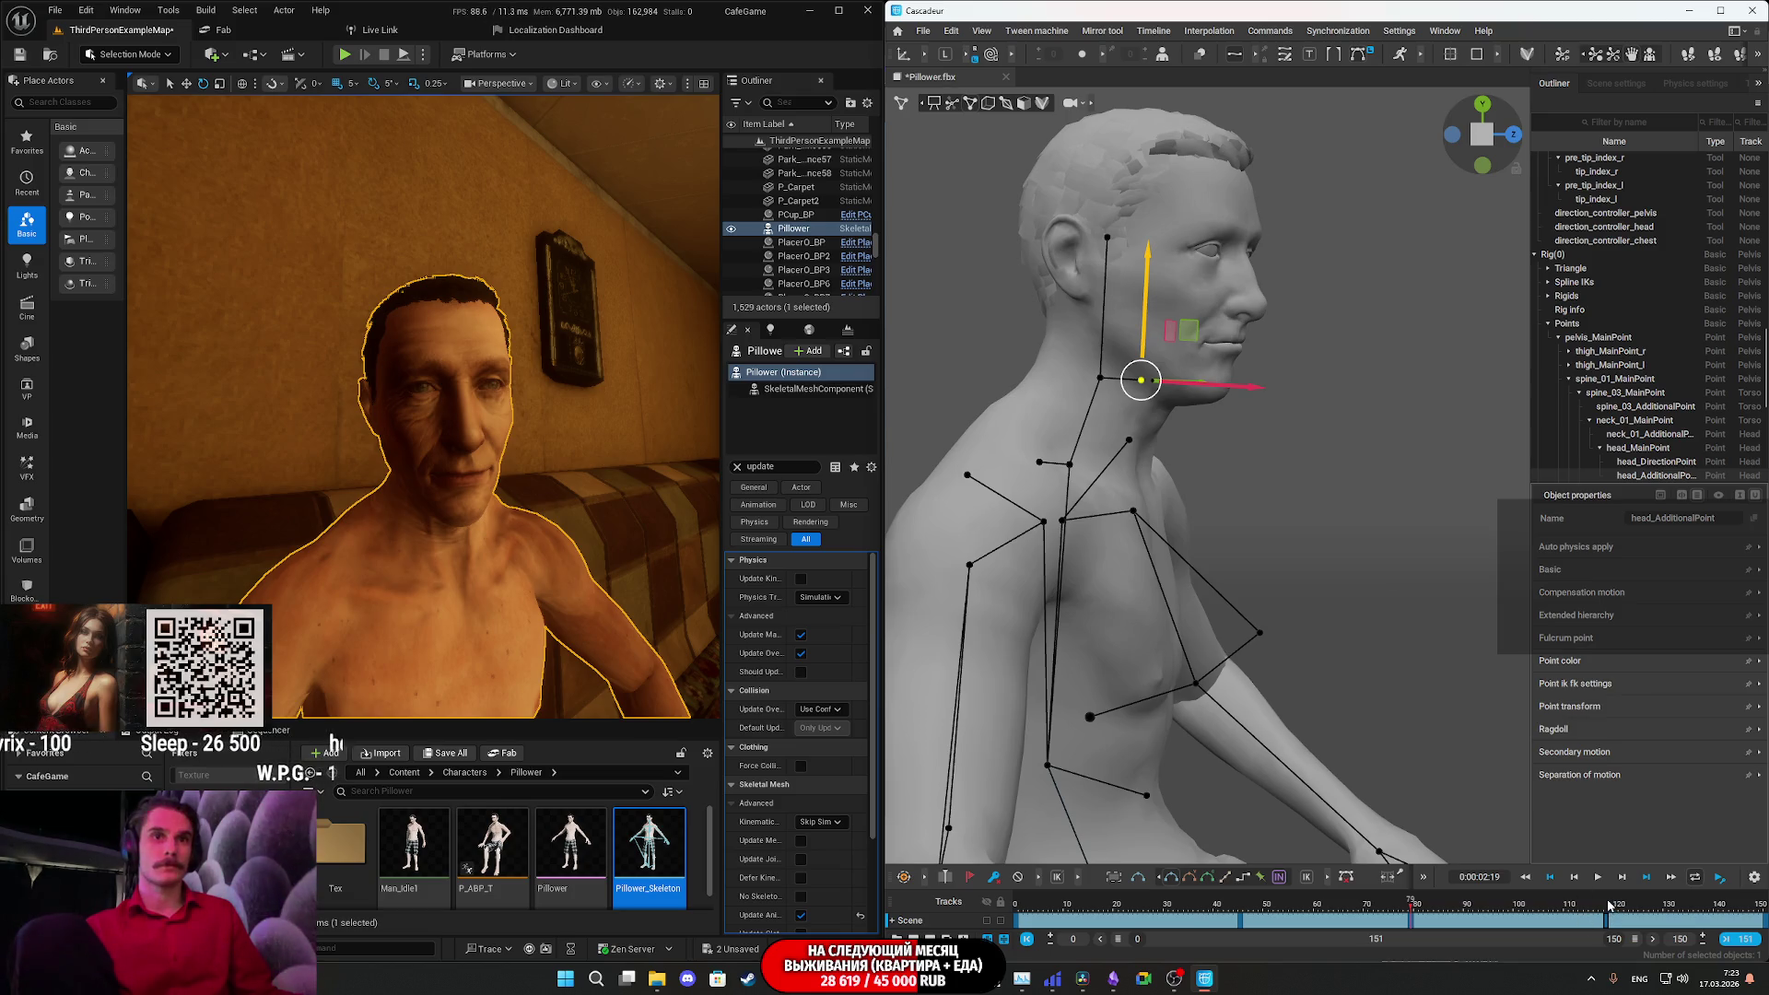
pyautogui.click(1607, 896)
pyautogui.press('space')
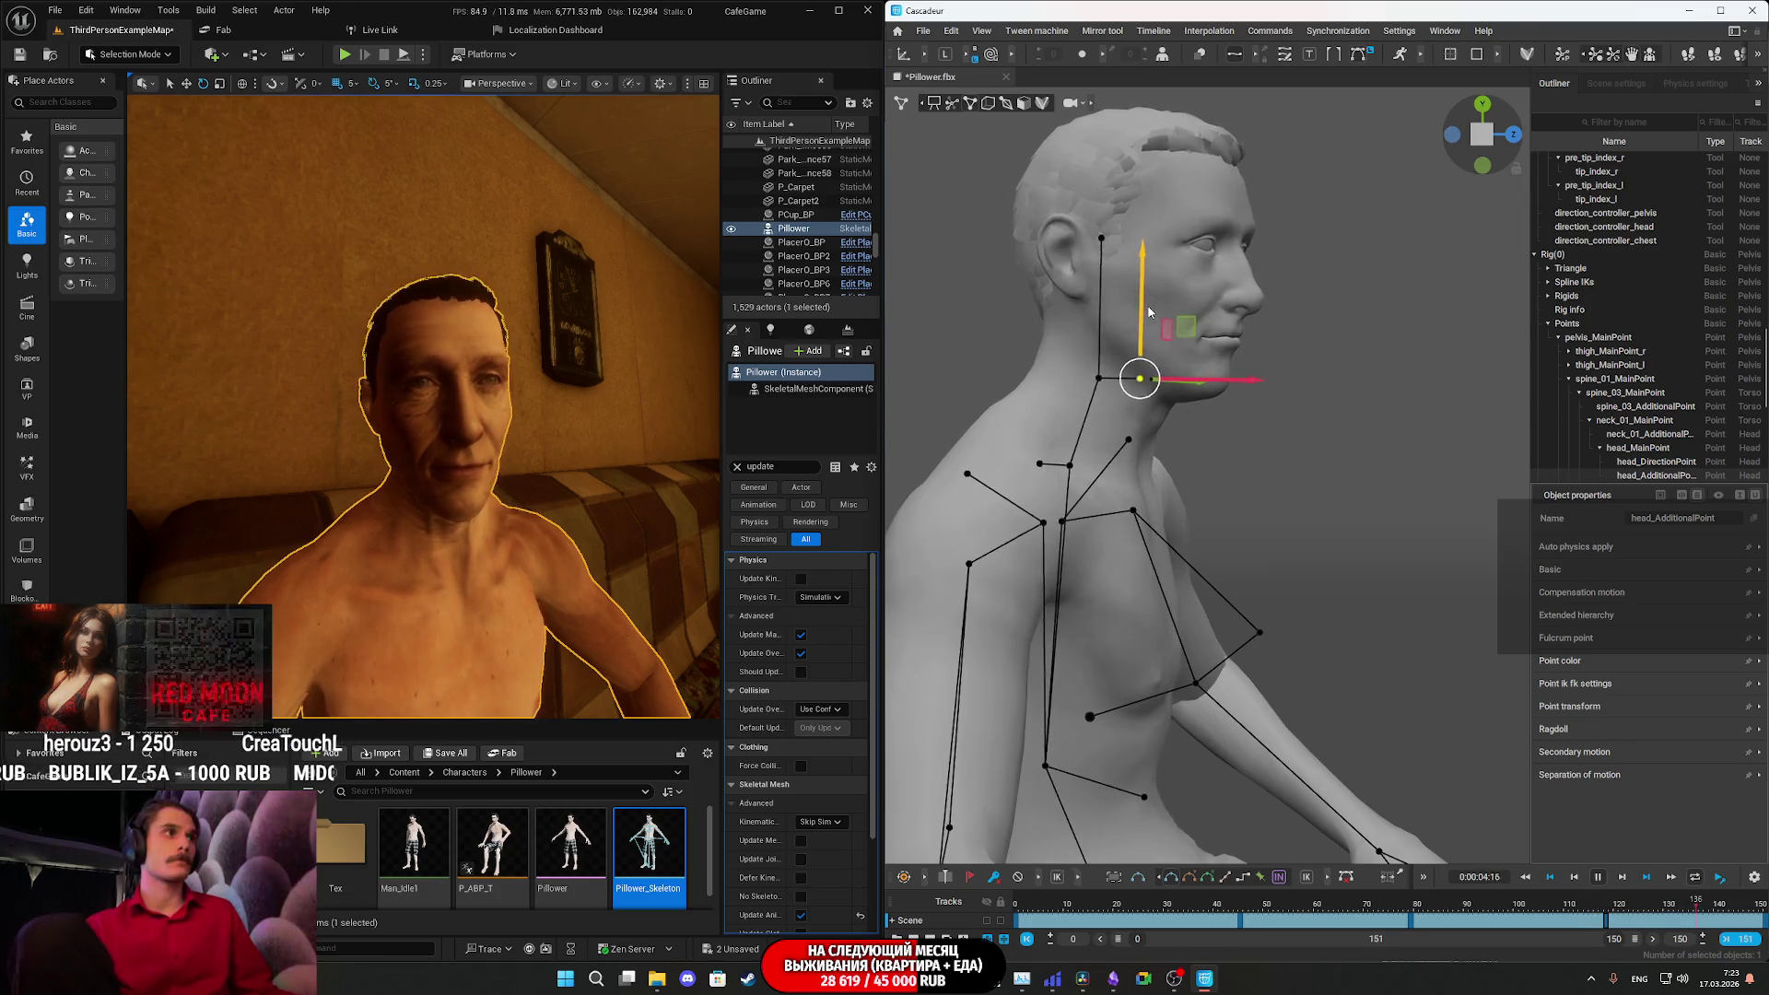
pyautogui.click(1148, 311)
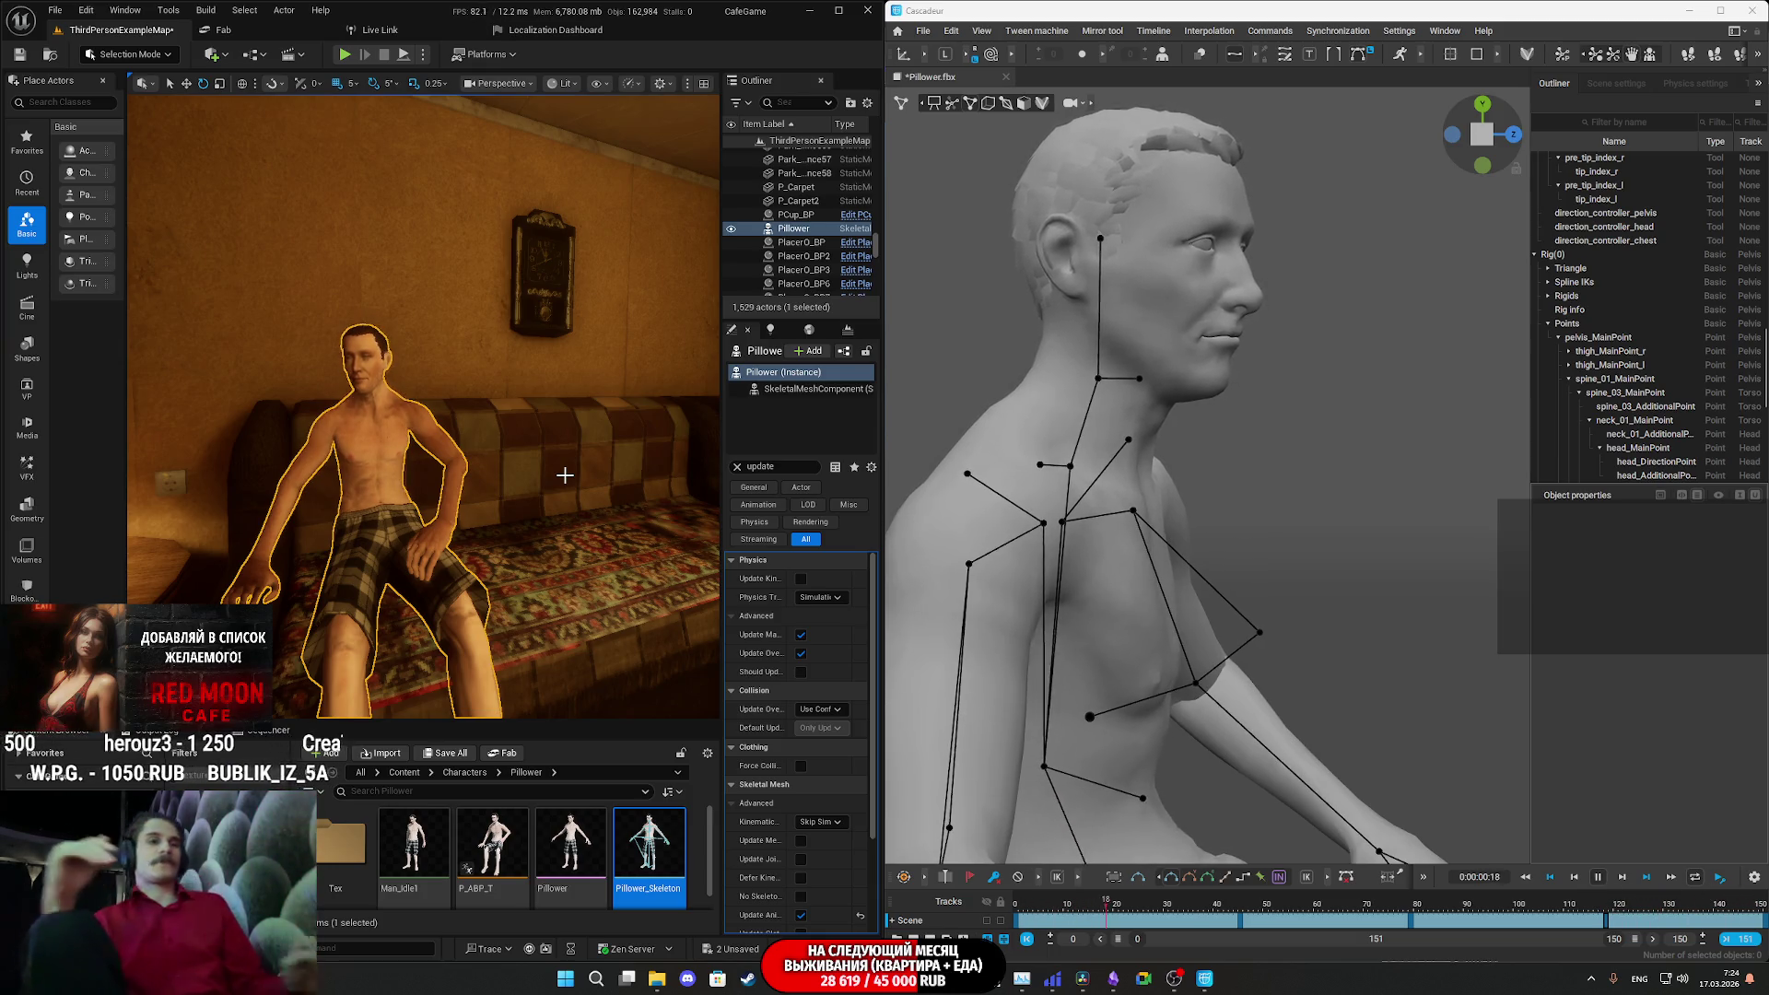
# - Stop playback at the start, make the timeline taller, show the model track, and open Save Scene
pyautogui.press('space')
pyautogui.moveTo(1368, 910)
pyautogui.mouseDown()
pyautogui.moveTo(1028, 926)
pyautogui.moveTo(1759, 912)
pyautogui.mouseUp()
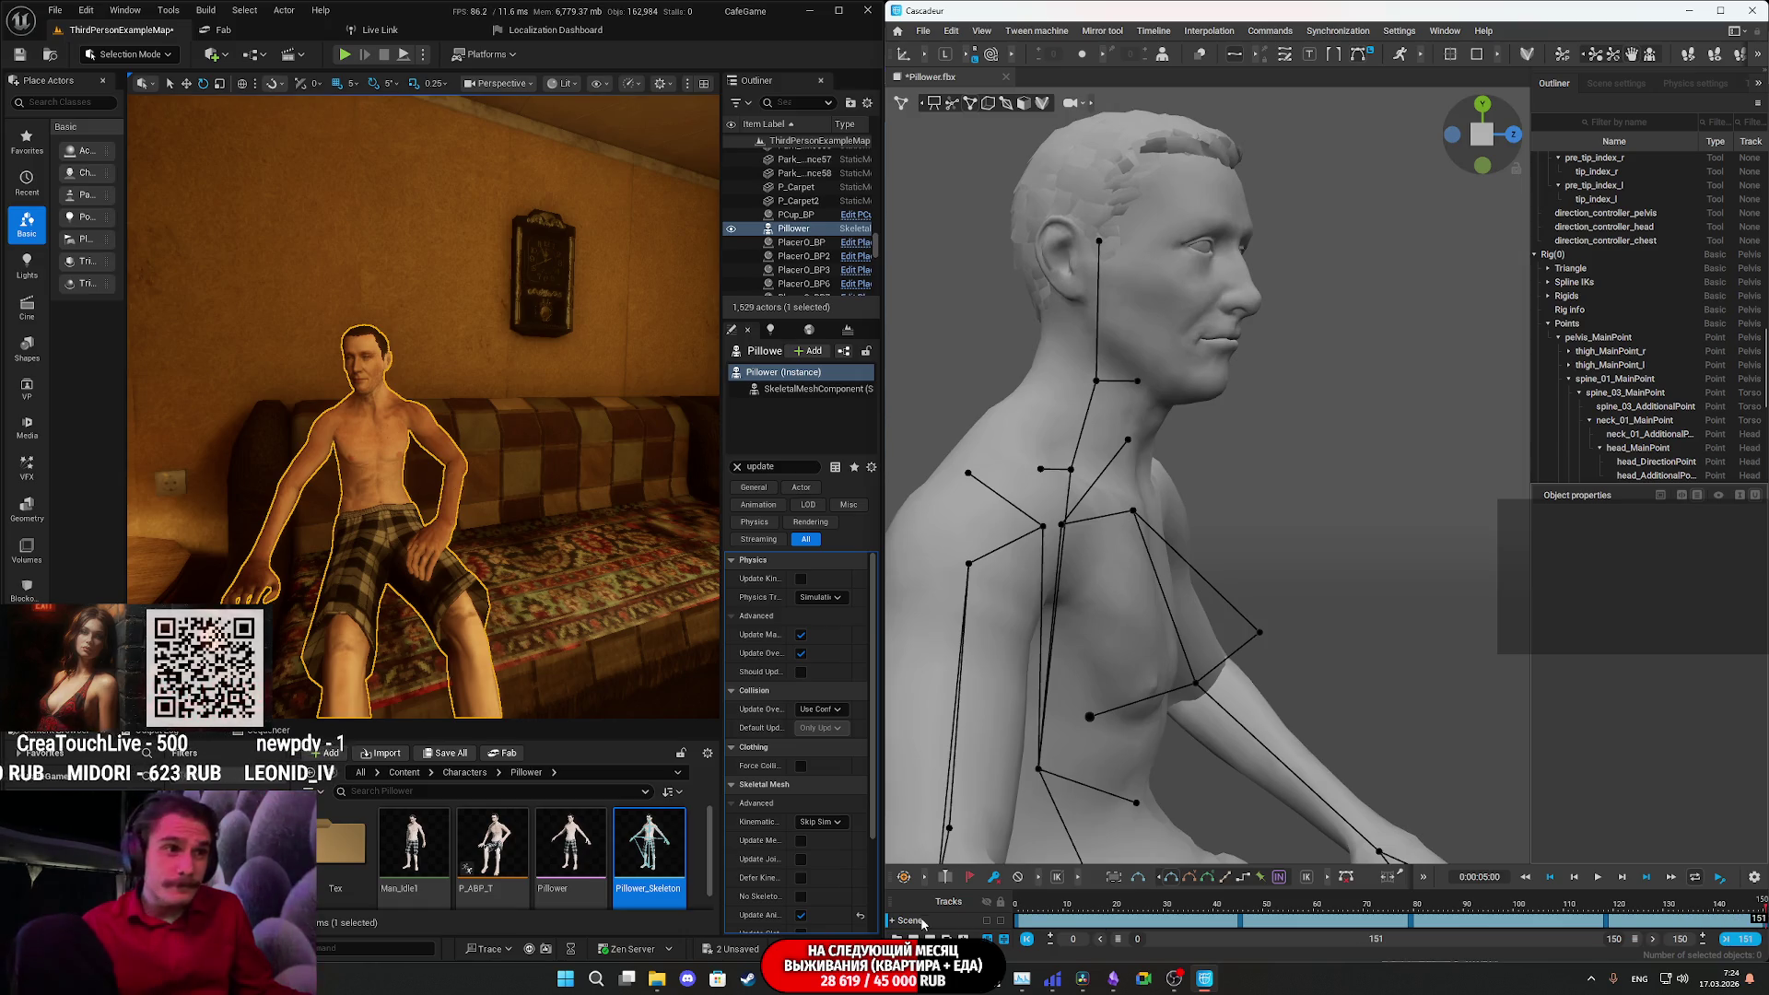
pyautogui.click(892, 920)
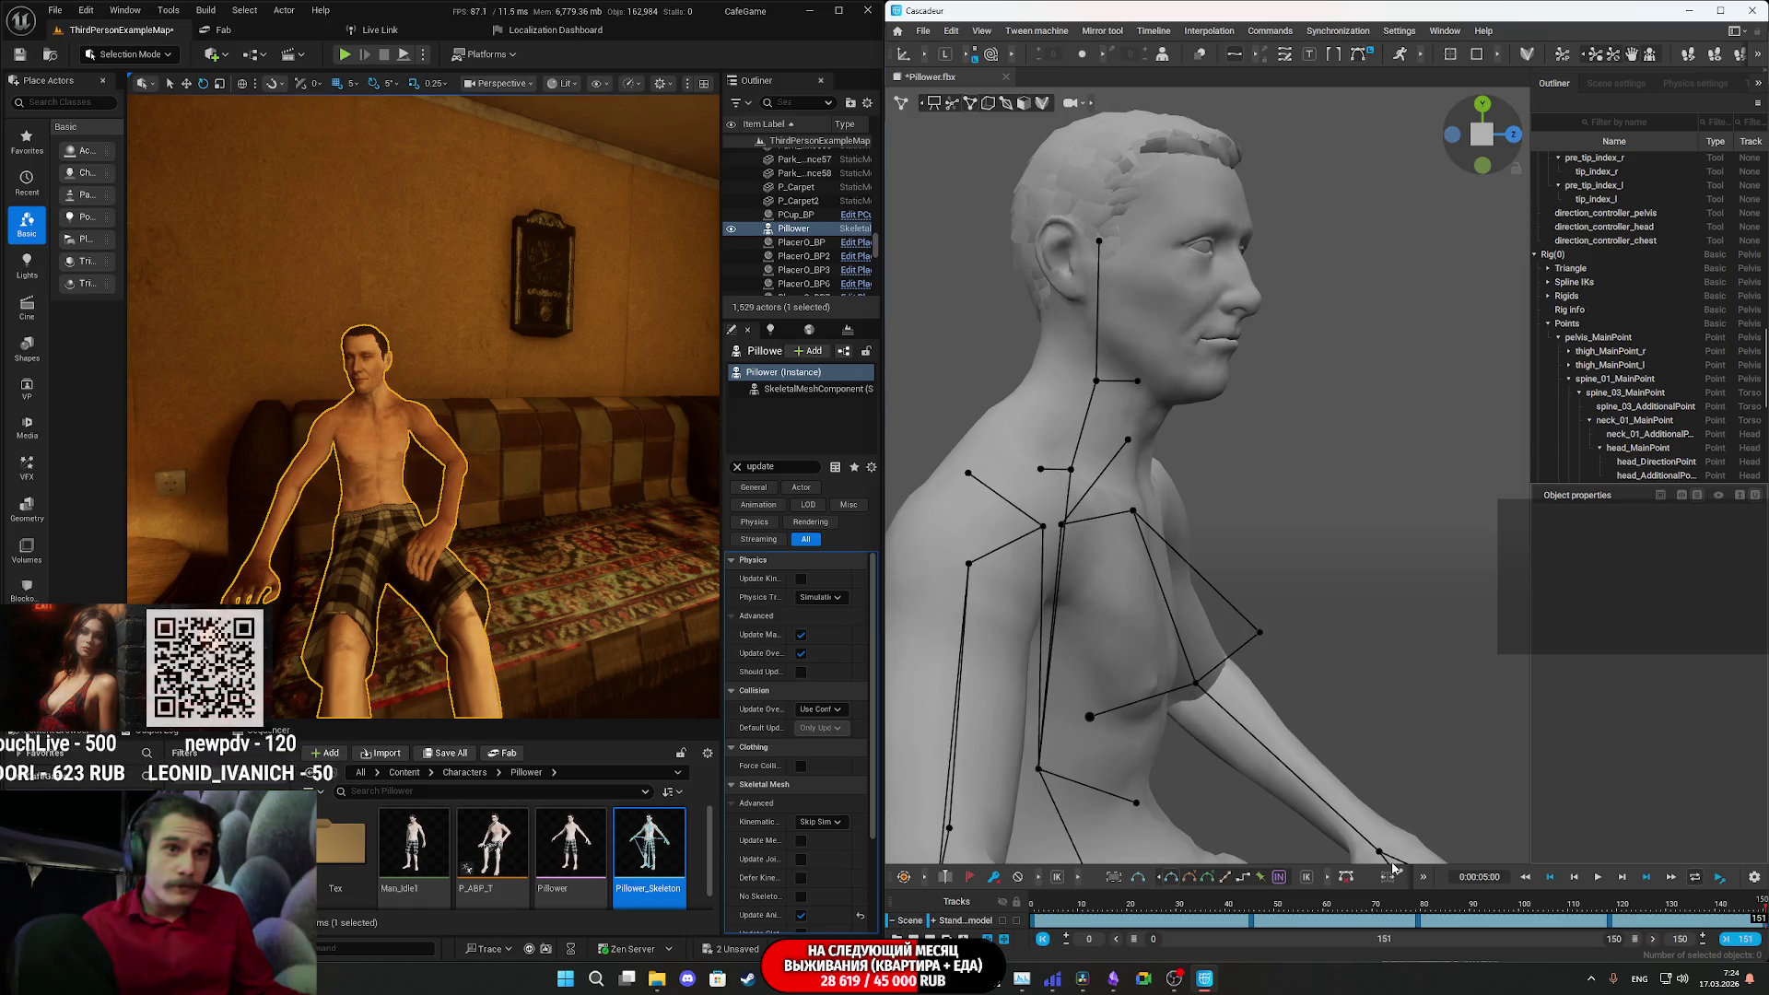
pyautogui.moveTo(1392, 866); pyautogui.dragTo(1336, 786)
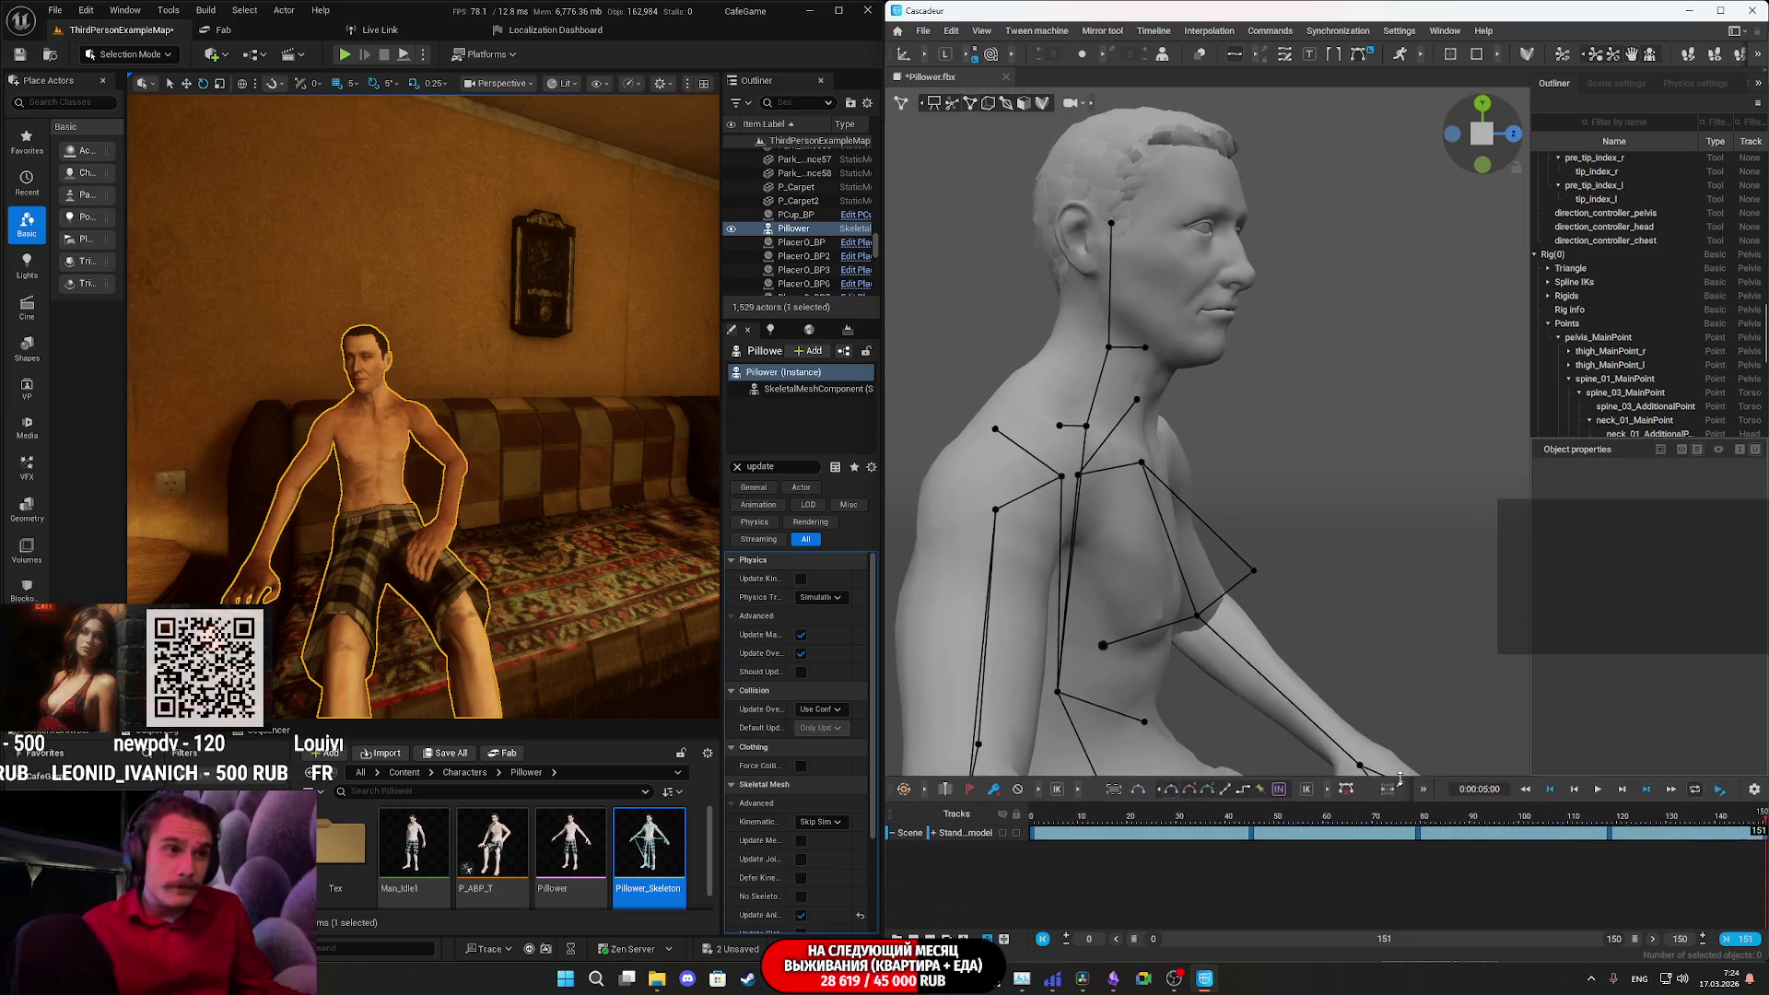
pyautogui.click(932, 841)
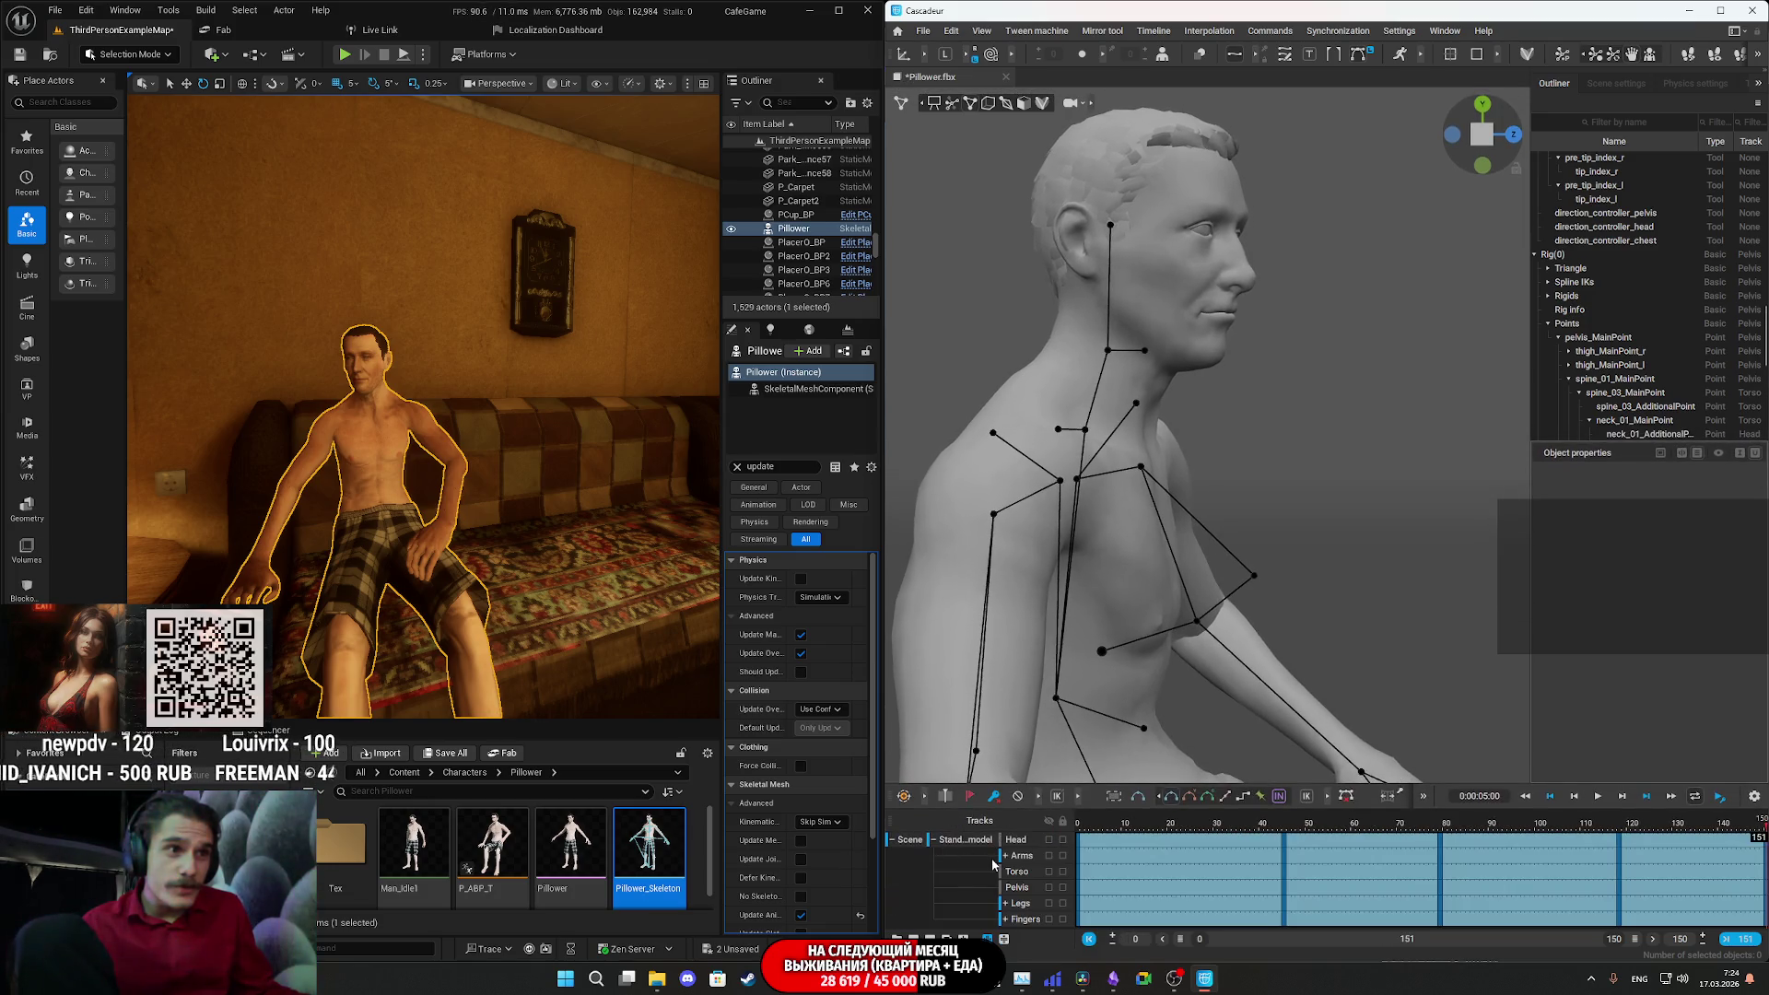
pyautogui.click(934, 841)
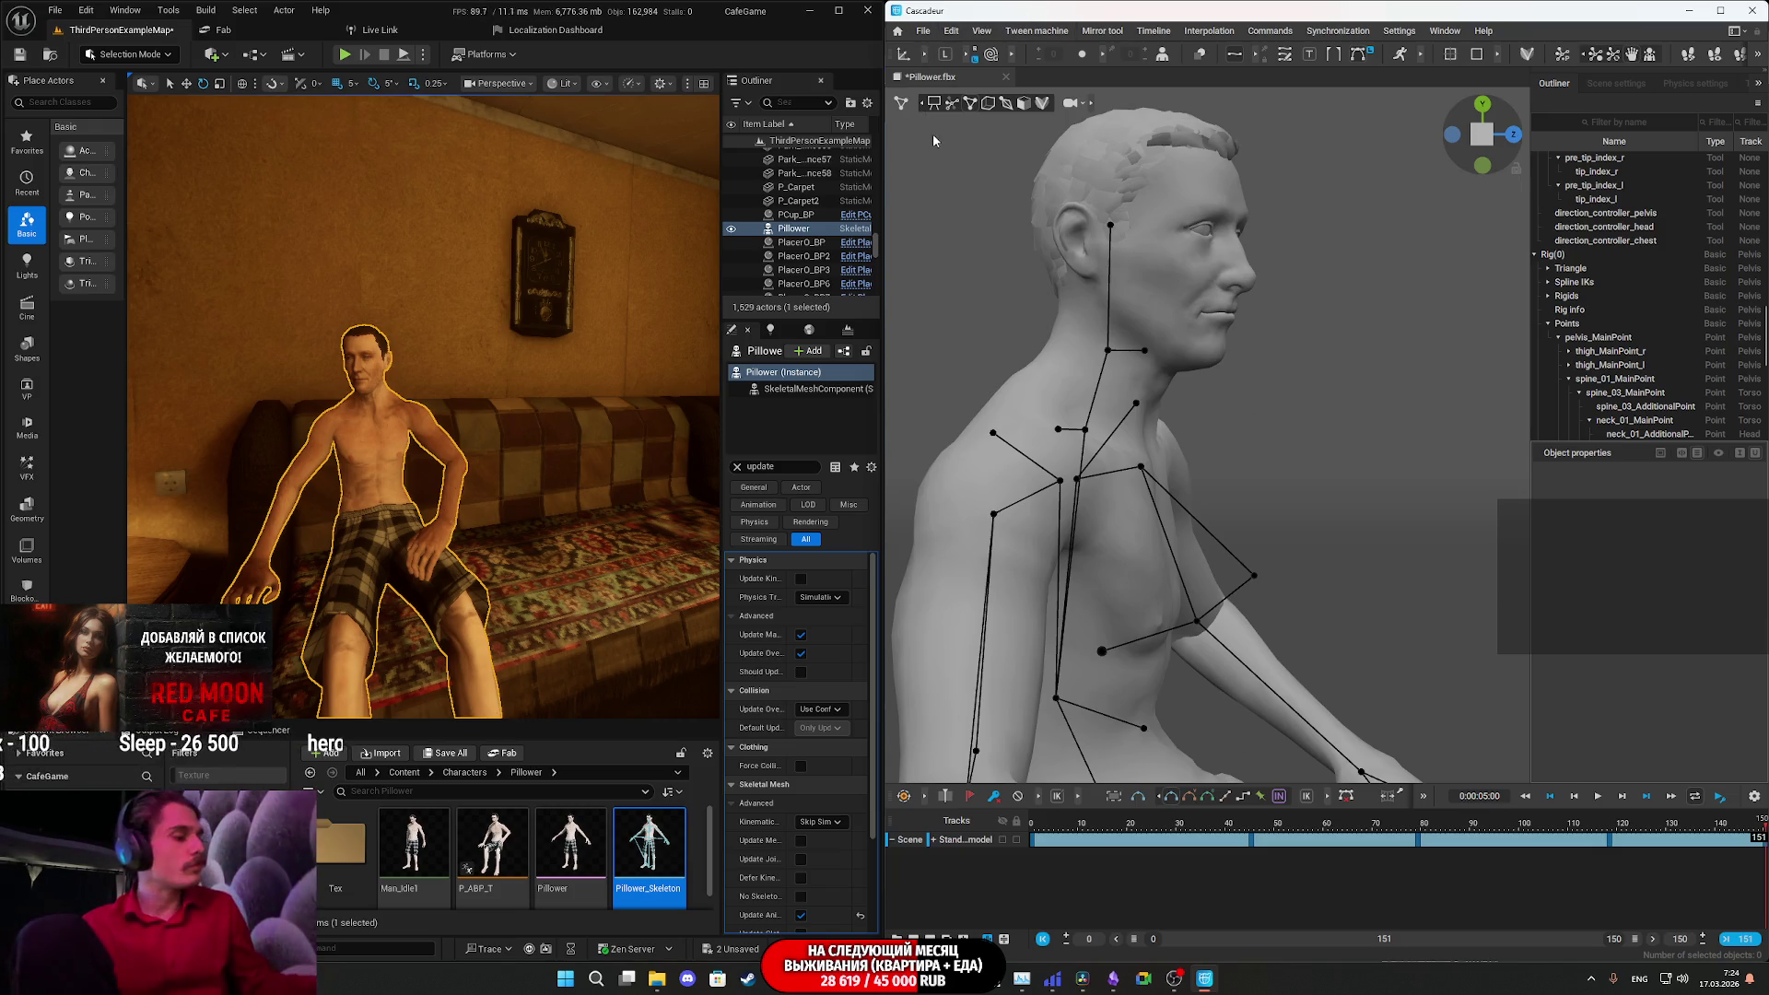
pyautogui.hotkey('ctrl', 's')
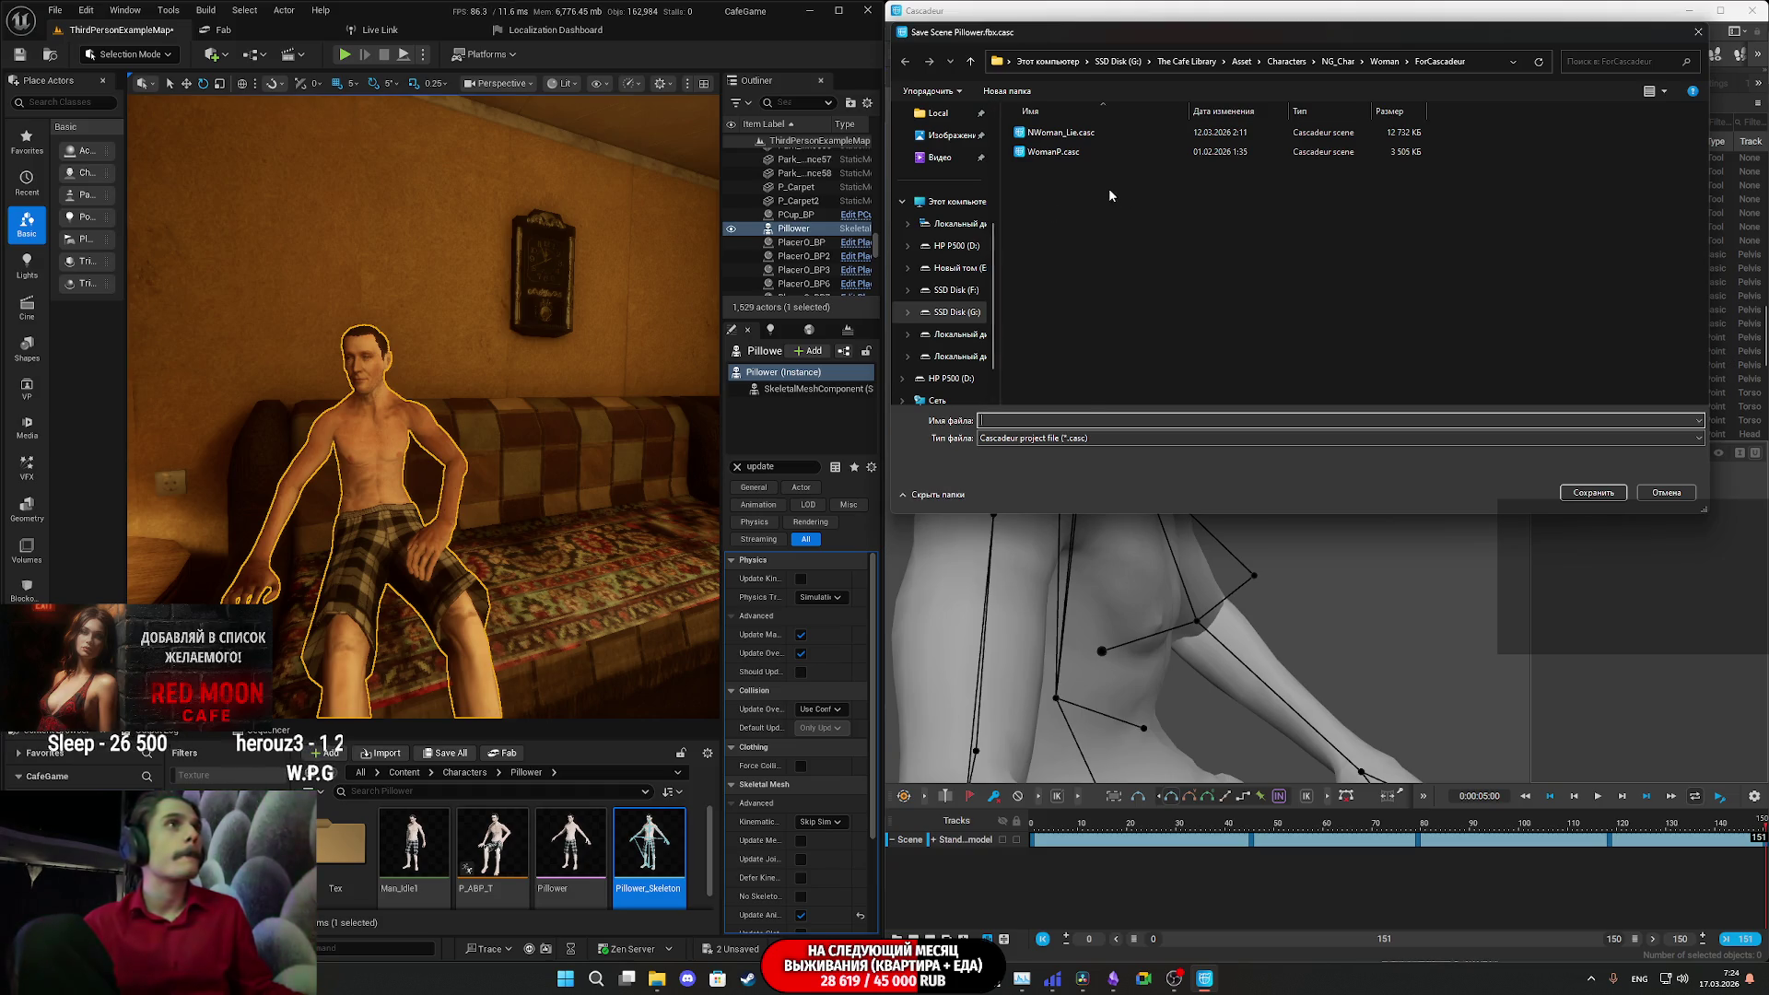
# - Save the scene as Pillower_Anims.casc in the ForCascadeur folder
pyautogui.click(1074, 421)
pyautogui.write('Pillower')
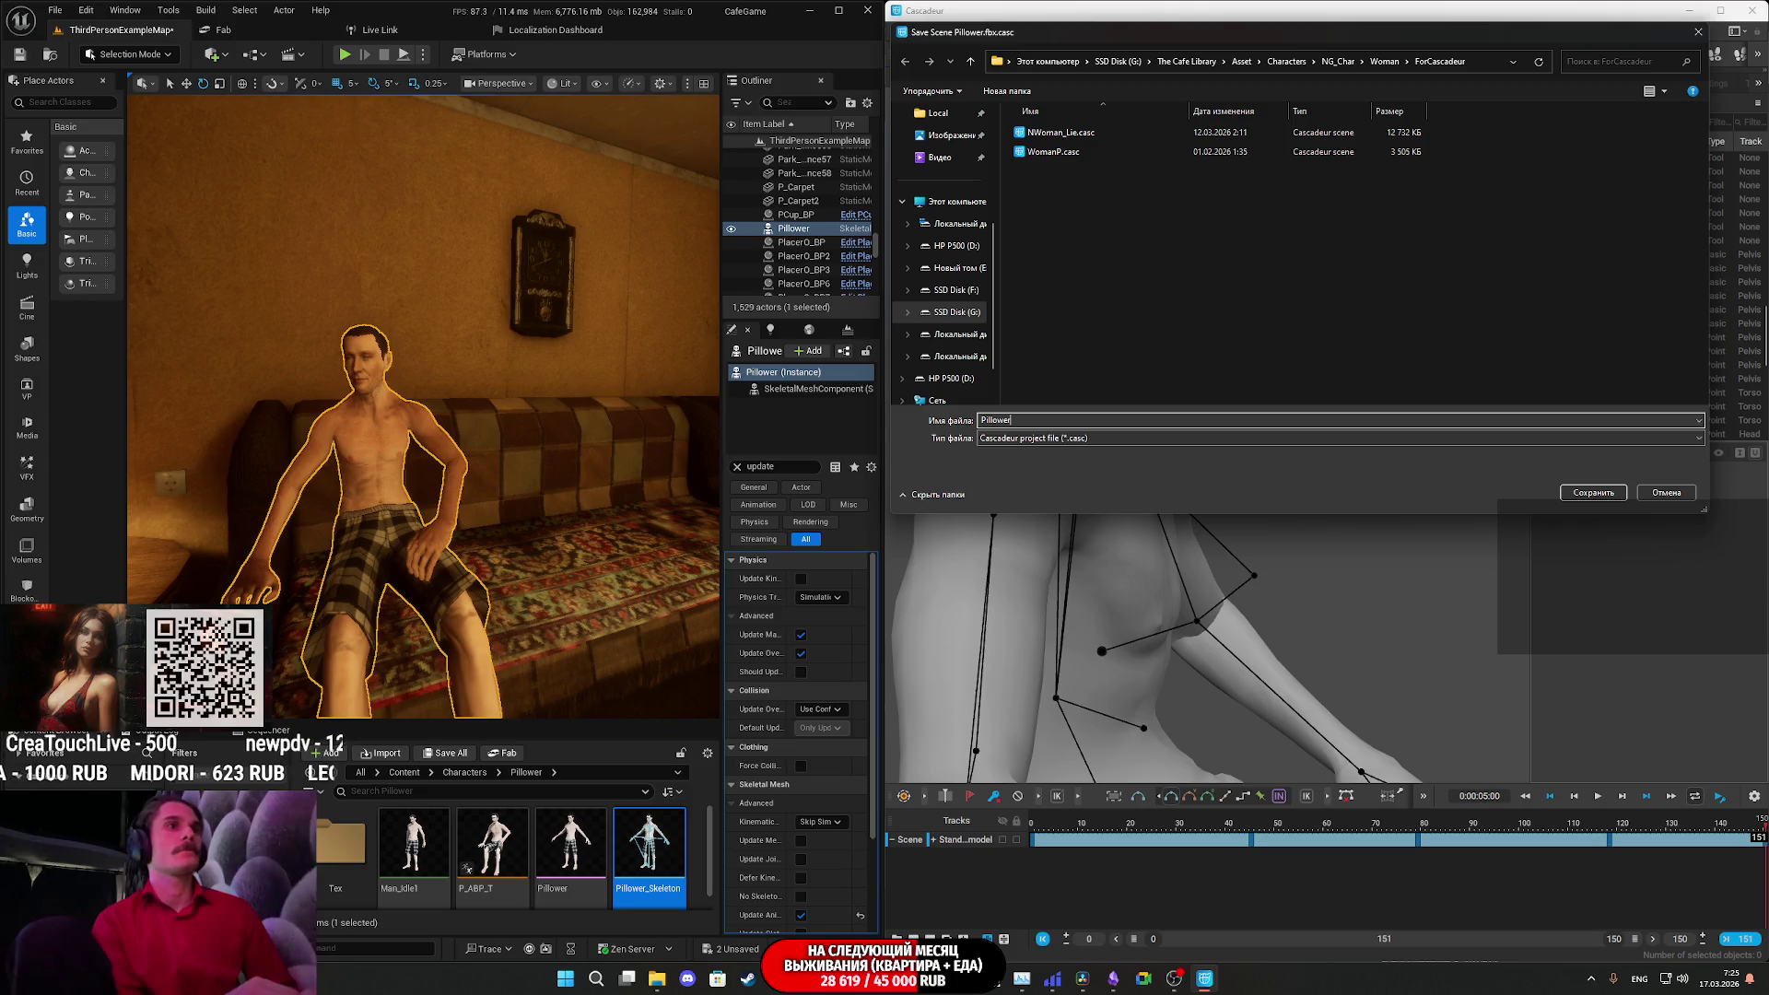
pyautogui.write('_Anims')
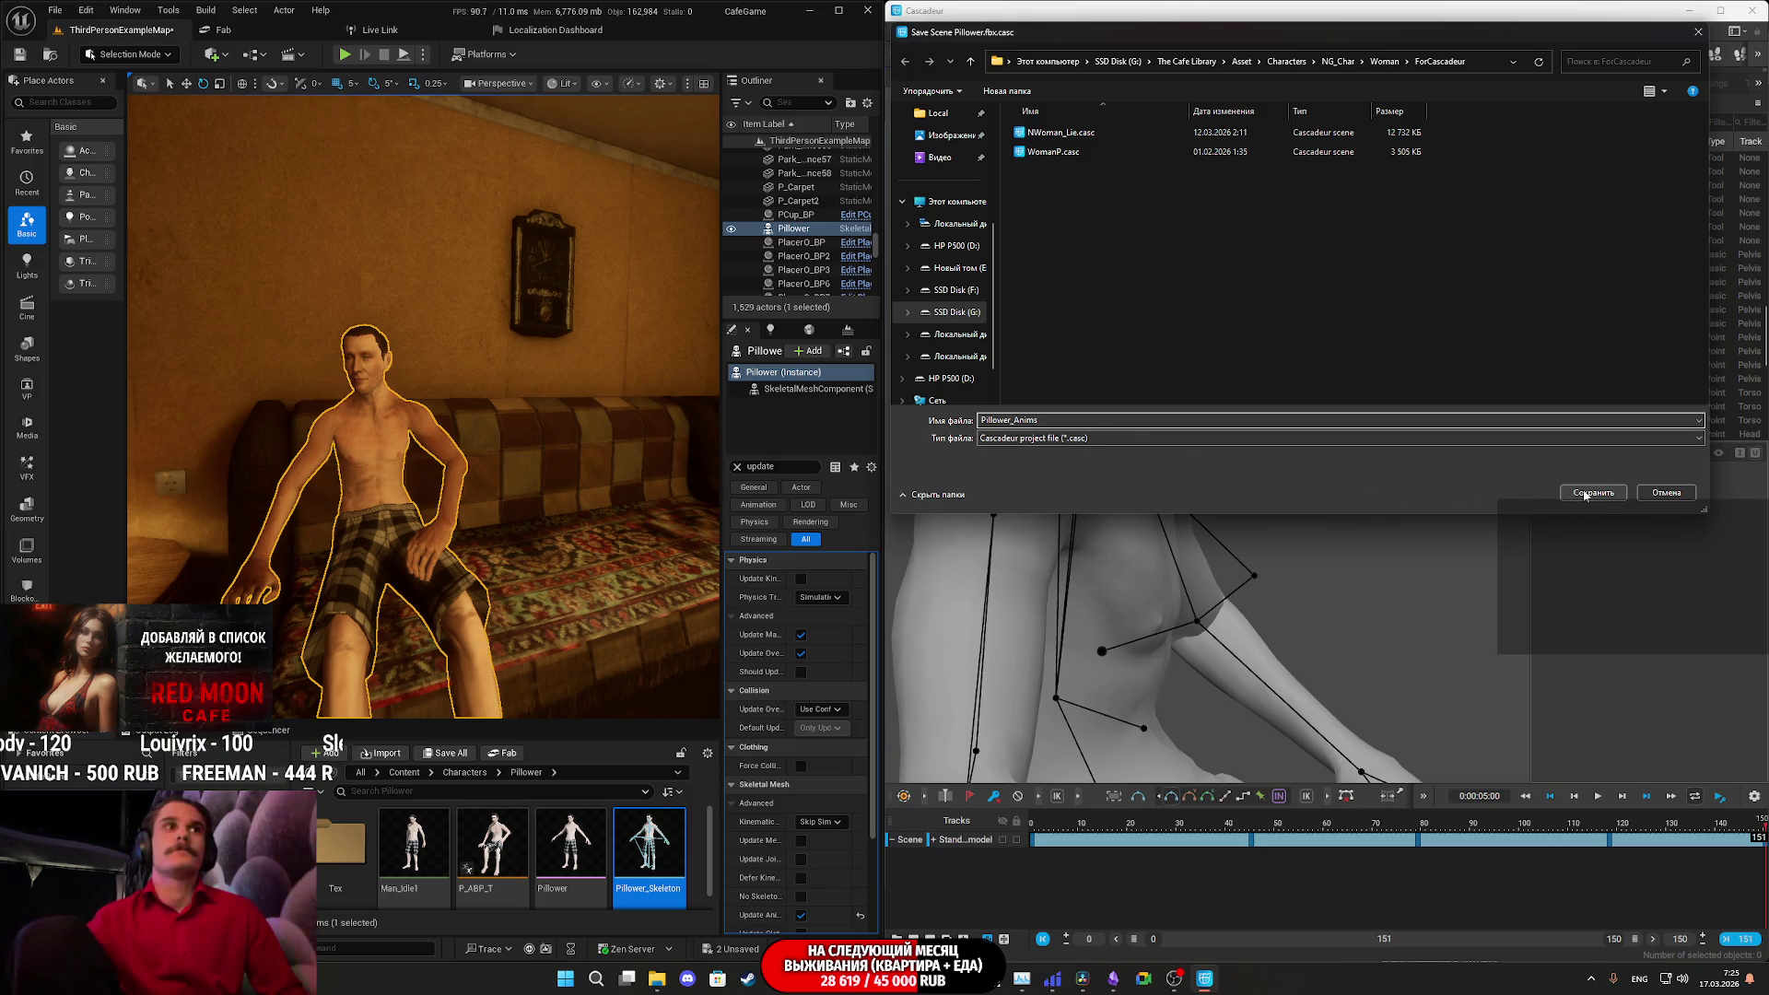
pyautogui.click(1584, 495)
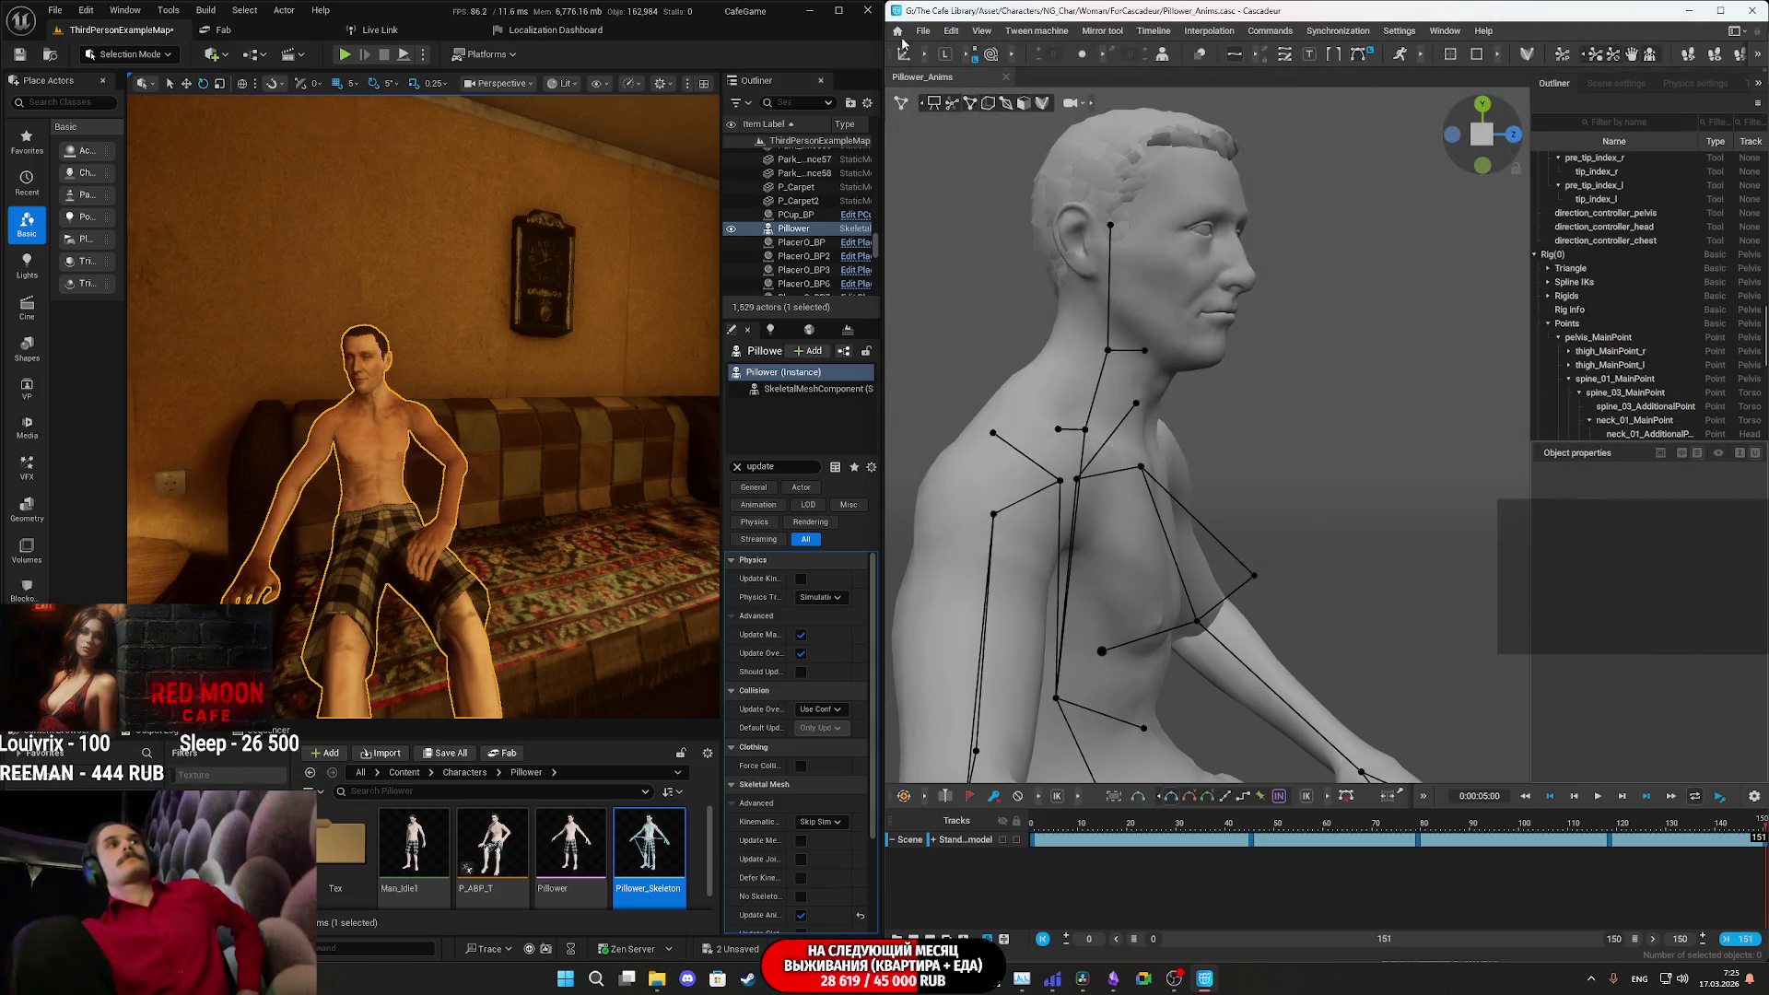
# - Start an FBX export using the Animation preset, limited to the selected interval
pyautogui.click(924, 37)
pyautogui.moveTo(976, 184)
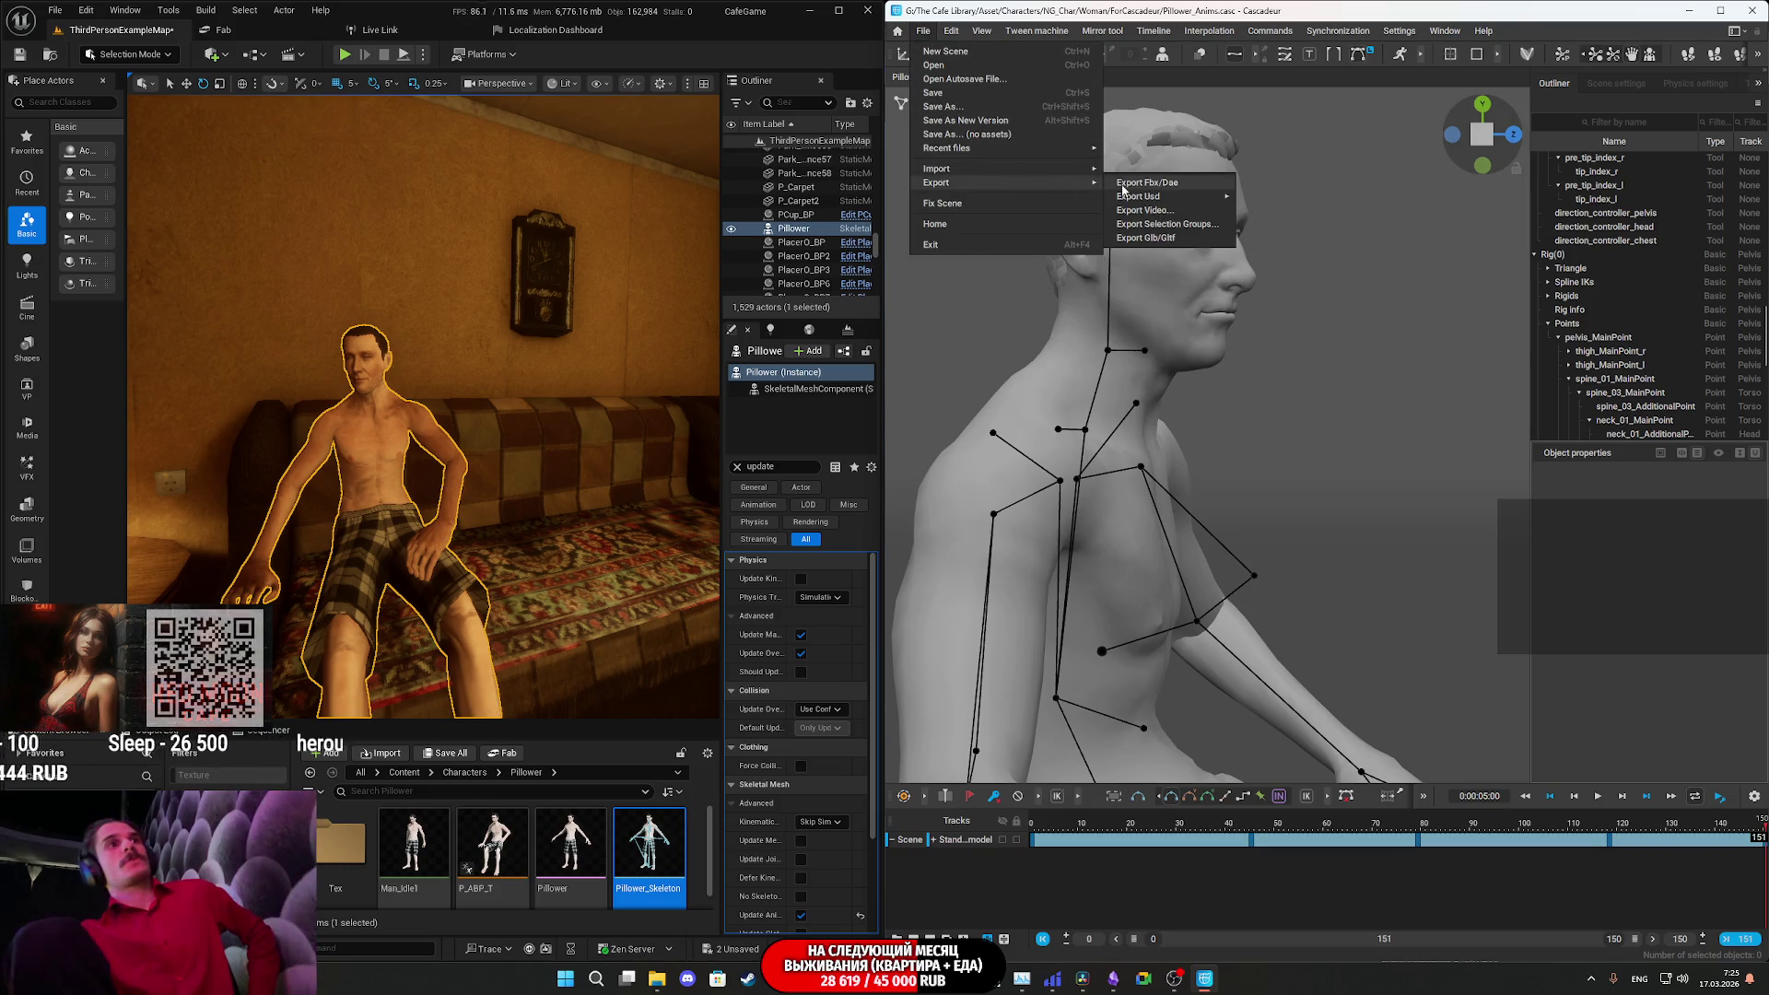
pyautogui.click(1219, 184)
pyautogui.click(967, 389)
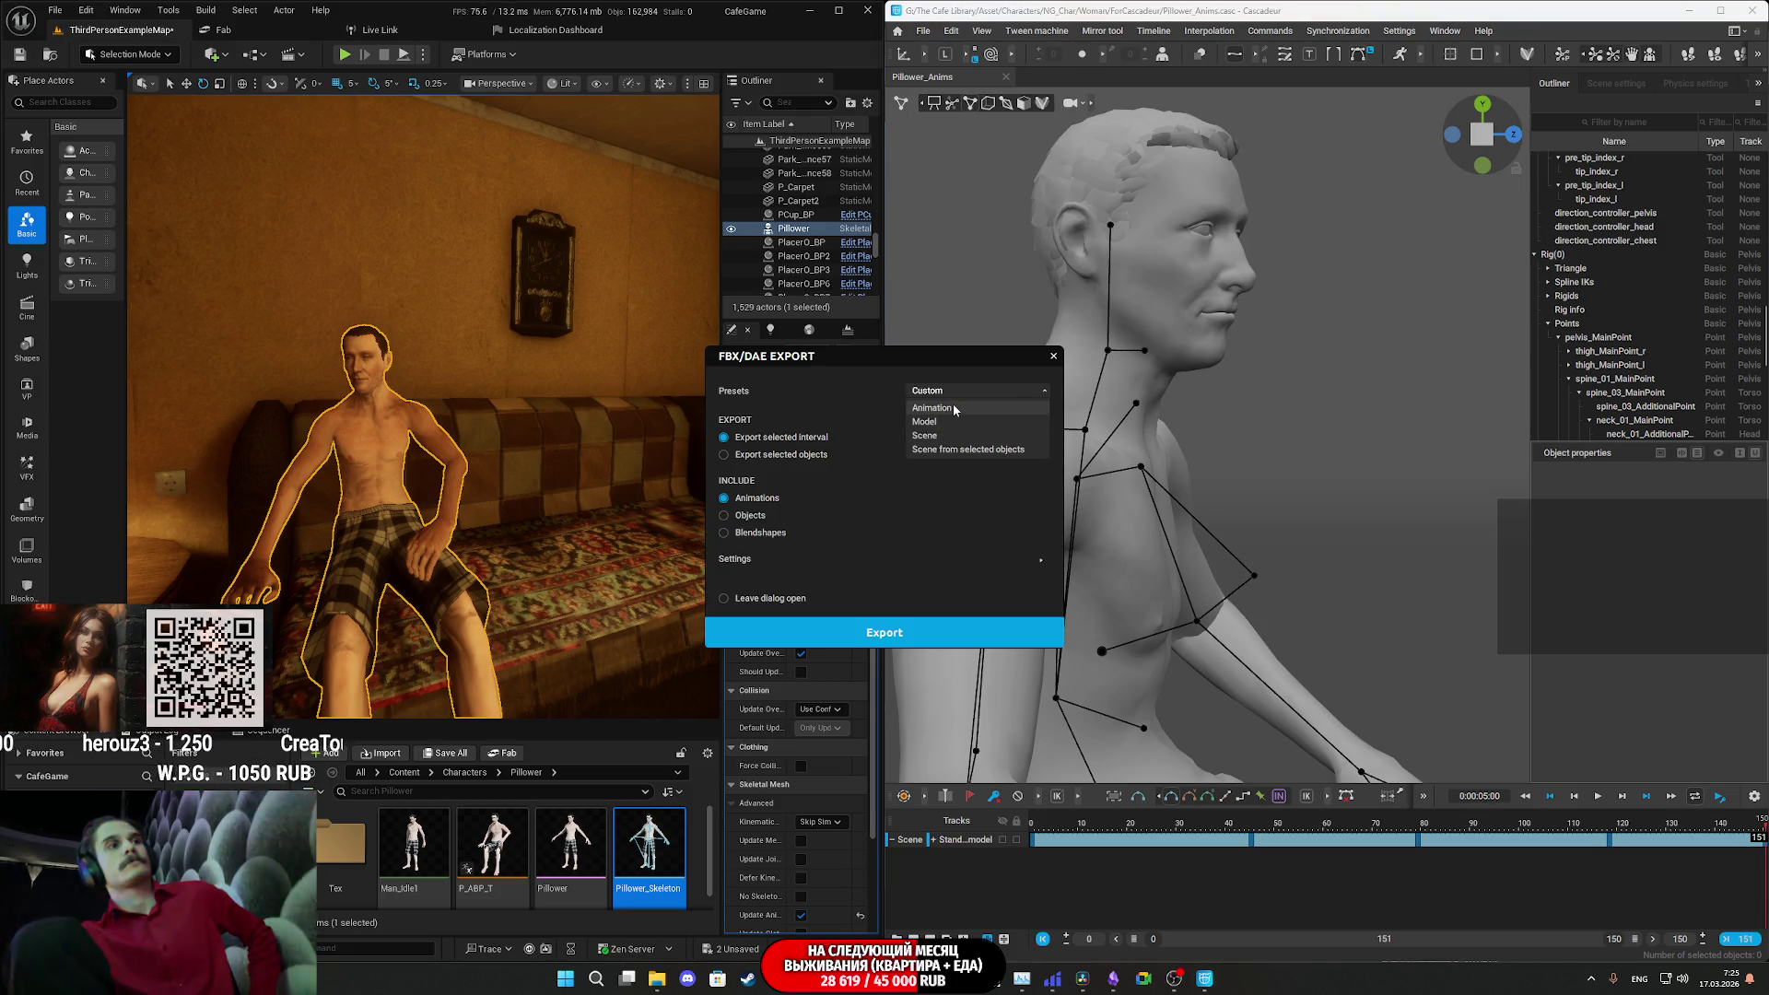
pyautogui.click(954, 407)
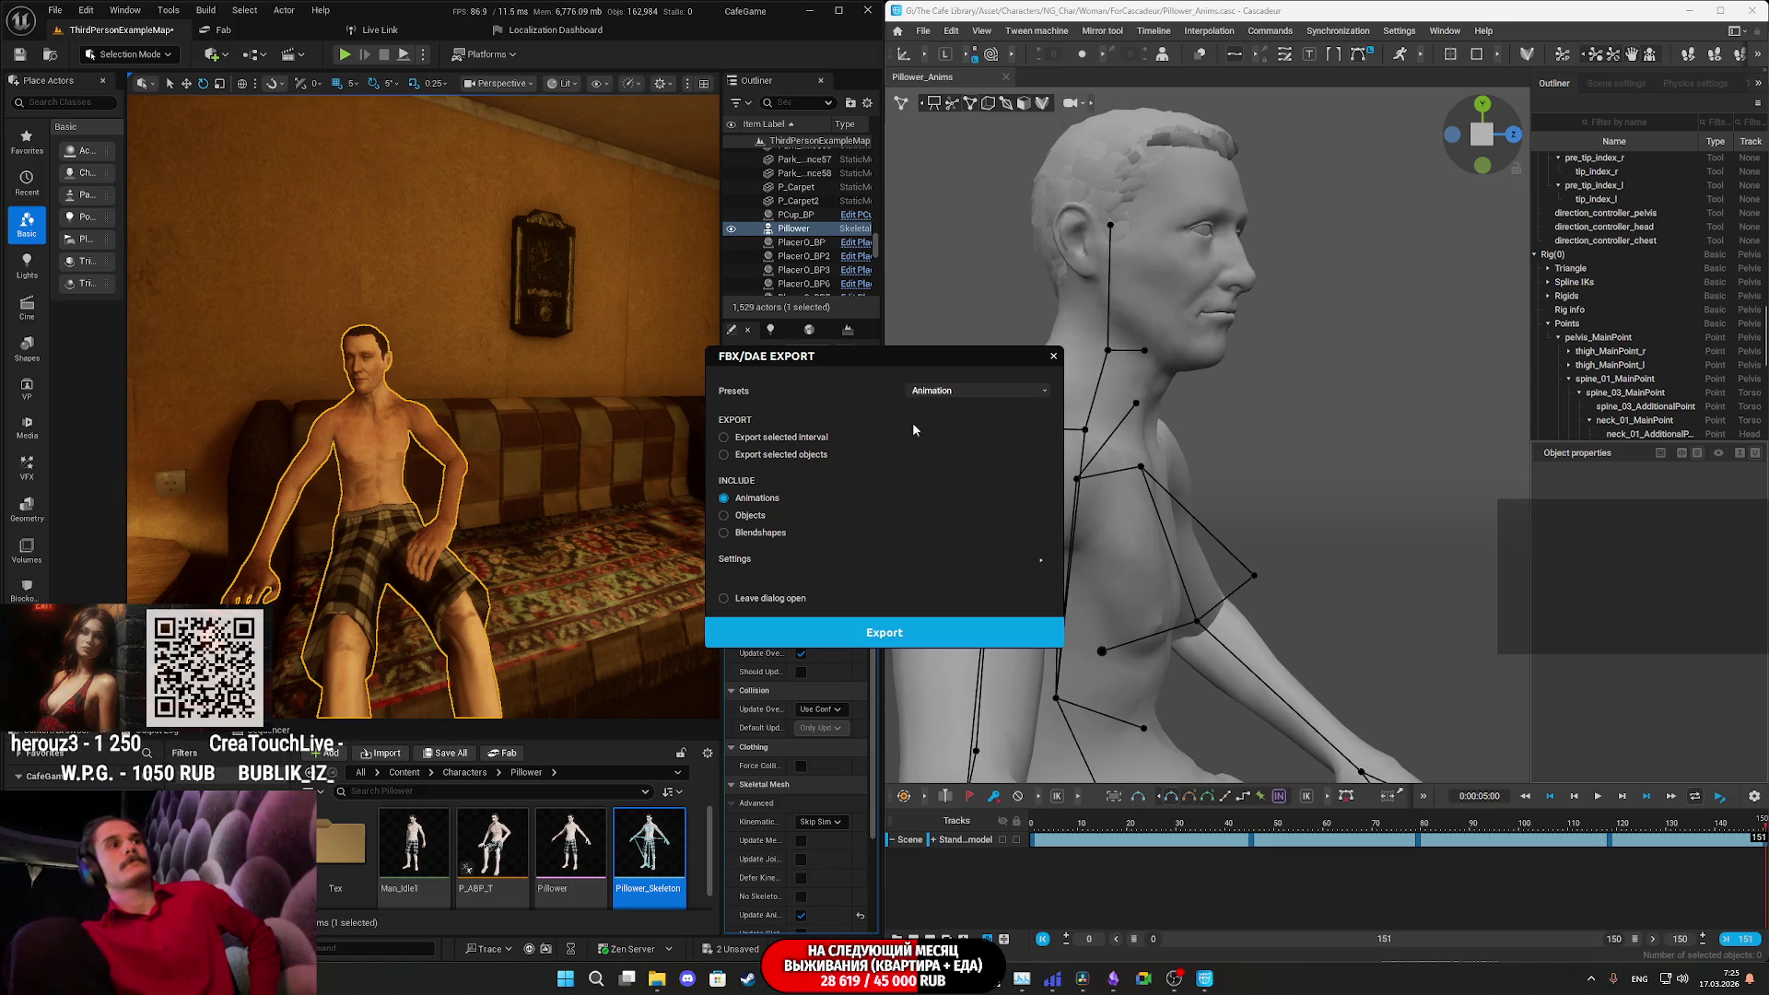
pyautogui.click(808, 439)
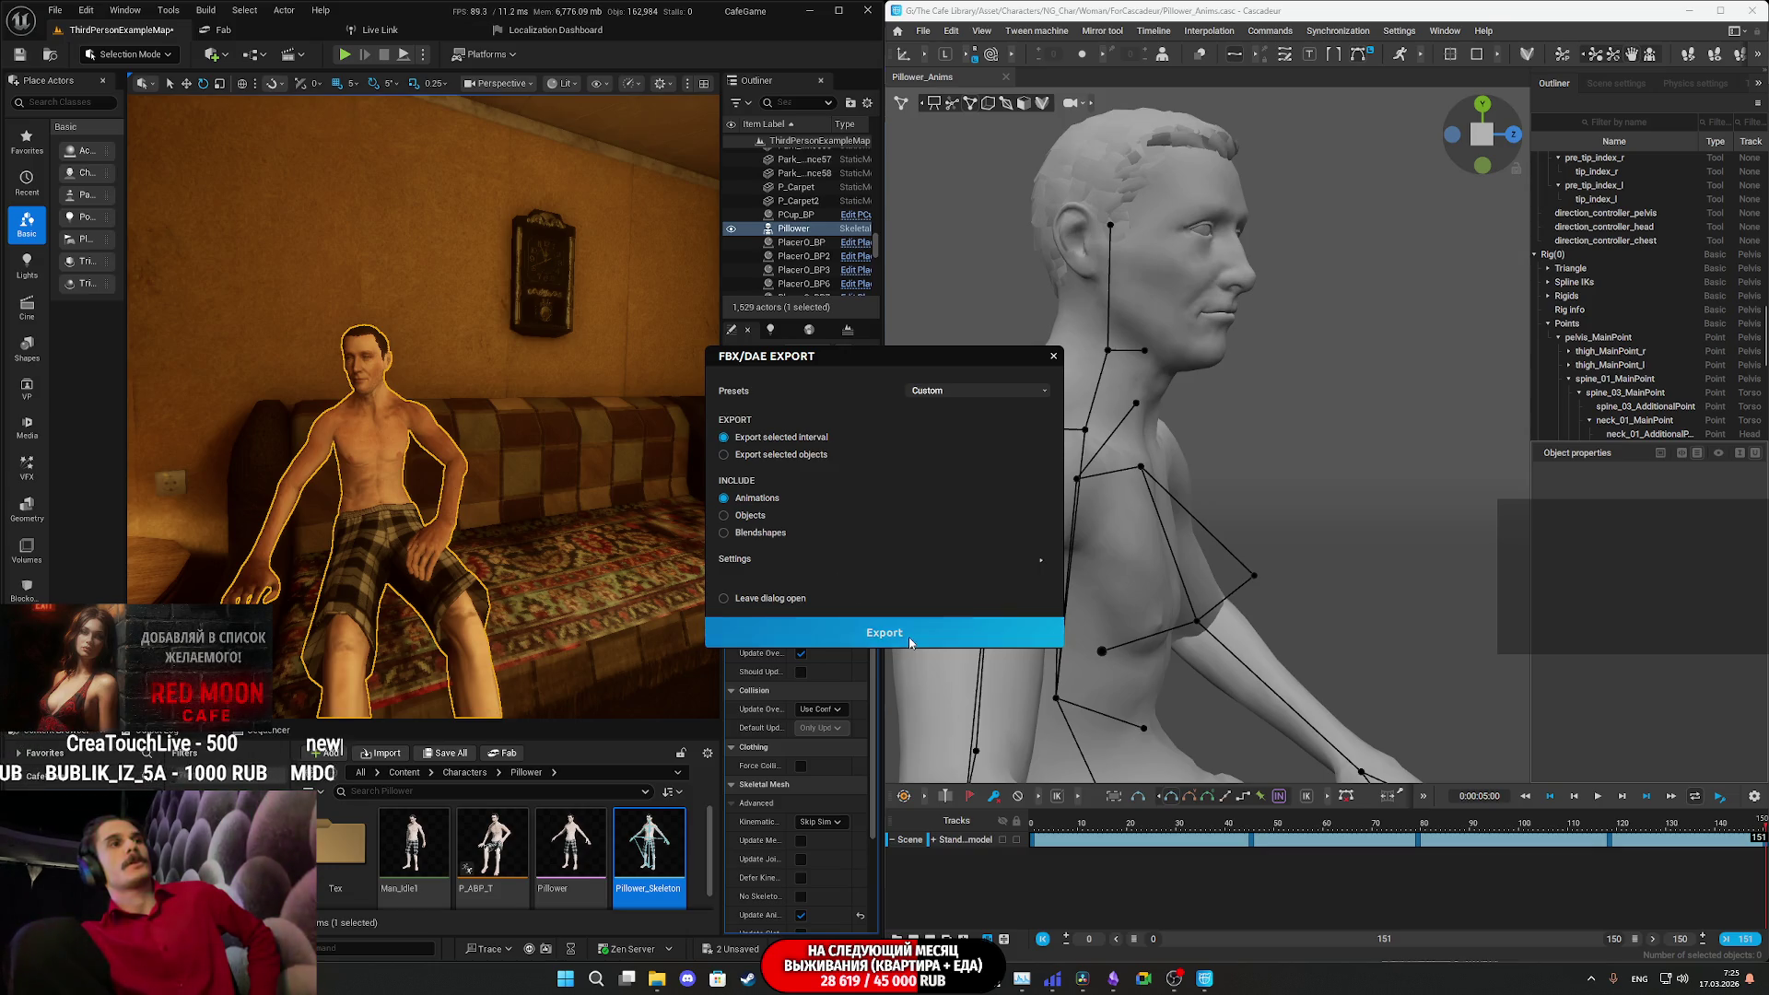
pyautogui.click(909, 636)
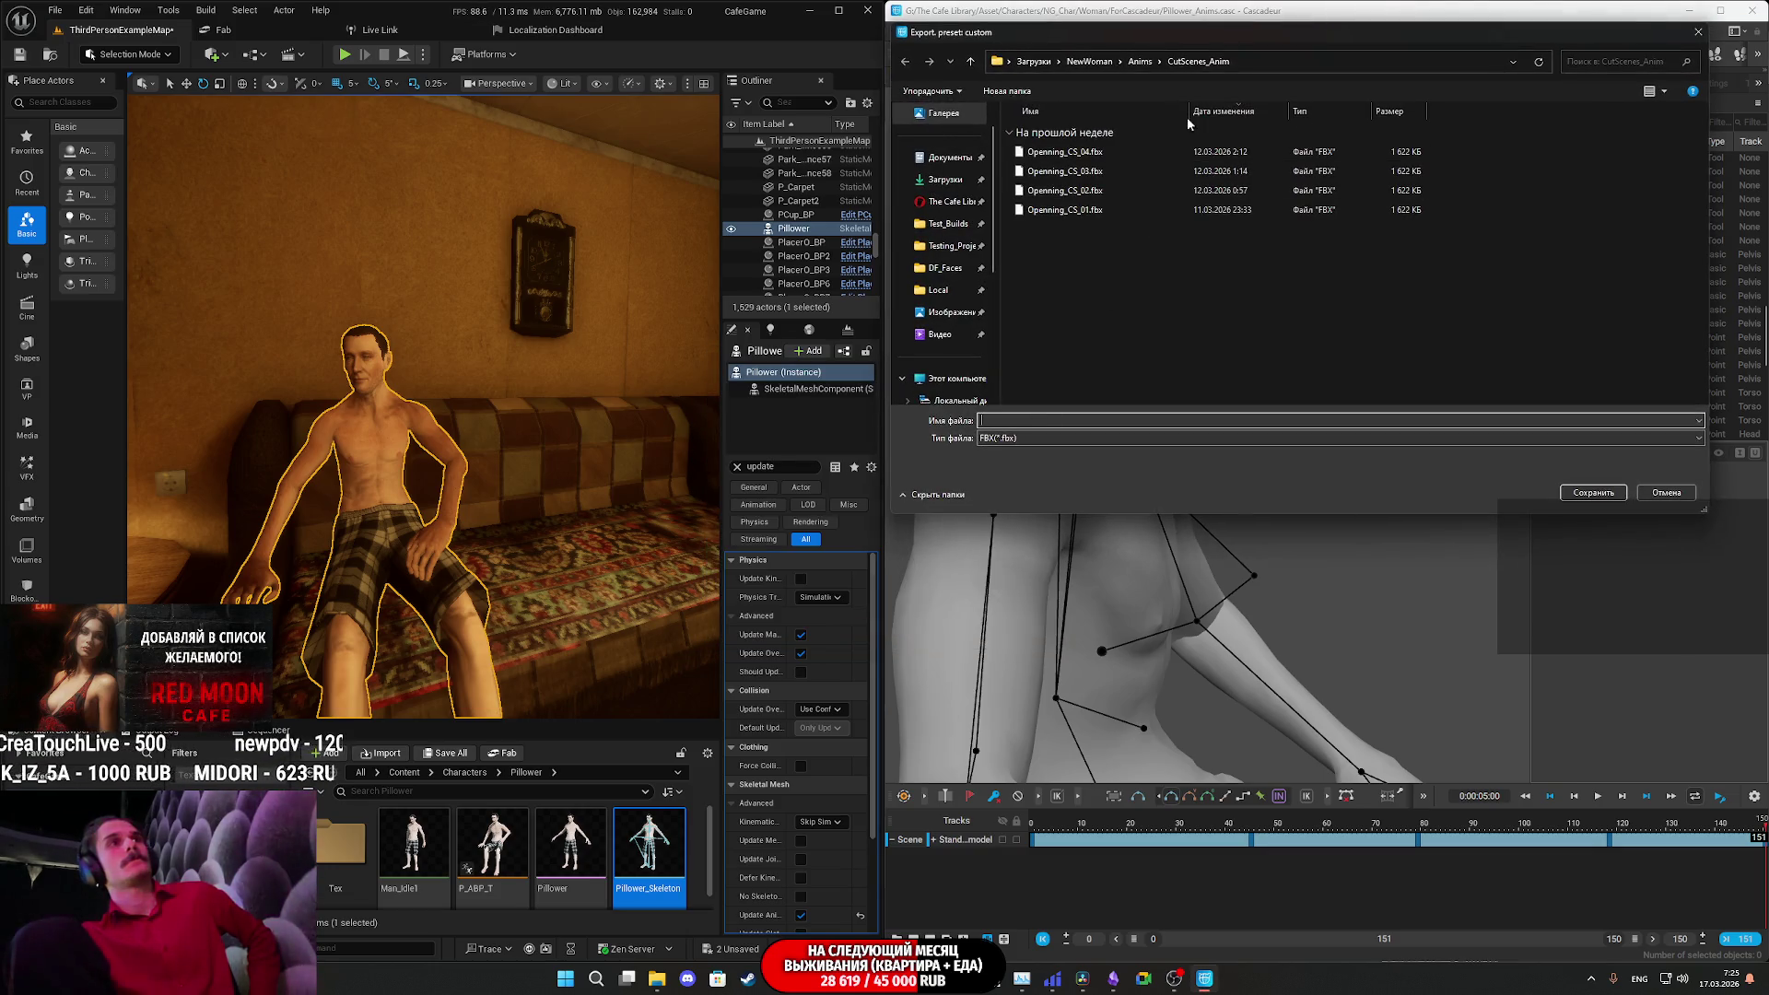
# - Browse to D: > ue4 texture > Watchman_Projects_For_Working > characters > Pillower
pyautogui.click(1049, 63)
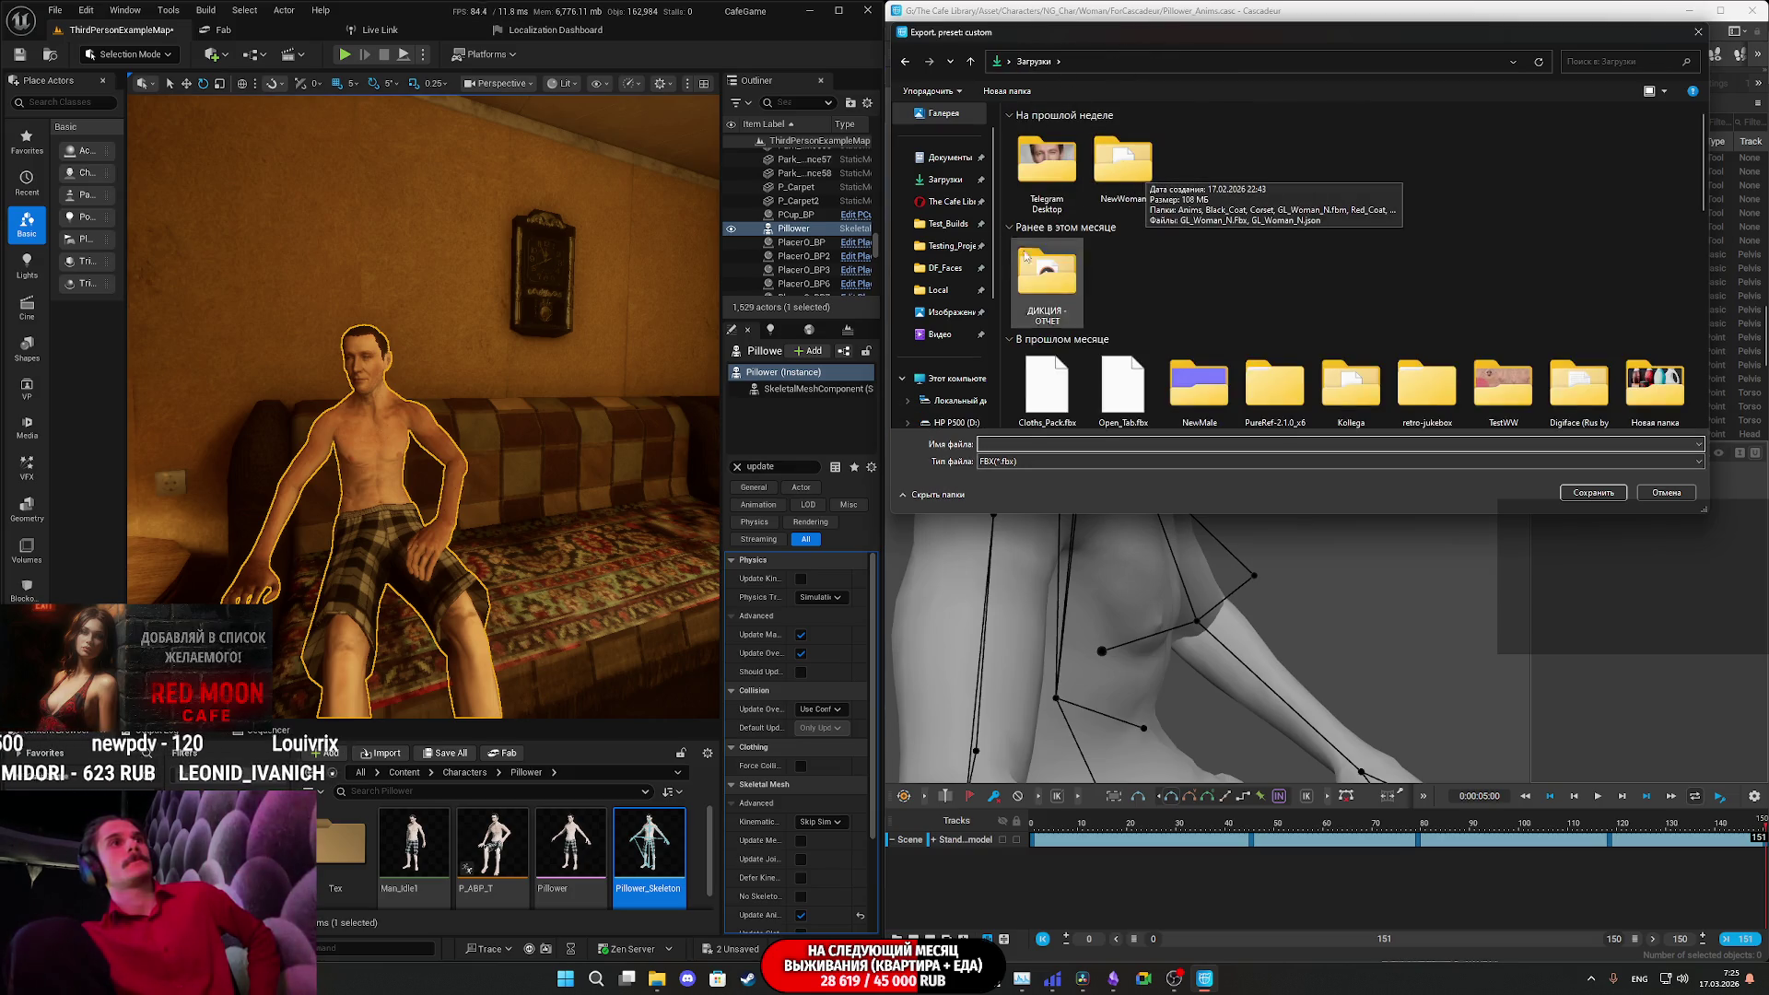
pyautogui.scroll(-3, 949, 350)
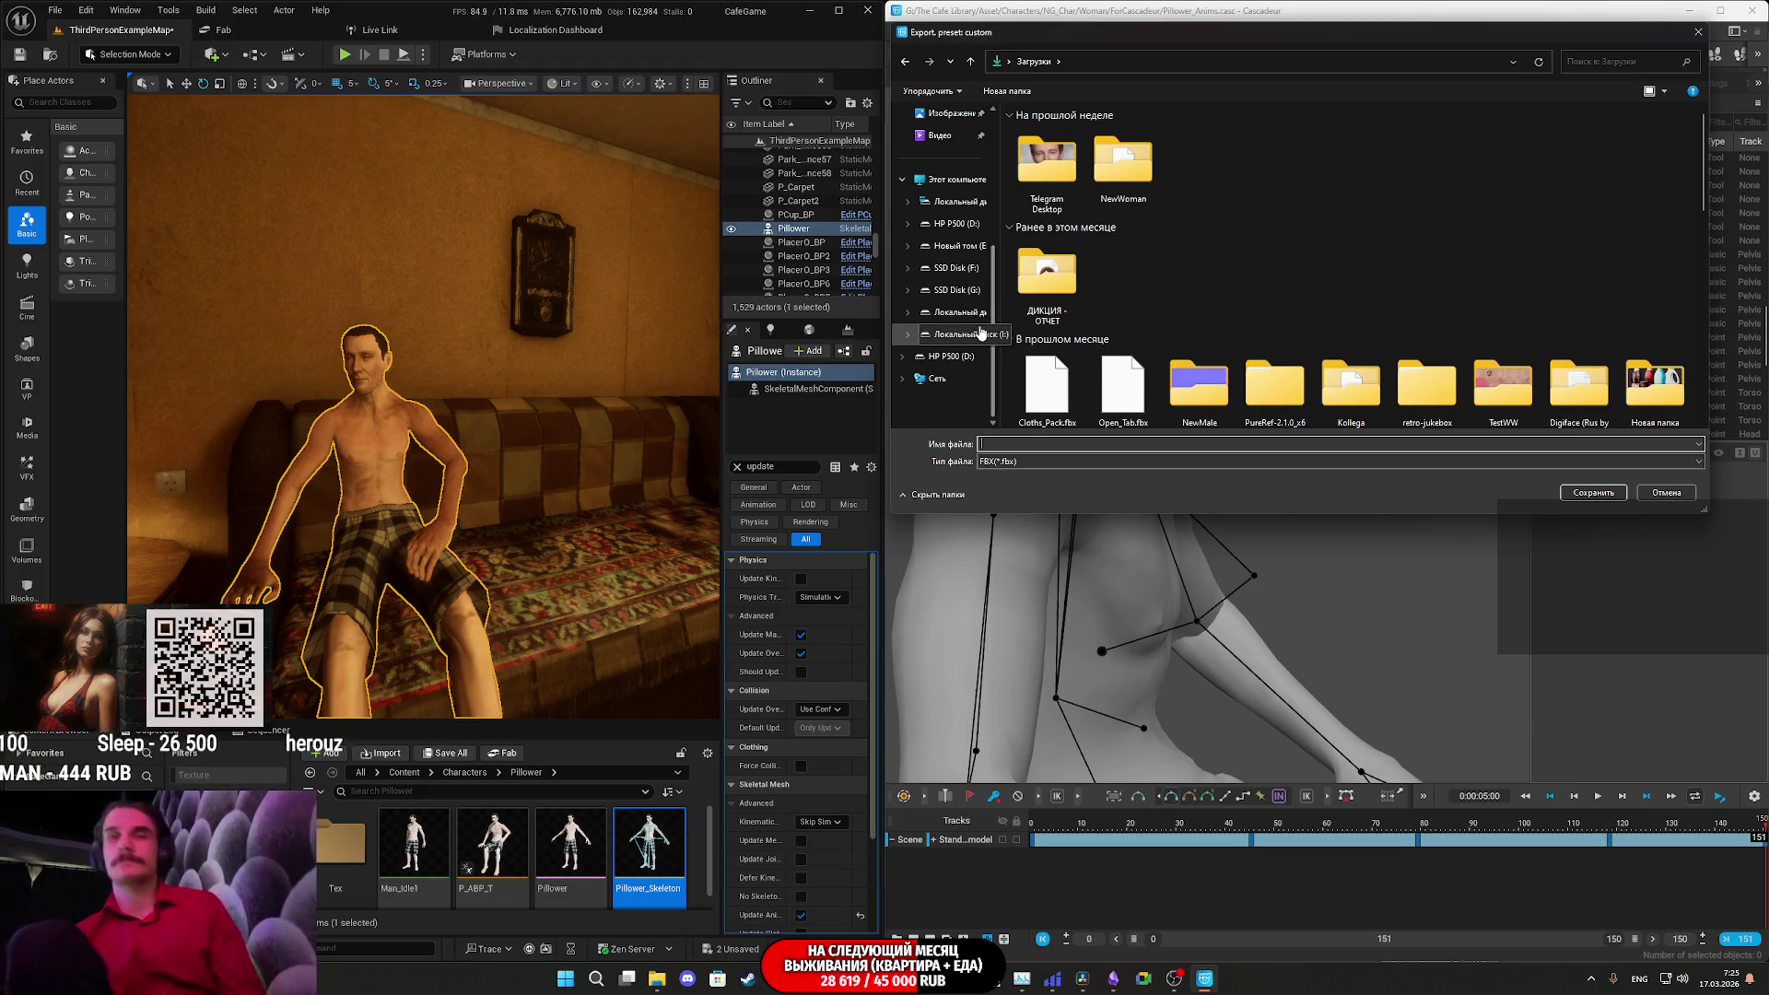
pyautogui.click(958, 355)
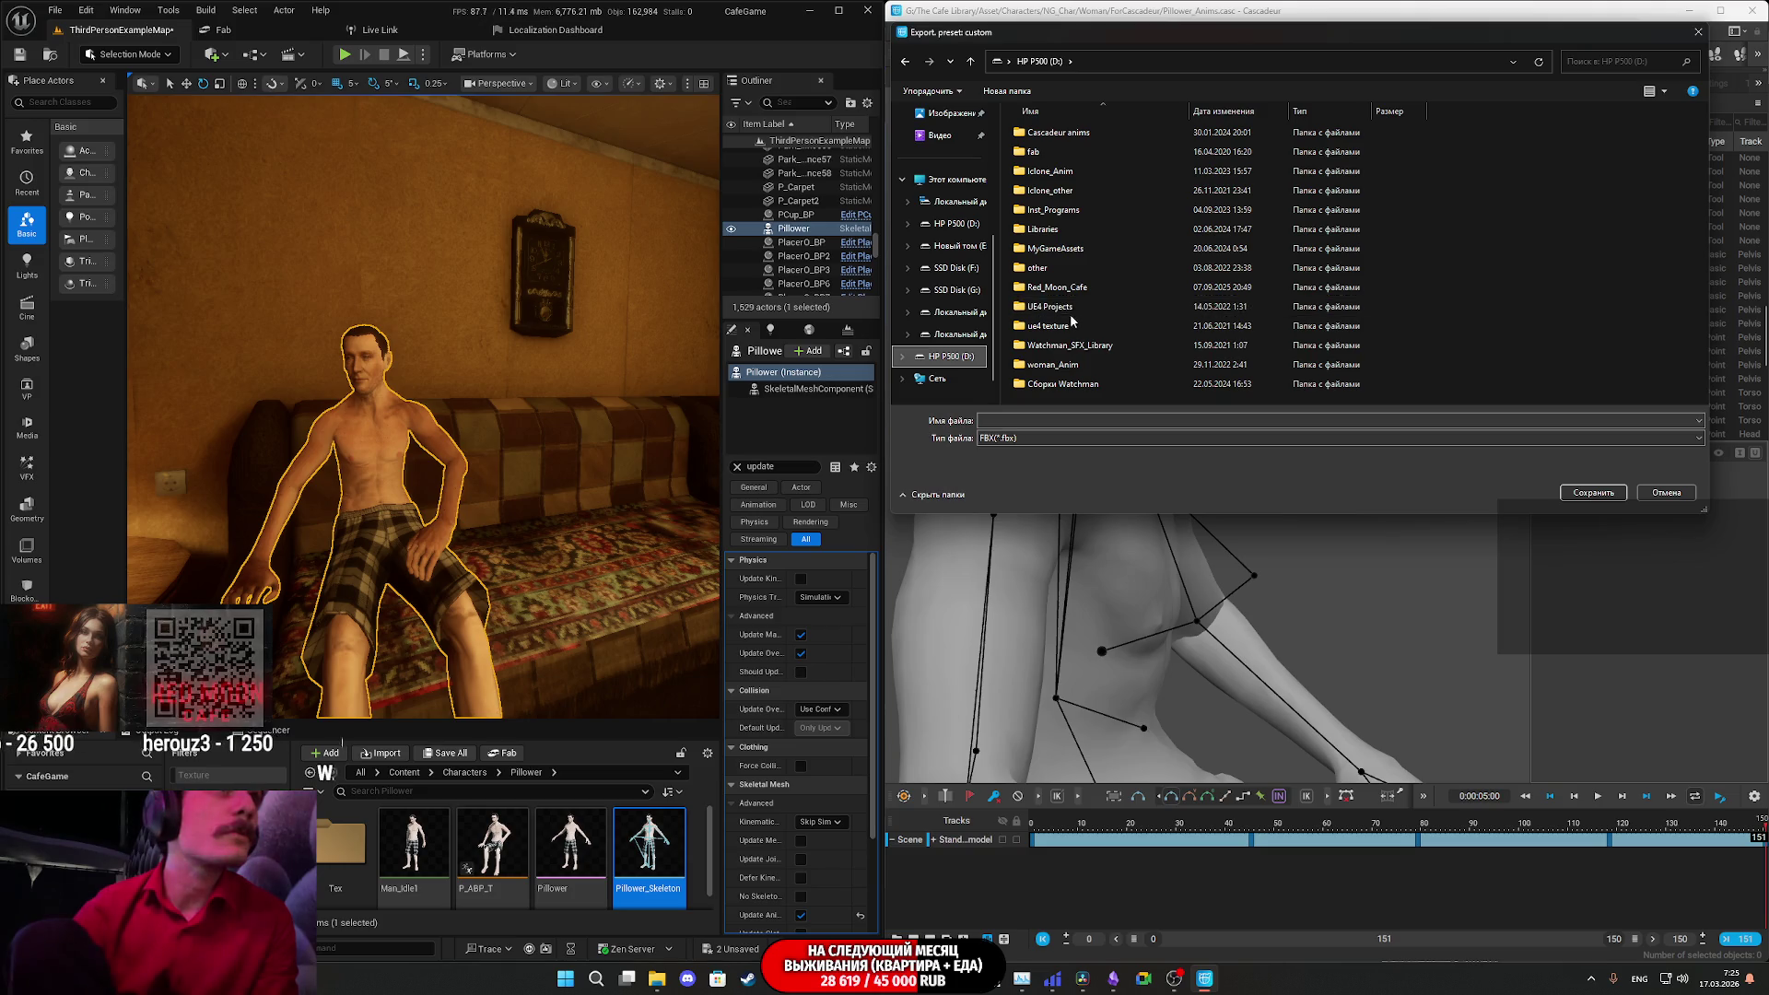
pyautogui.doubleClick(1068, 326)
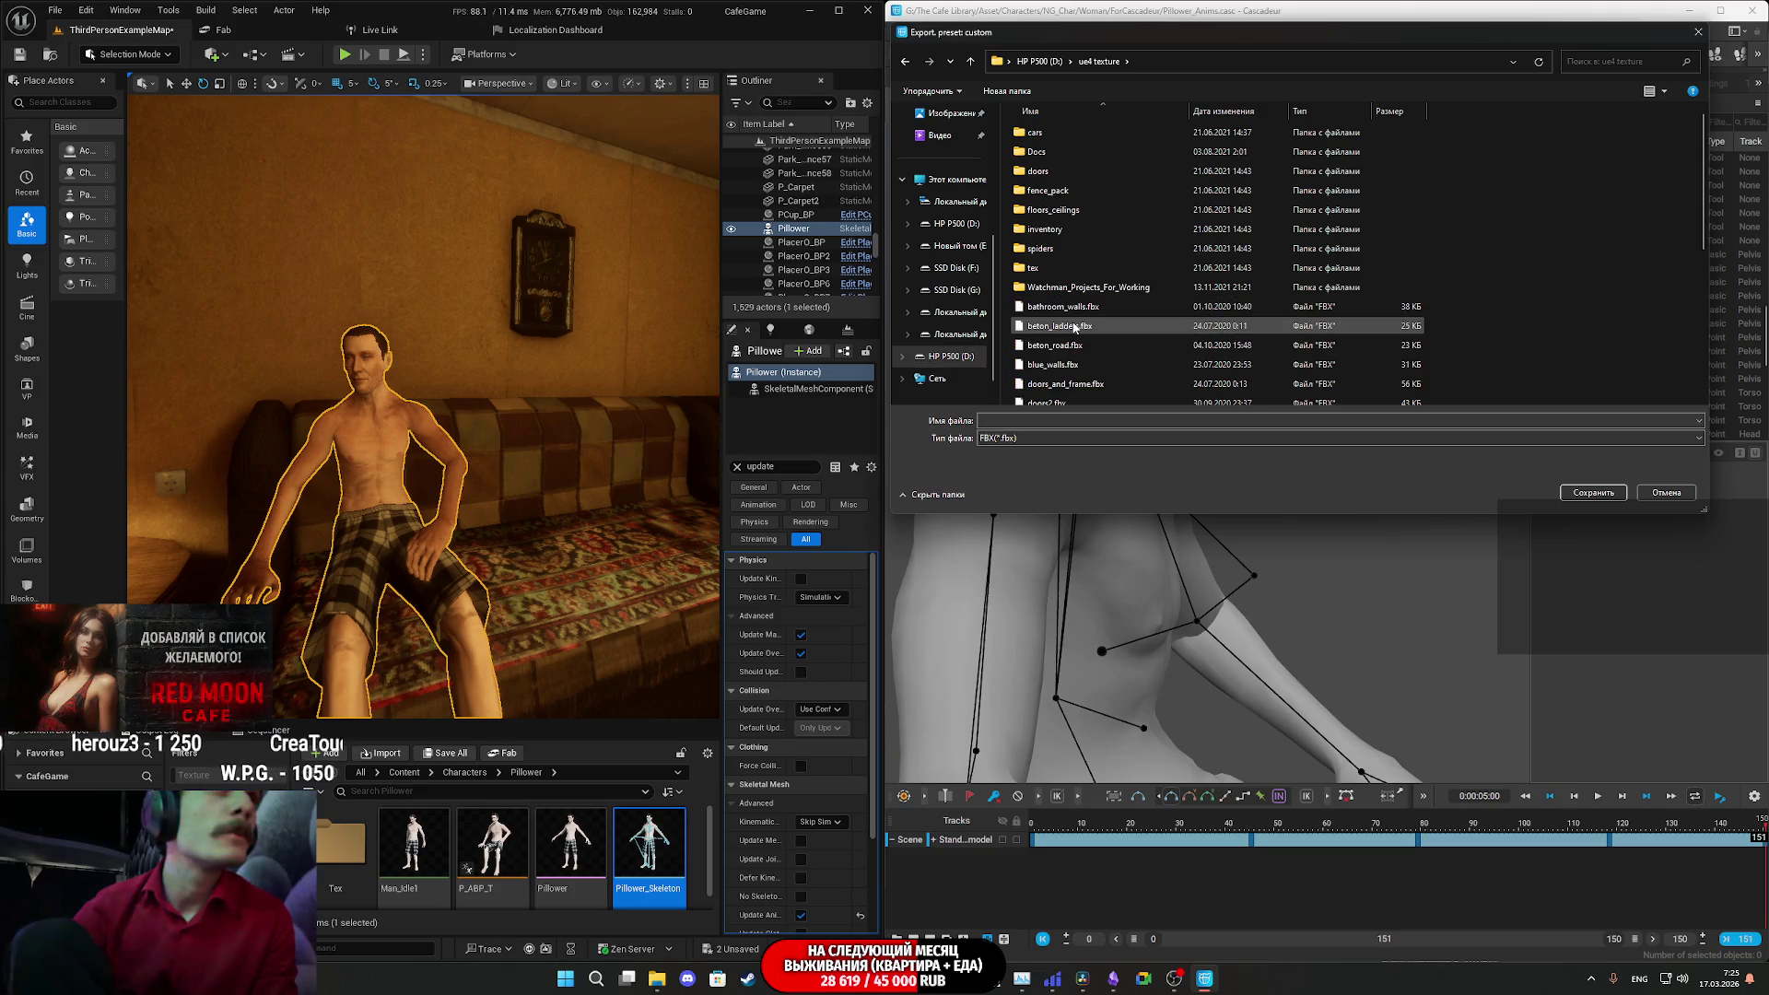
pyautogui.doubleClick(1085, 287)
pyautogui.doubleClick(1069, 170)
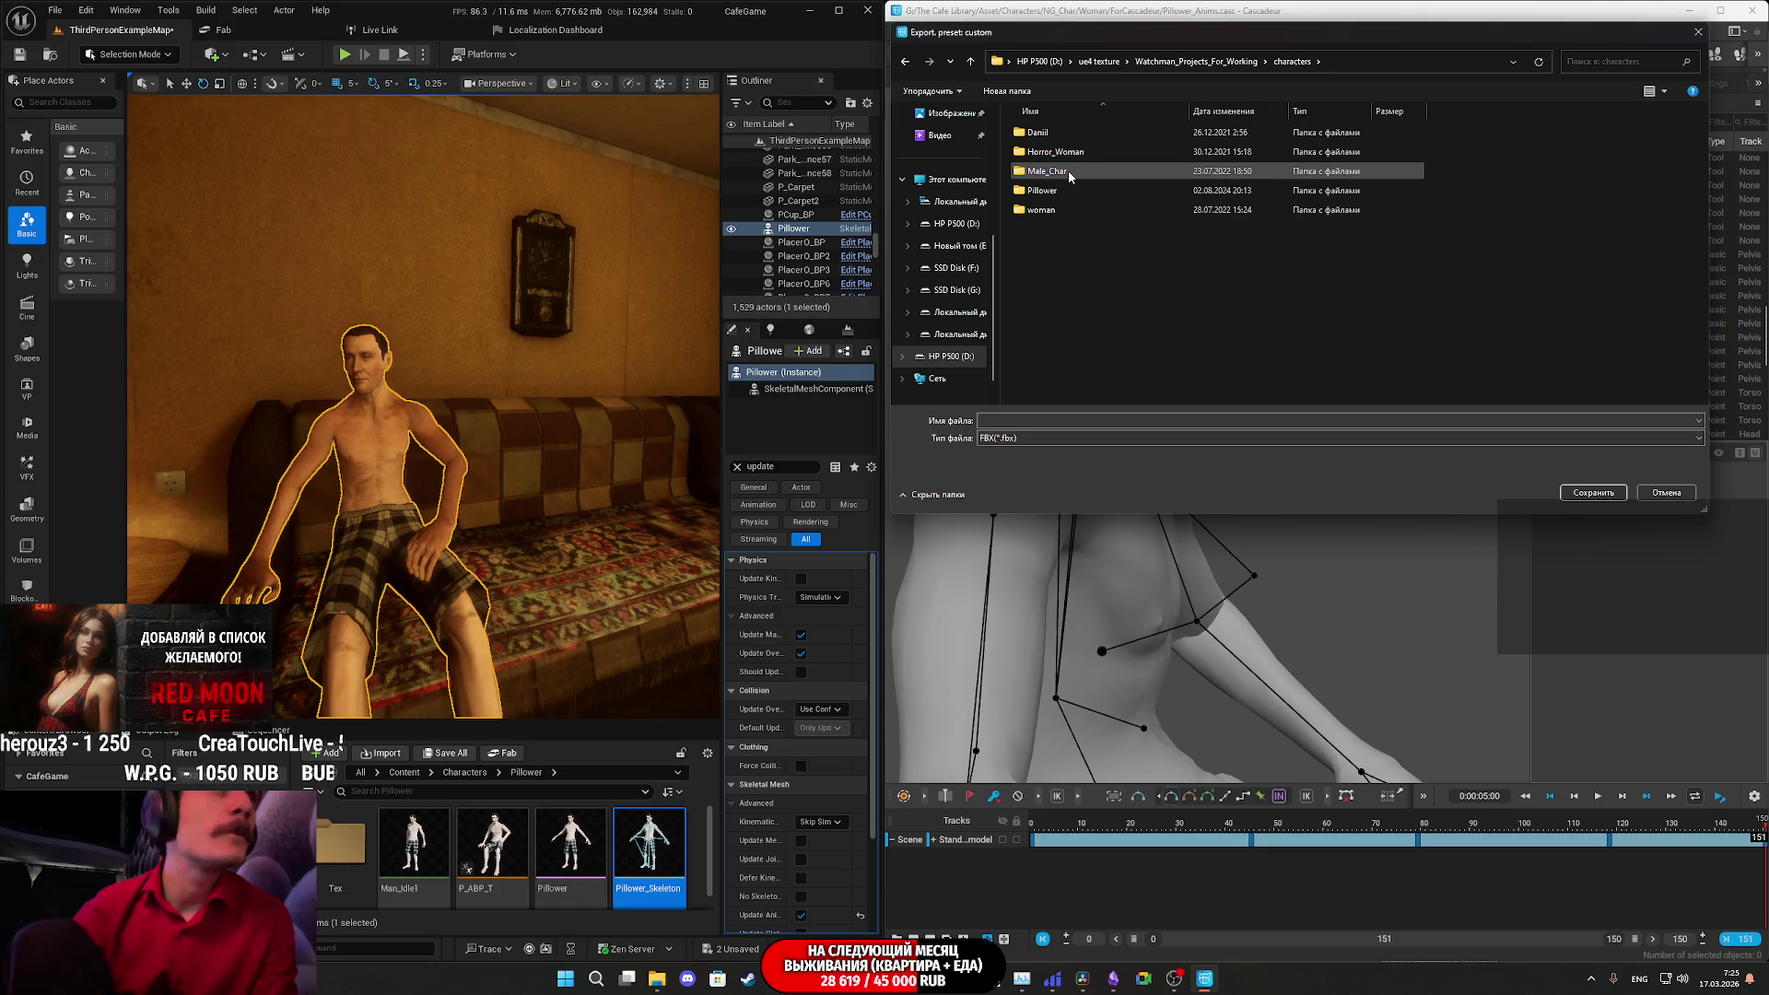
pyautogui.doubleClick(1066, 195)
# - Create a new 'Anims' folder inside Pillower and save the export there as P_Sit
pyautogui.rightClick(1080, 229)
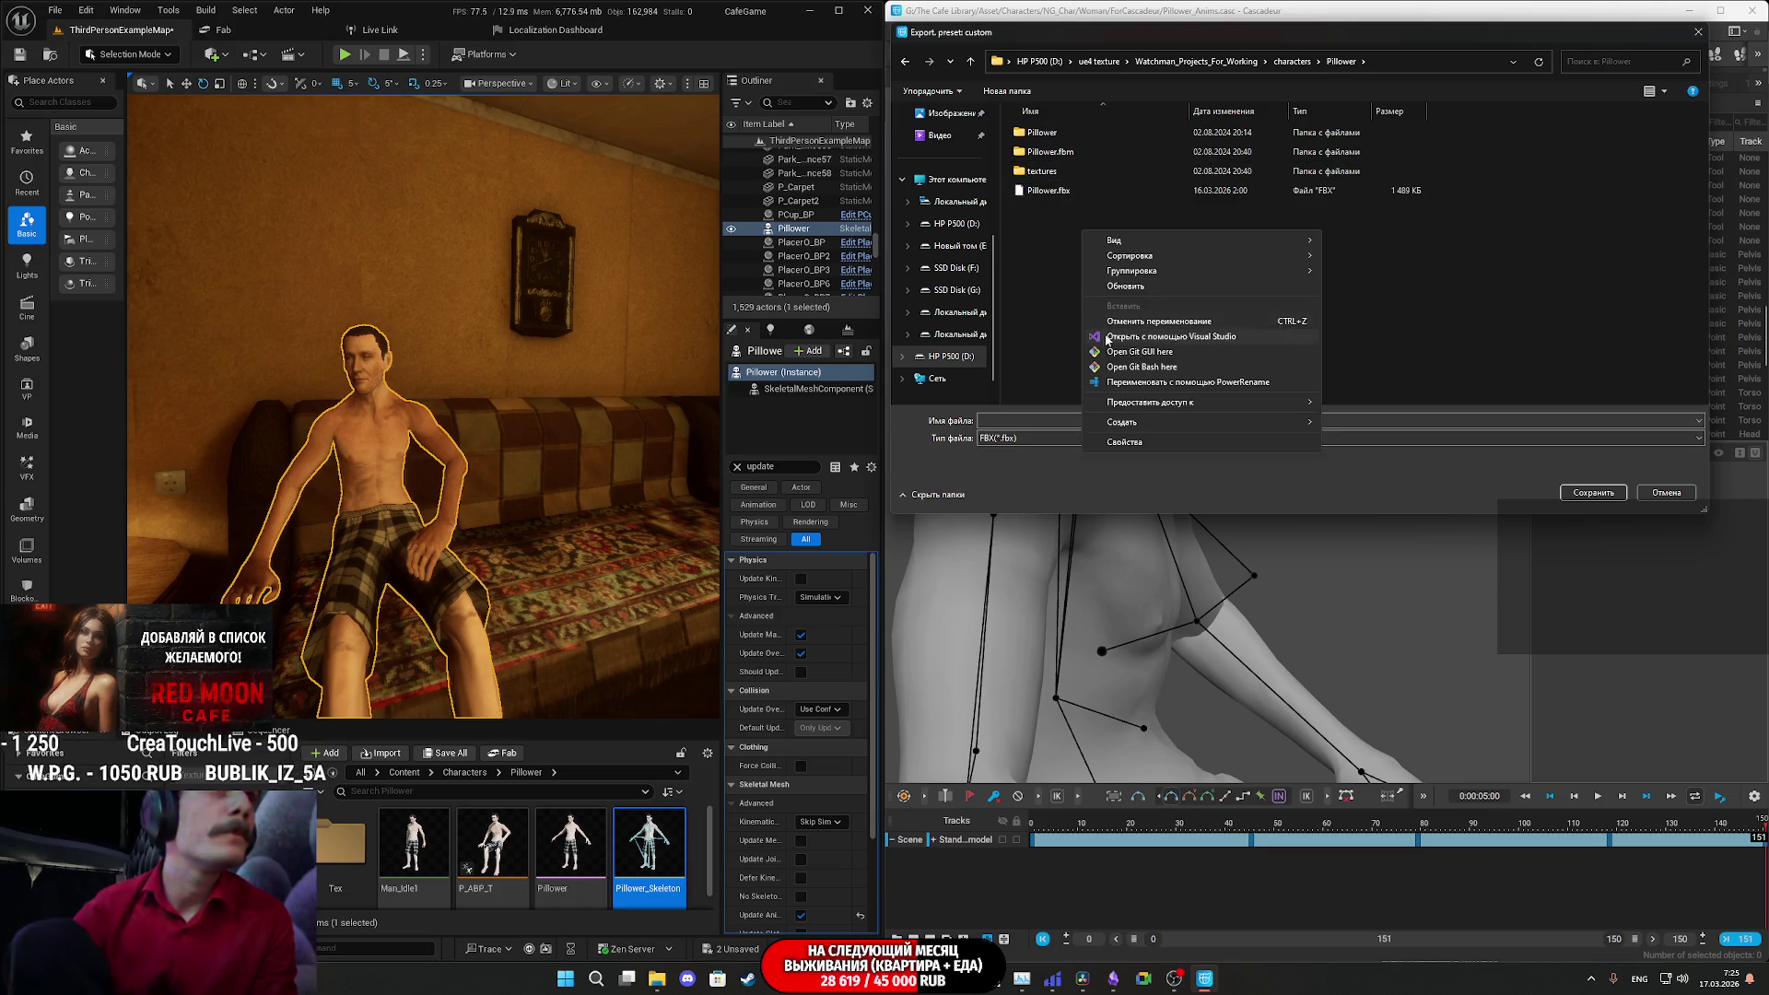
pyautogui.moveTo(1139, 425)
pyautogui.click(1354, 423)
pyautogui.write('An')
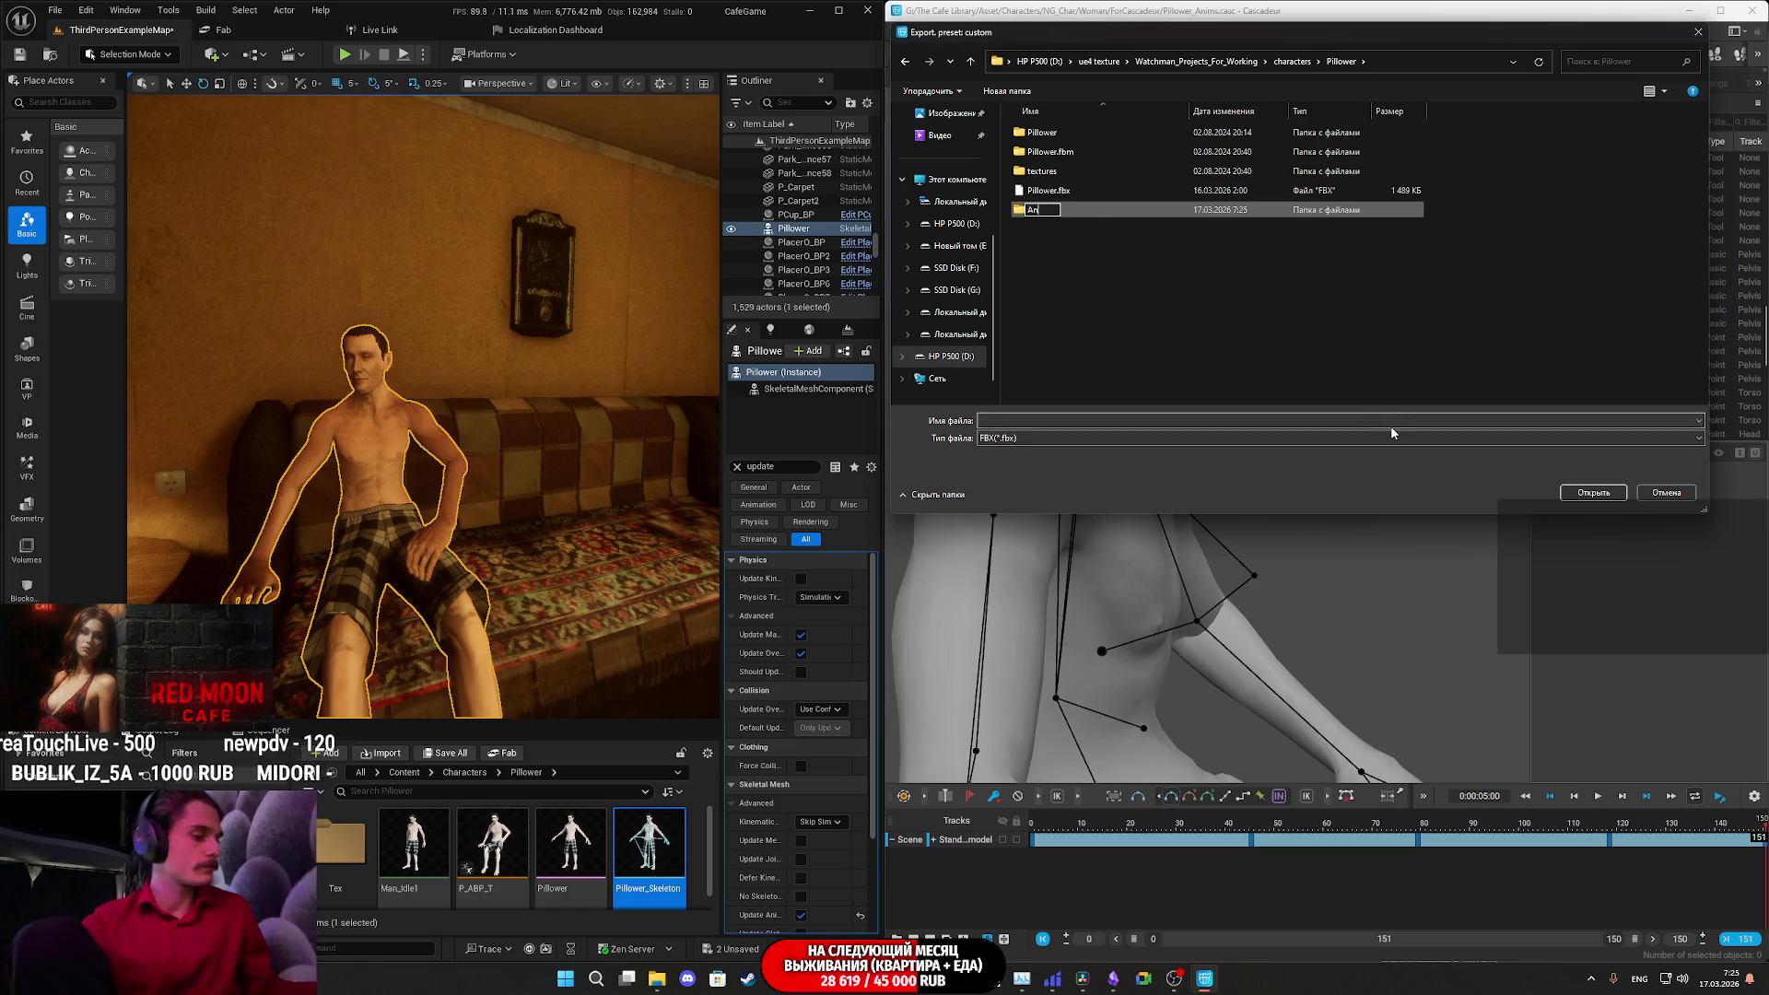
pyautogui.write('ims')
pyautogui.press('Return')
pyautogui.press('Return')
pyautogui.click(1057, 421)
pyautogui.write('P_Sit')
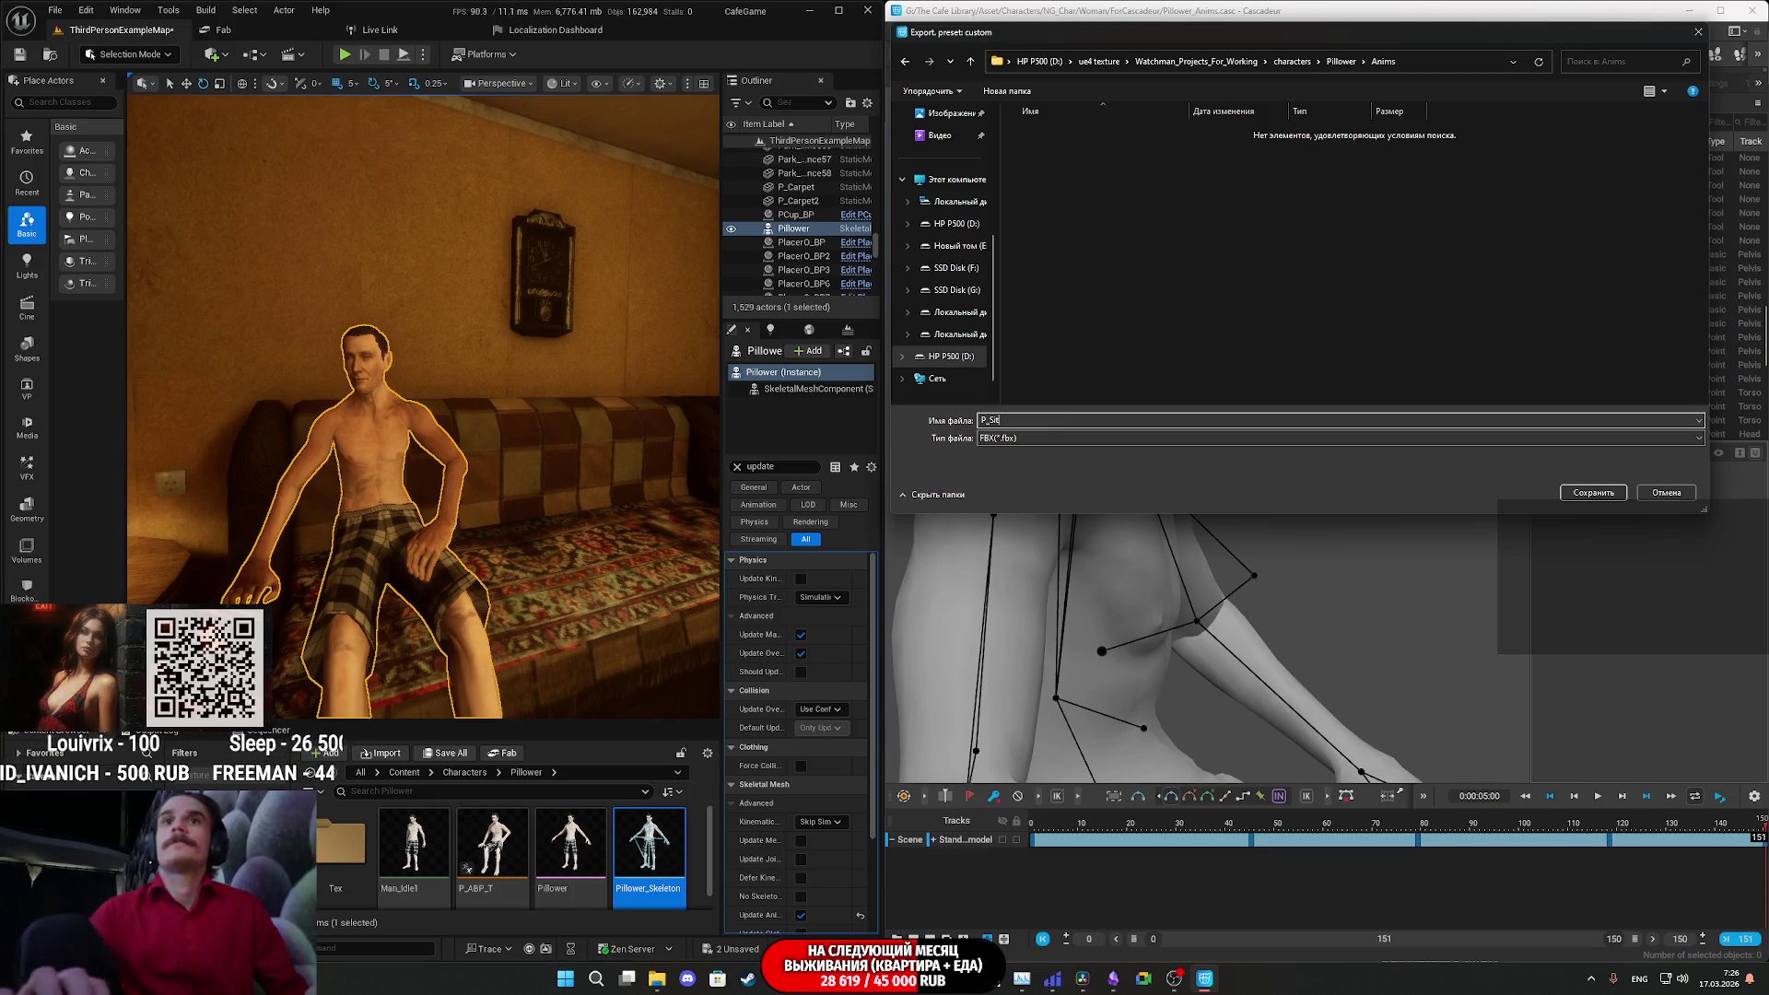
pyautogui.click(1593, 493)
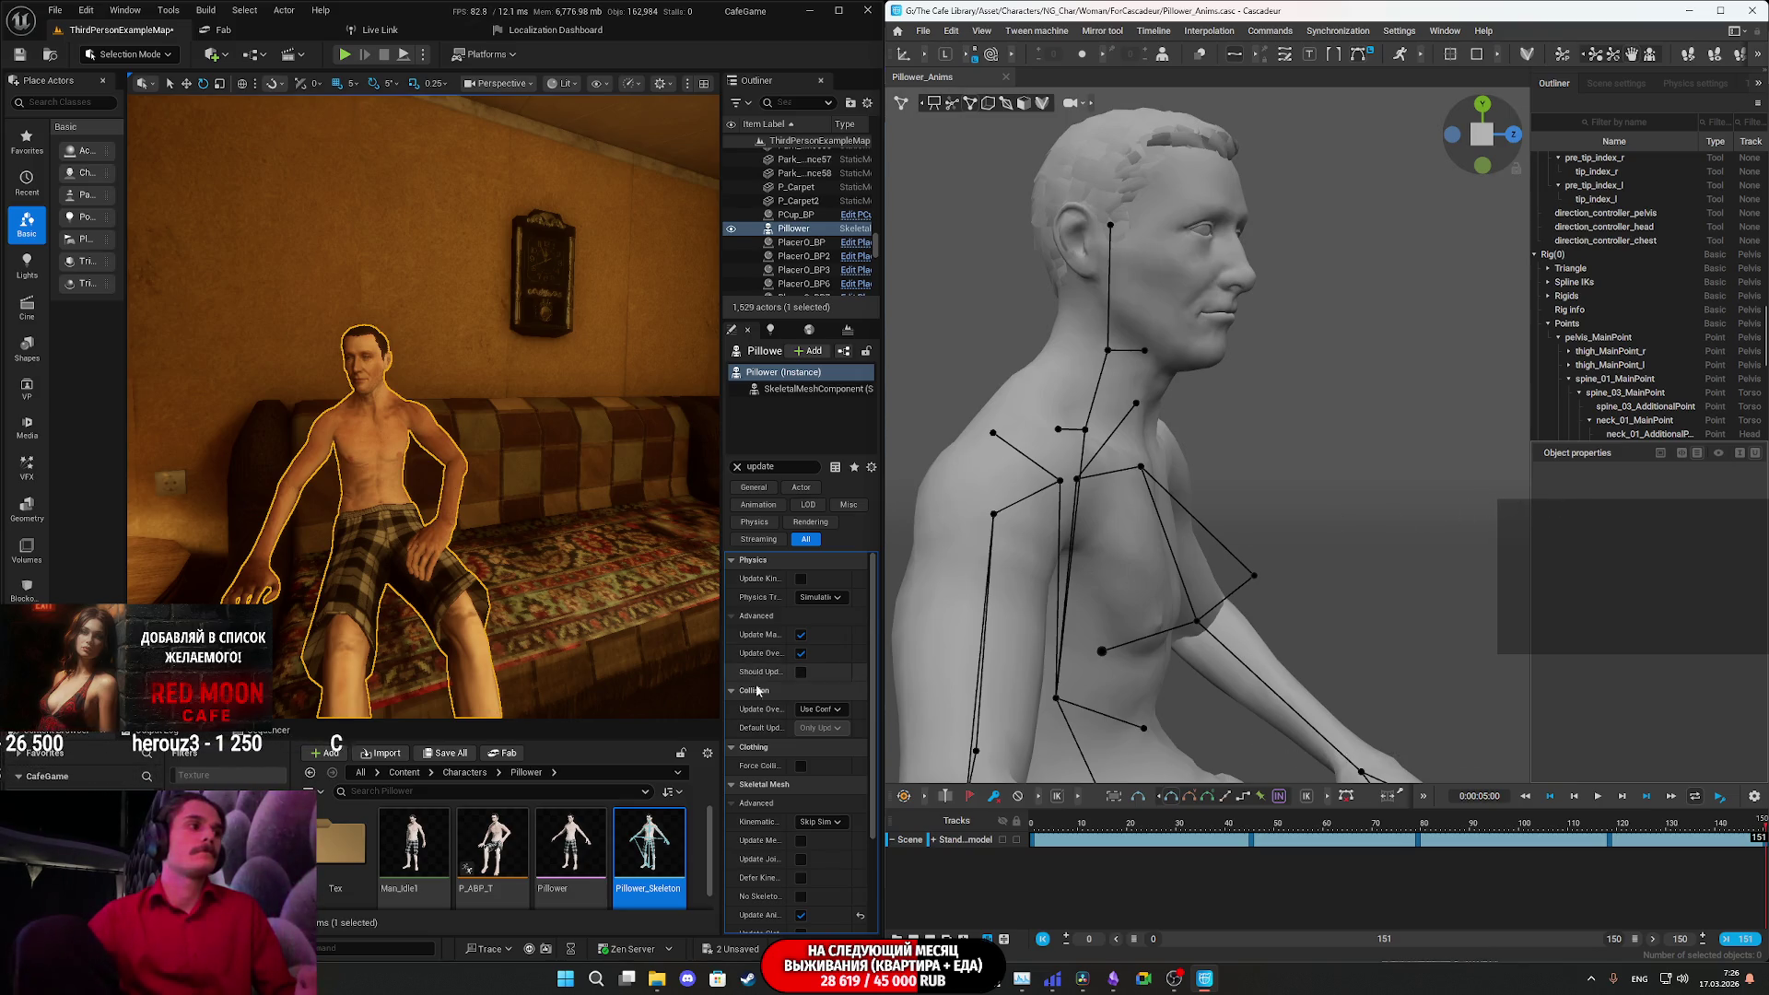
# - Open the Man_Idle1 animation asset in Unreal, then switch to the browser's YouTube video
pyautogui.doubleClick(417, 838)
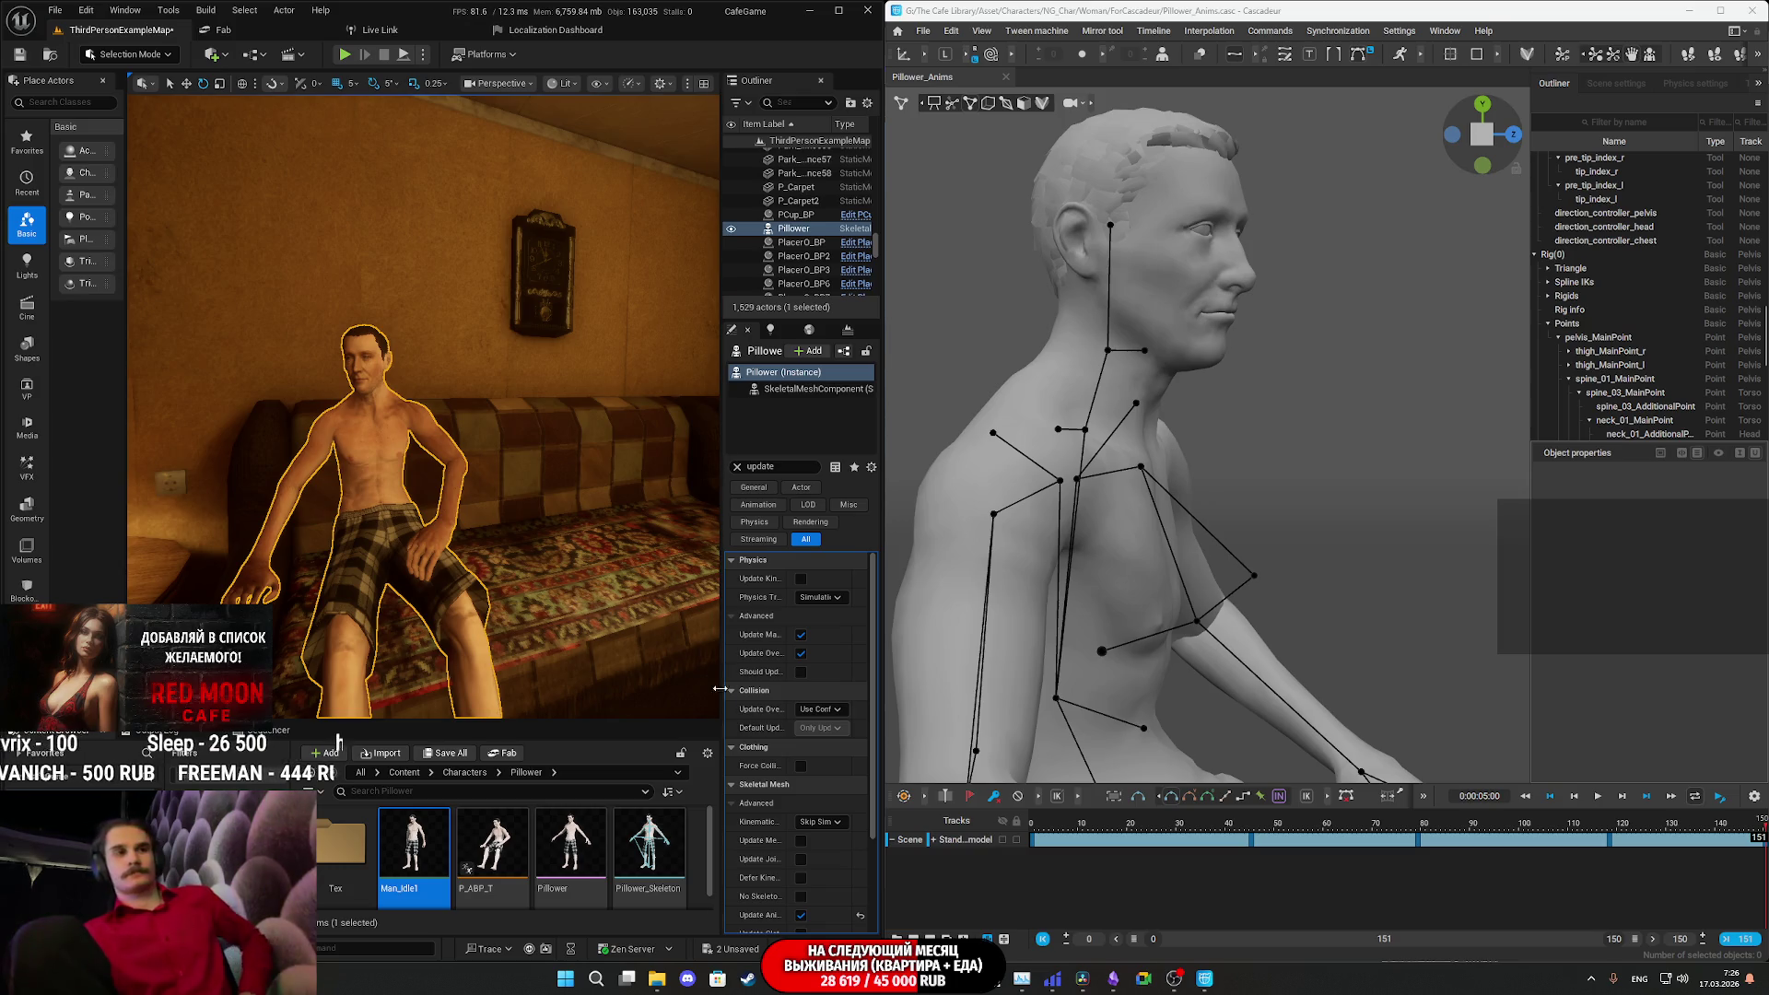
pyautogui.click(779, 979)
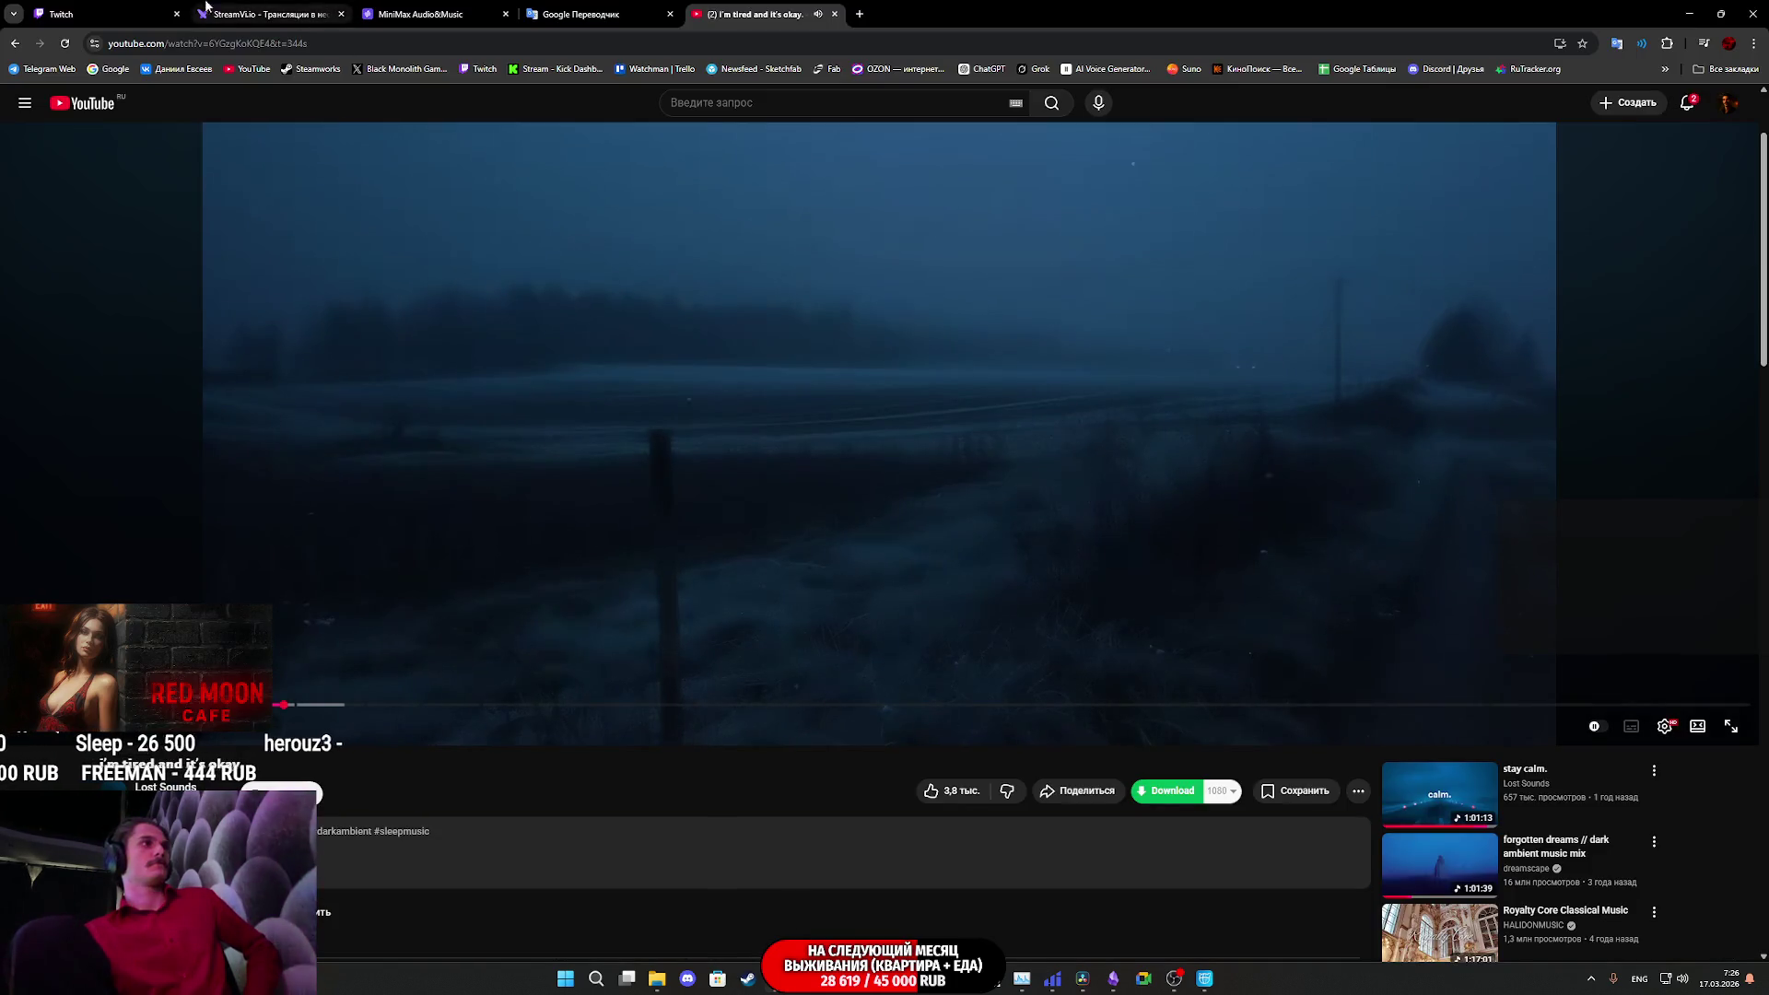
# - Switch to the Twitch stream manager tab, then bring Cascadeur back to the front
pyautogui.click(143, 11)
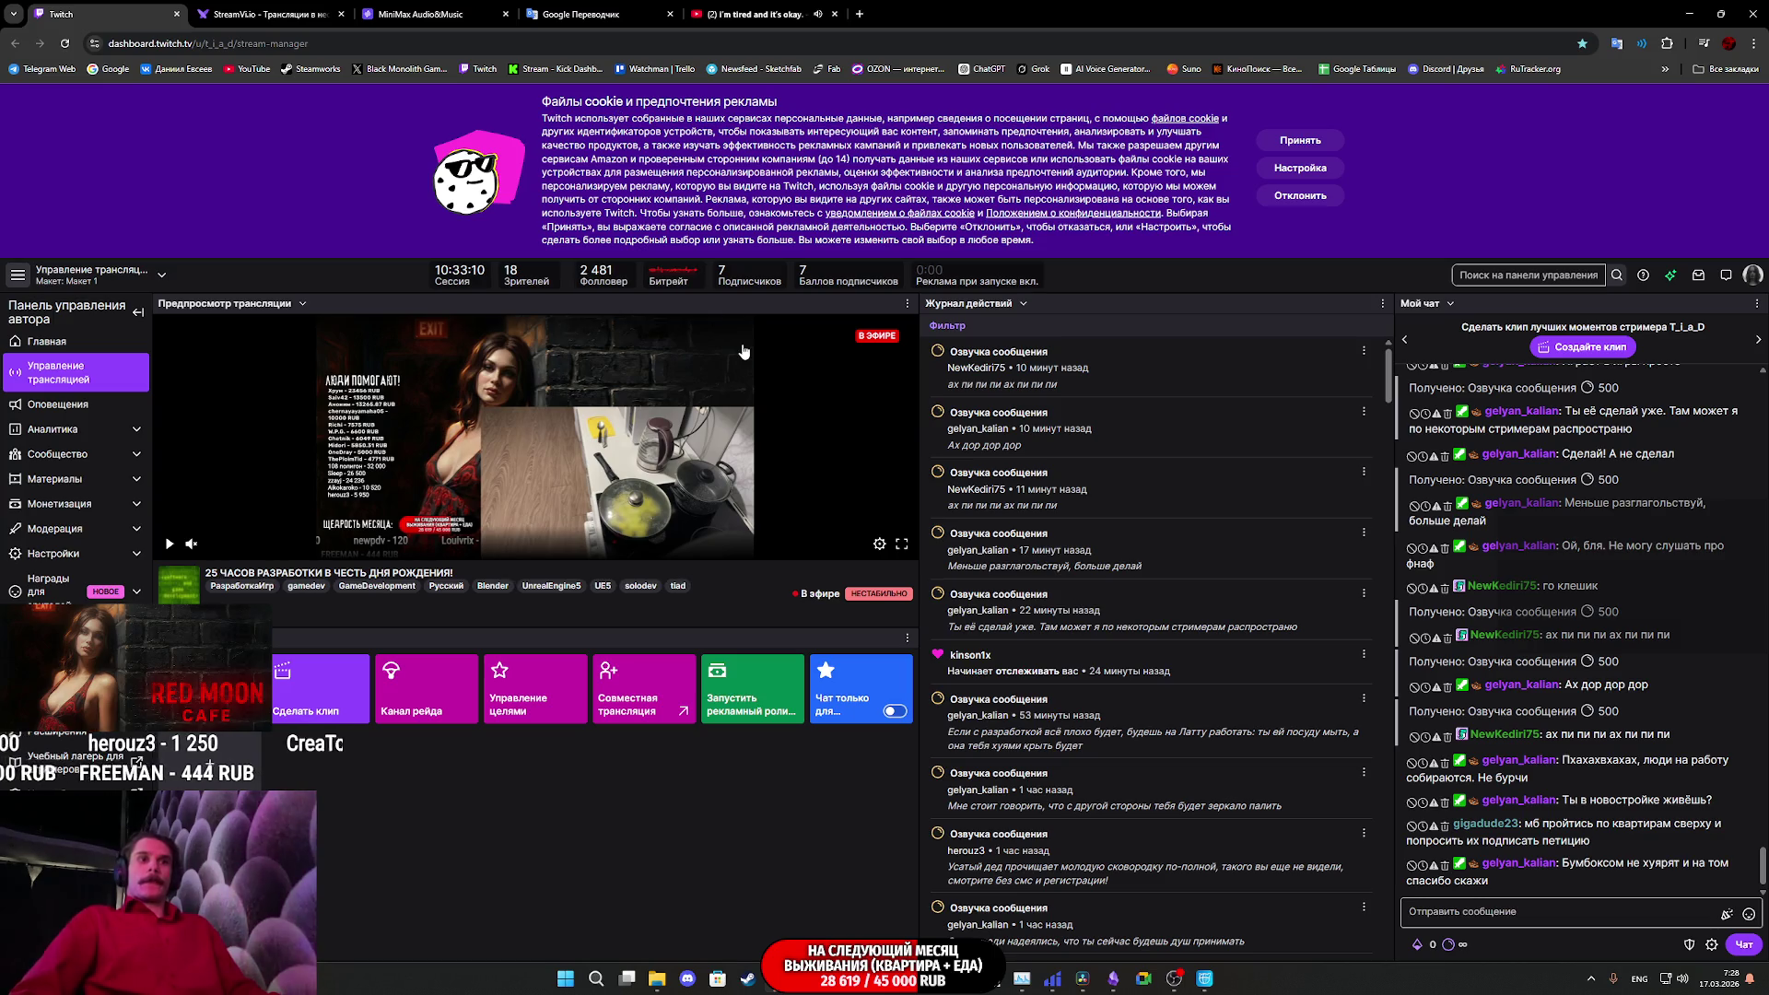
pyautogui.click(1202, 982)
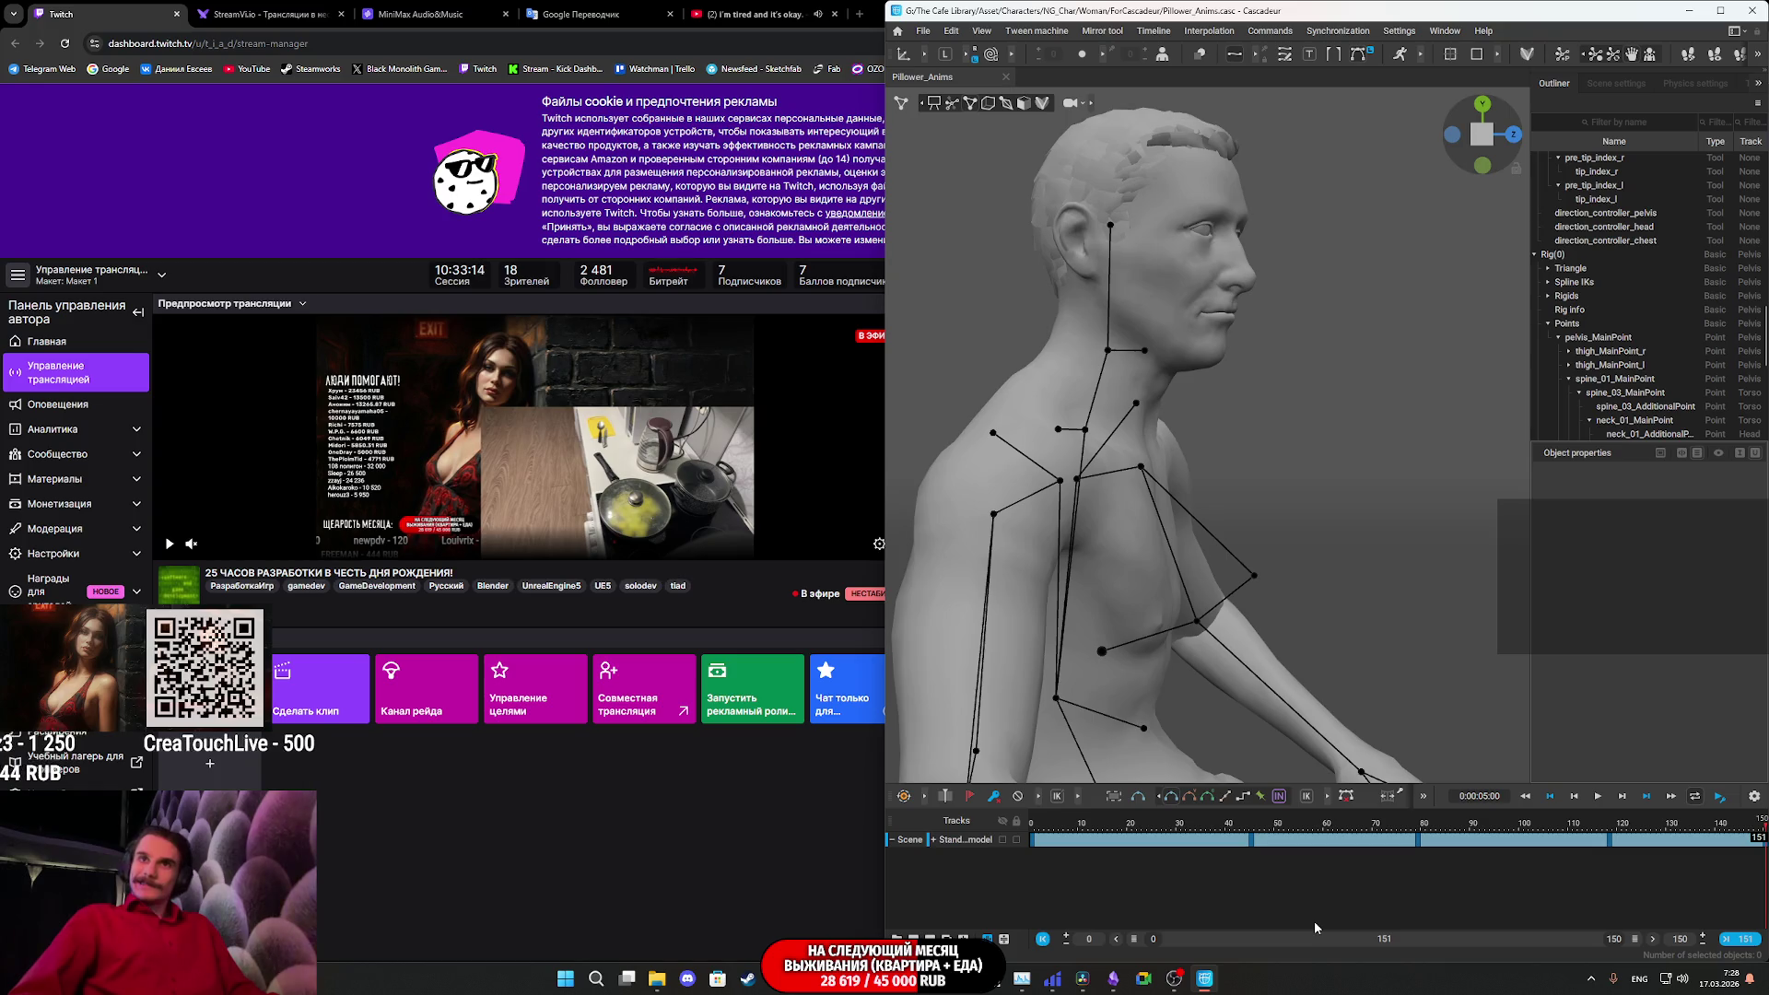
# - Bring the Unreal Engine window back up beside Cascadeur
pyautogui.click(1051, 979)
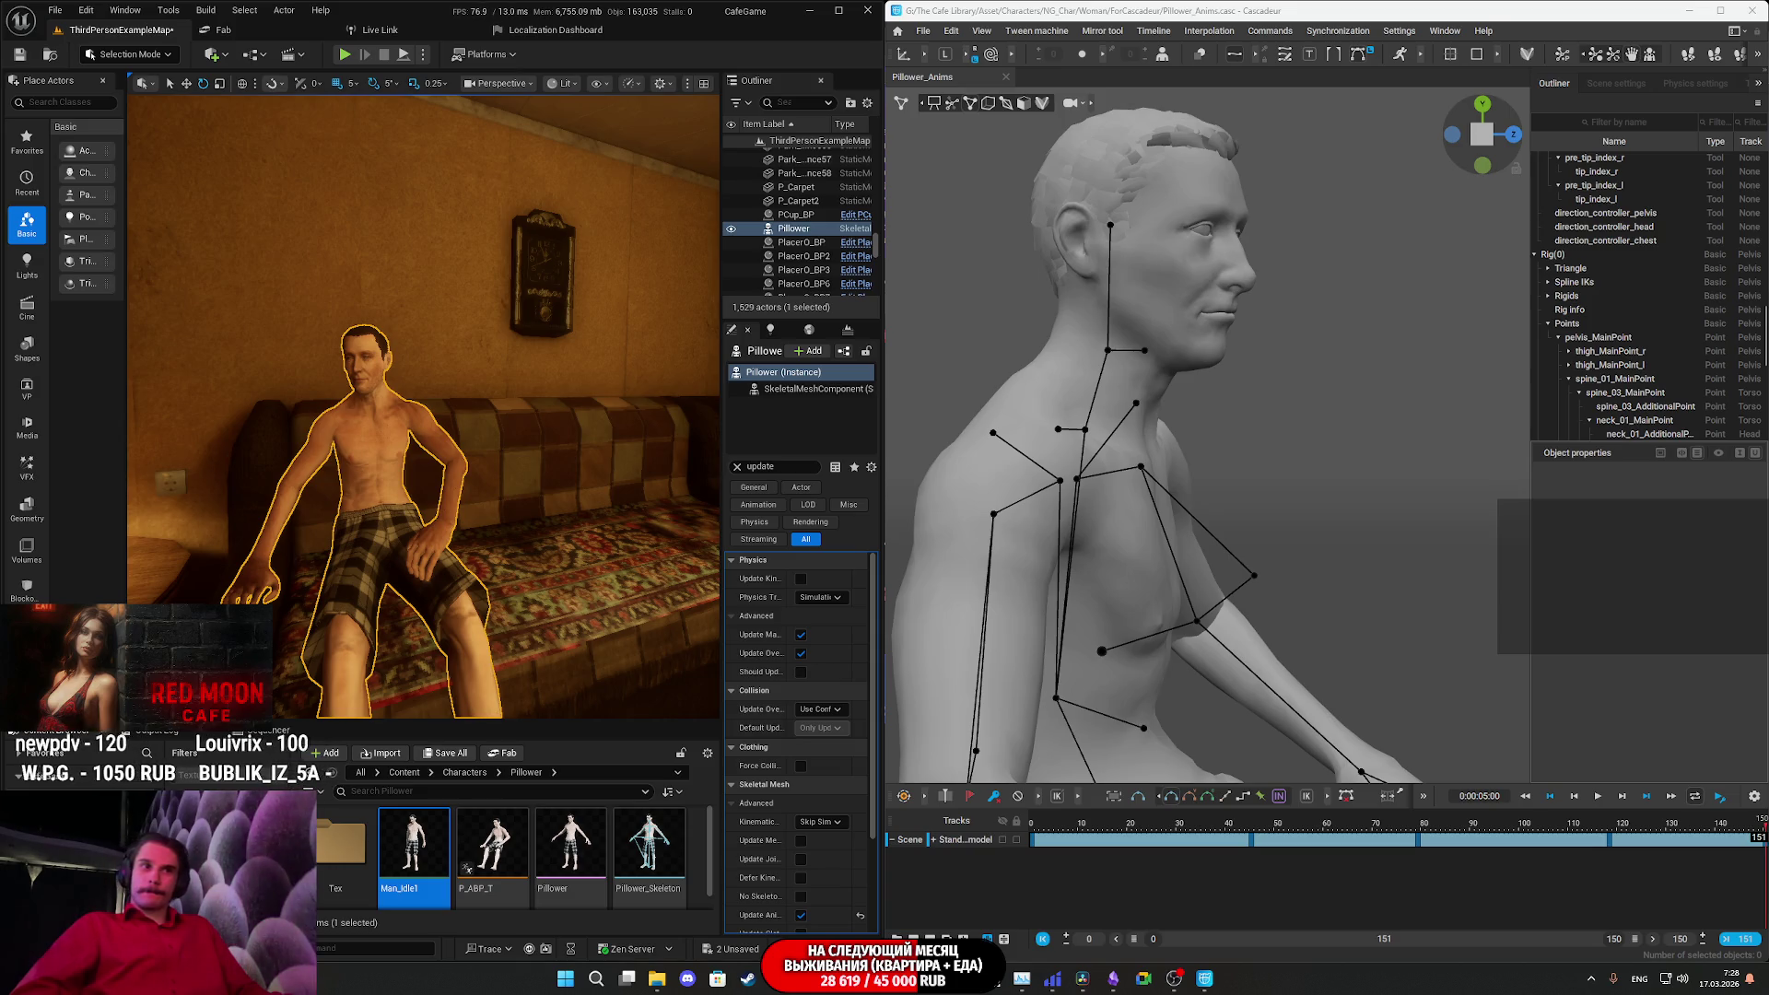
pyautogui.moveTo(1113, 977)
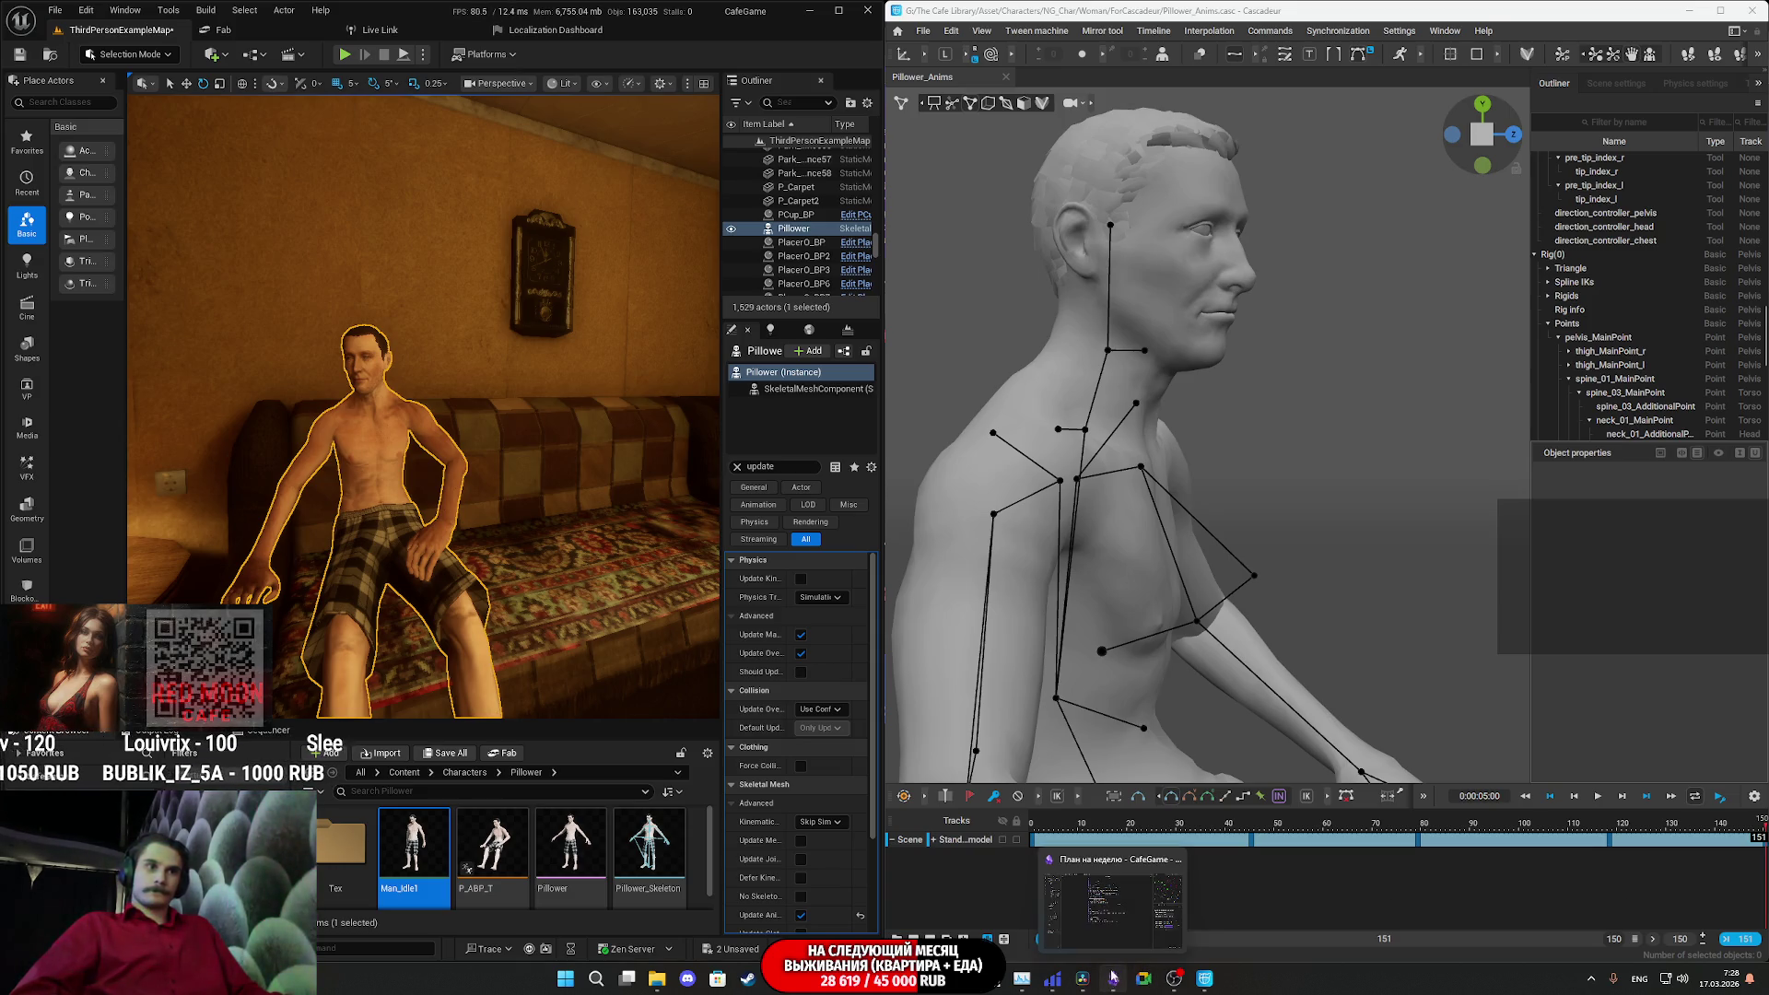
pyautogui.moveTo(1111, 940)
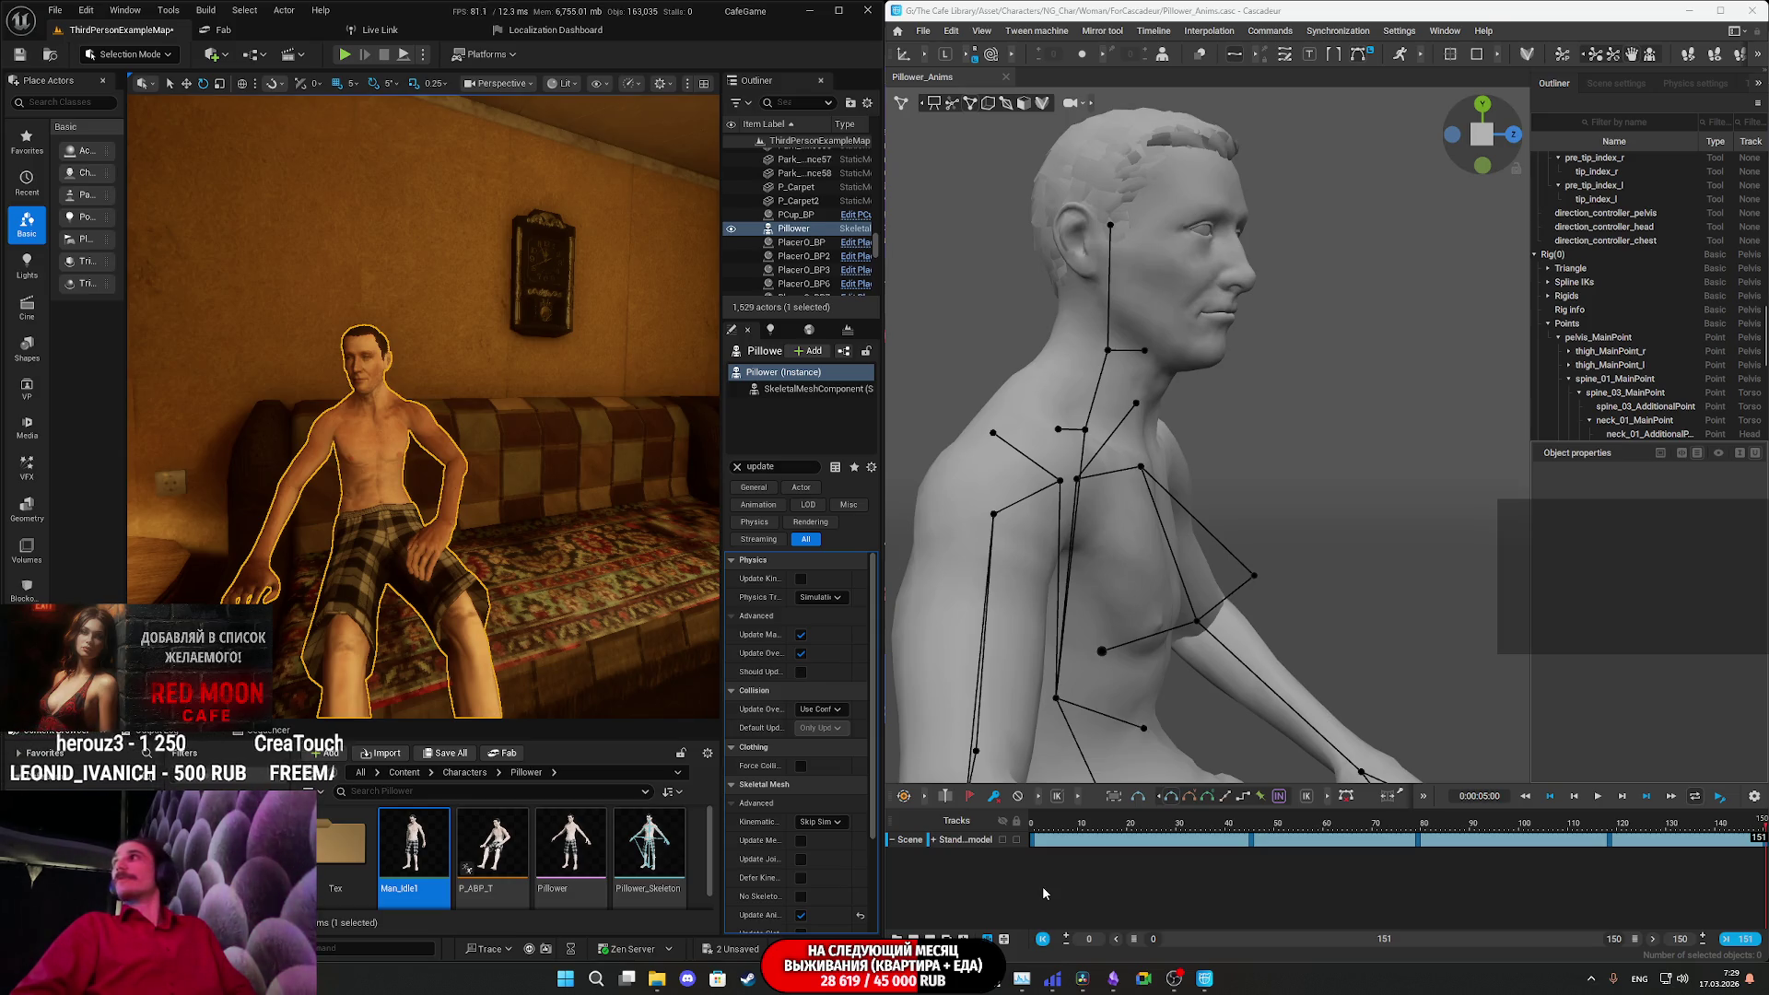
# - Rewind to frame 0, play and stop the idle, then expand the character track into body parts
pyautogui.moveTo(1063, 819); pyautogui.dragTo(1021, 838)
pyautogui.press('space')
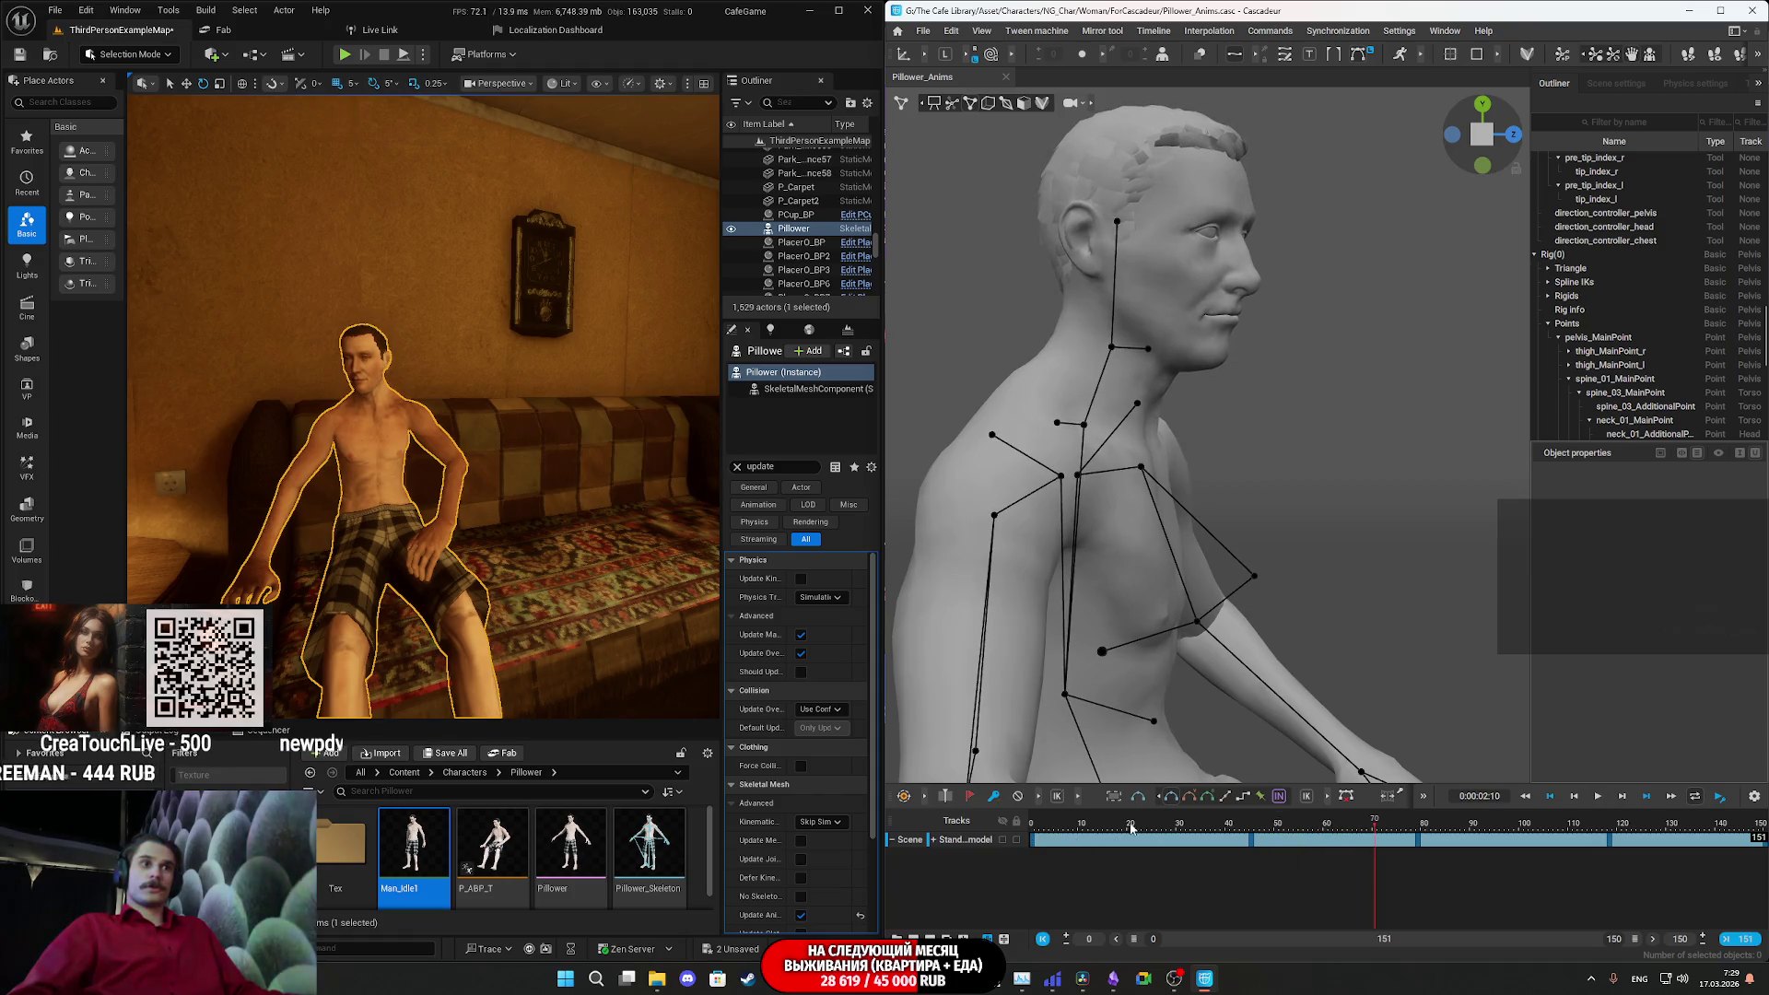
pyautogui.press('space')
pyautogui.click(933, 841)
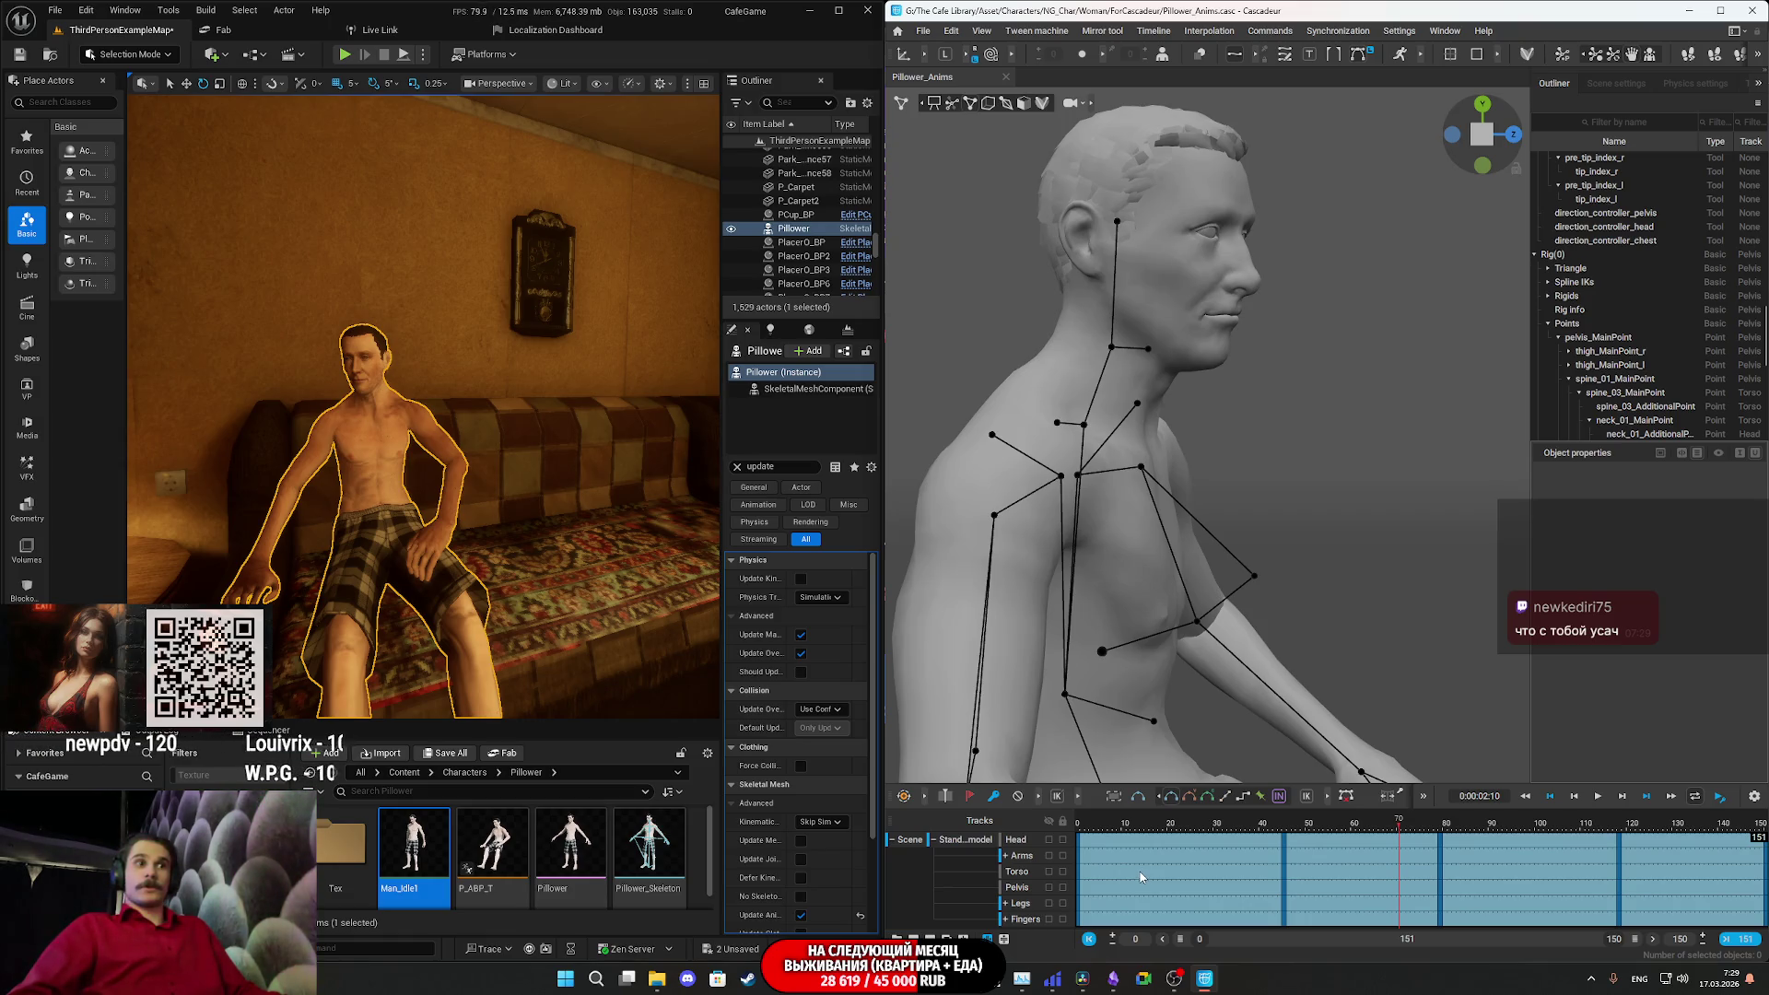
# - Review the idle poses at frames 45, 57, 79 and 105, settling on frame 55
pyautogui.click(1286, 845)
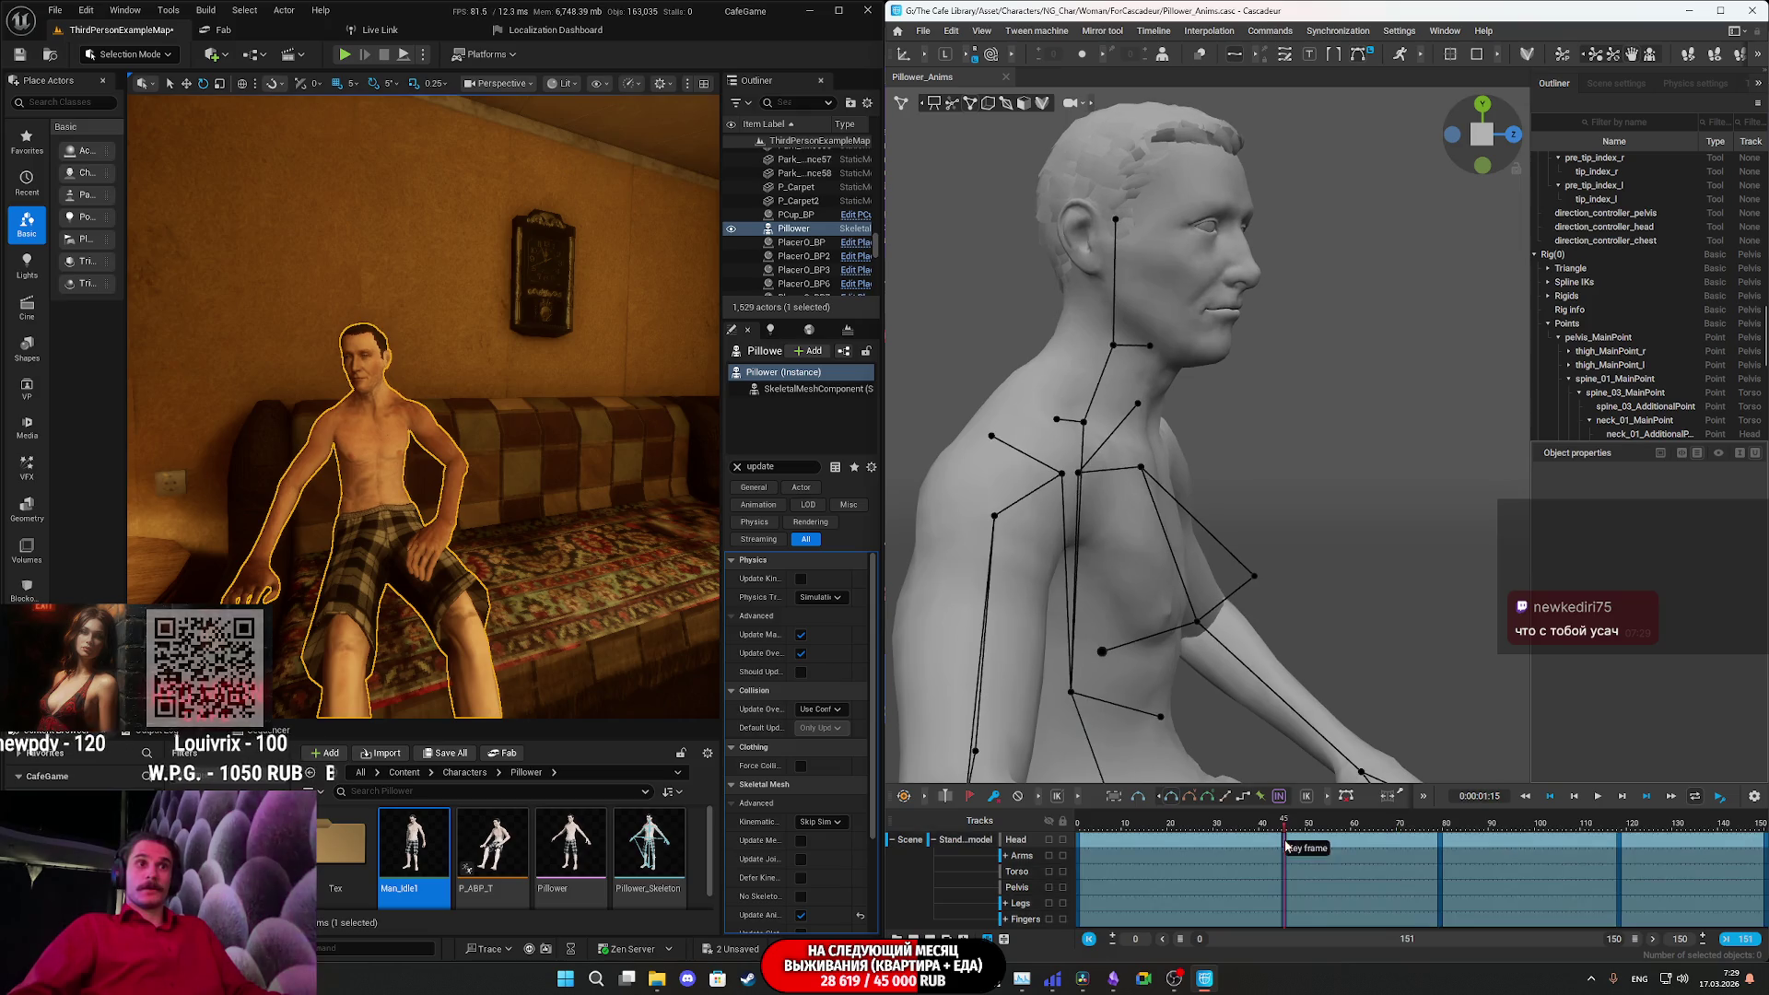
pyautogui.moveTo(1286, 845)
pyautogui.mouseDown()
pyautogui.moveTo(1362, 845)
pyautogui.moveTo(1314, 848)
pyautogui.moveTo(1329, 844)
pyautogui.mouseUp()
pyautogui.click(1287, 847)
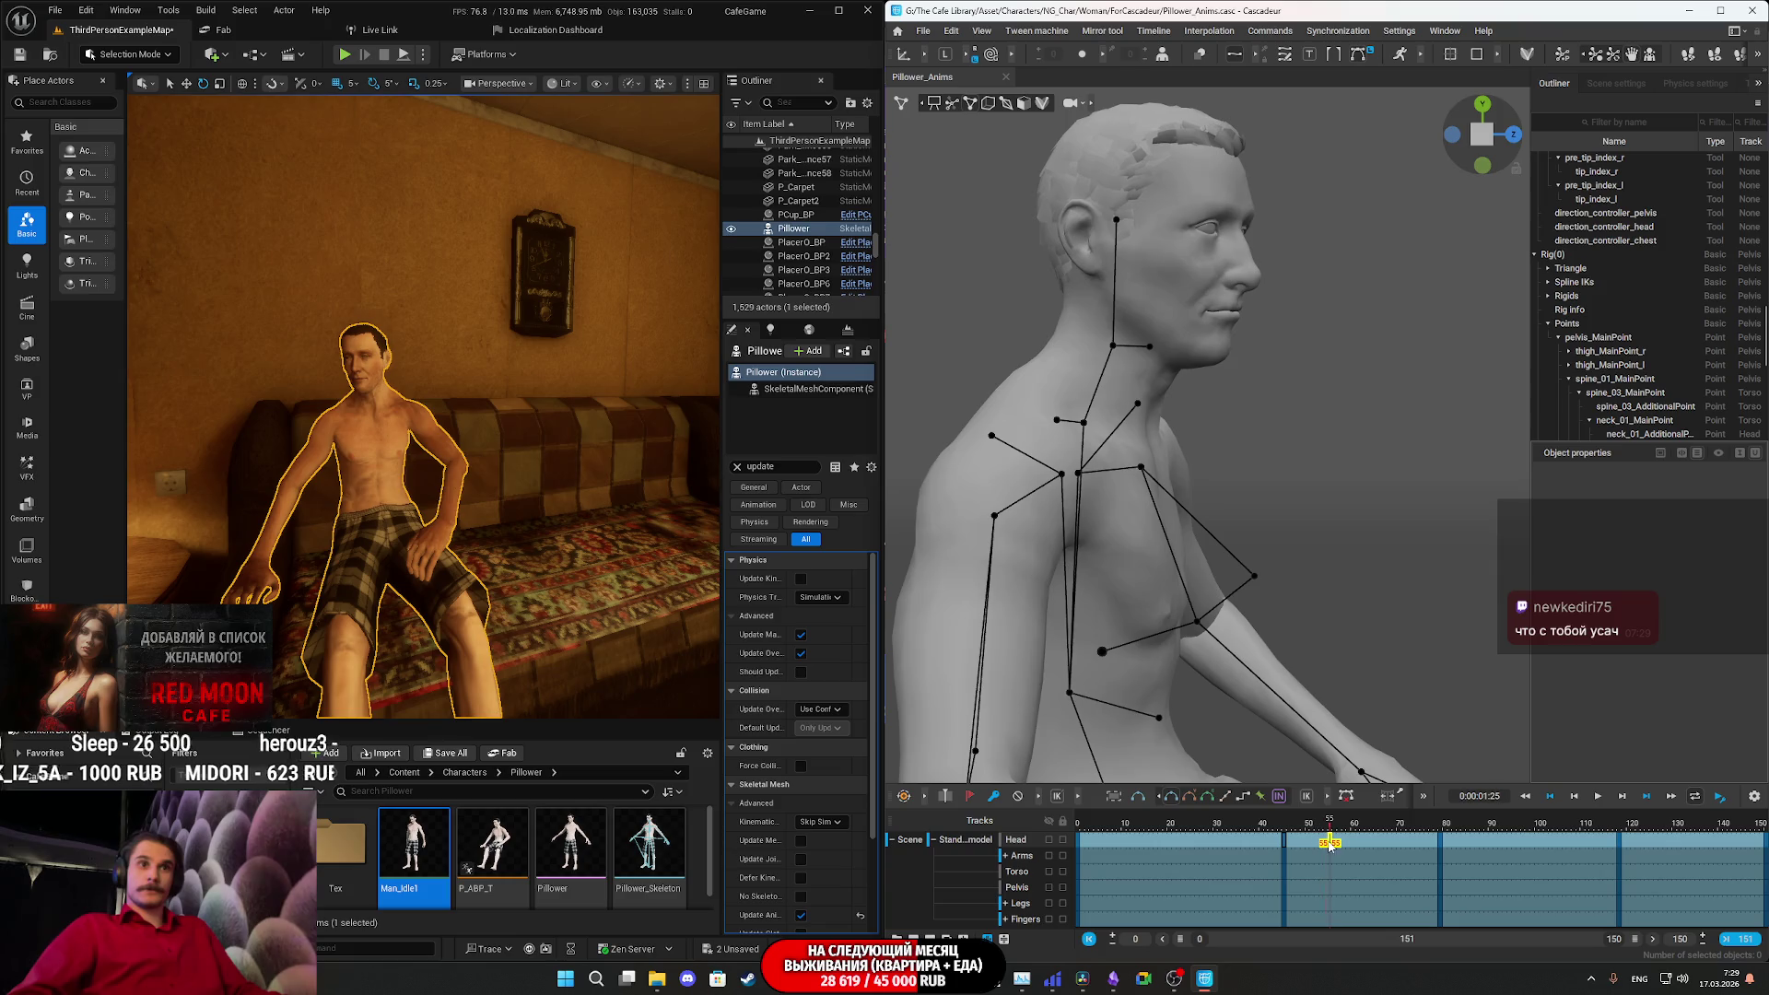
pyautogui.click(1444, 845)
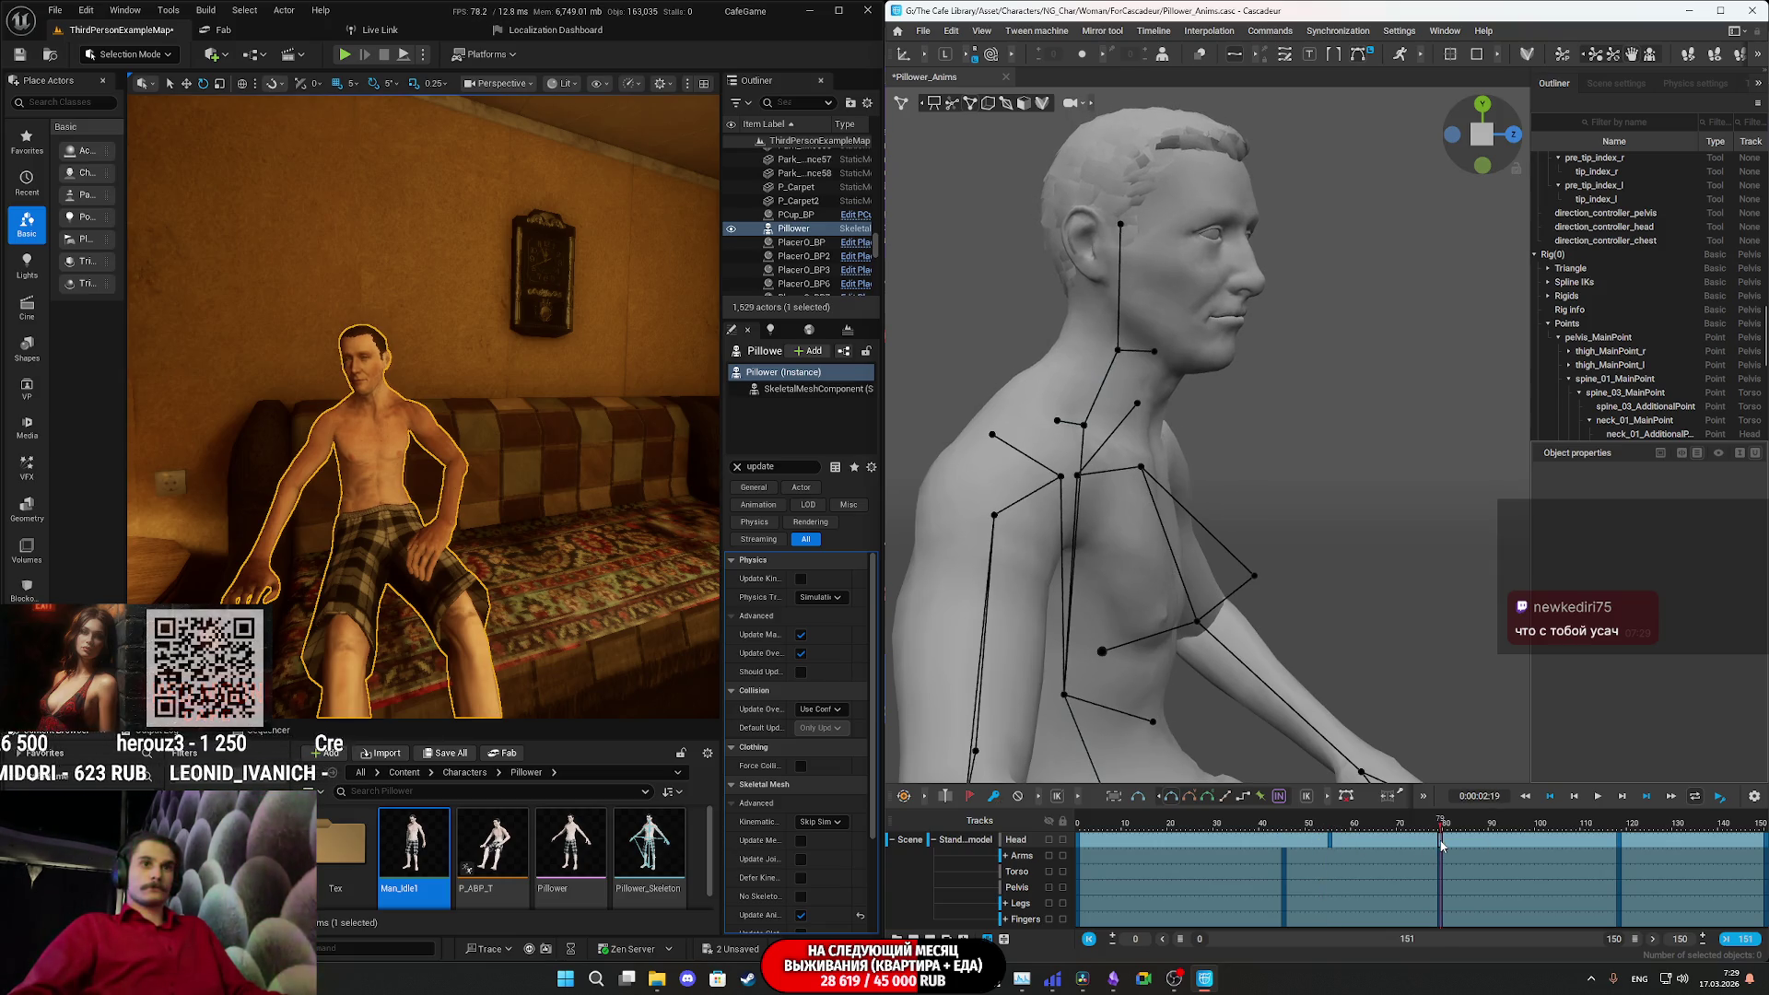
pyautogui.click(1561, 844)
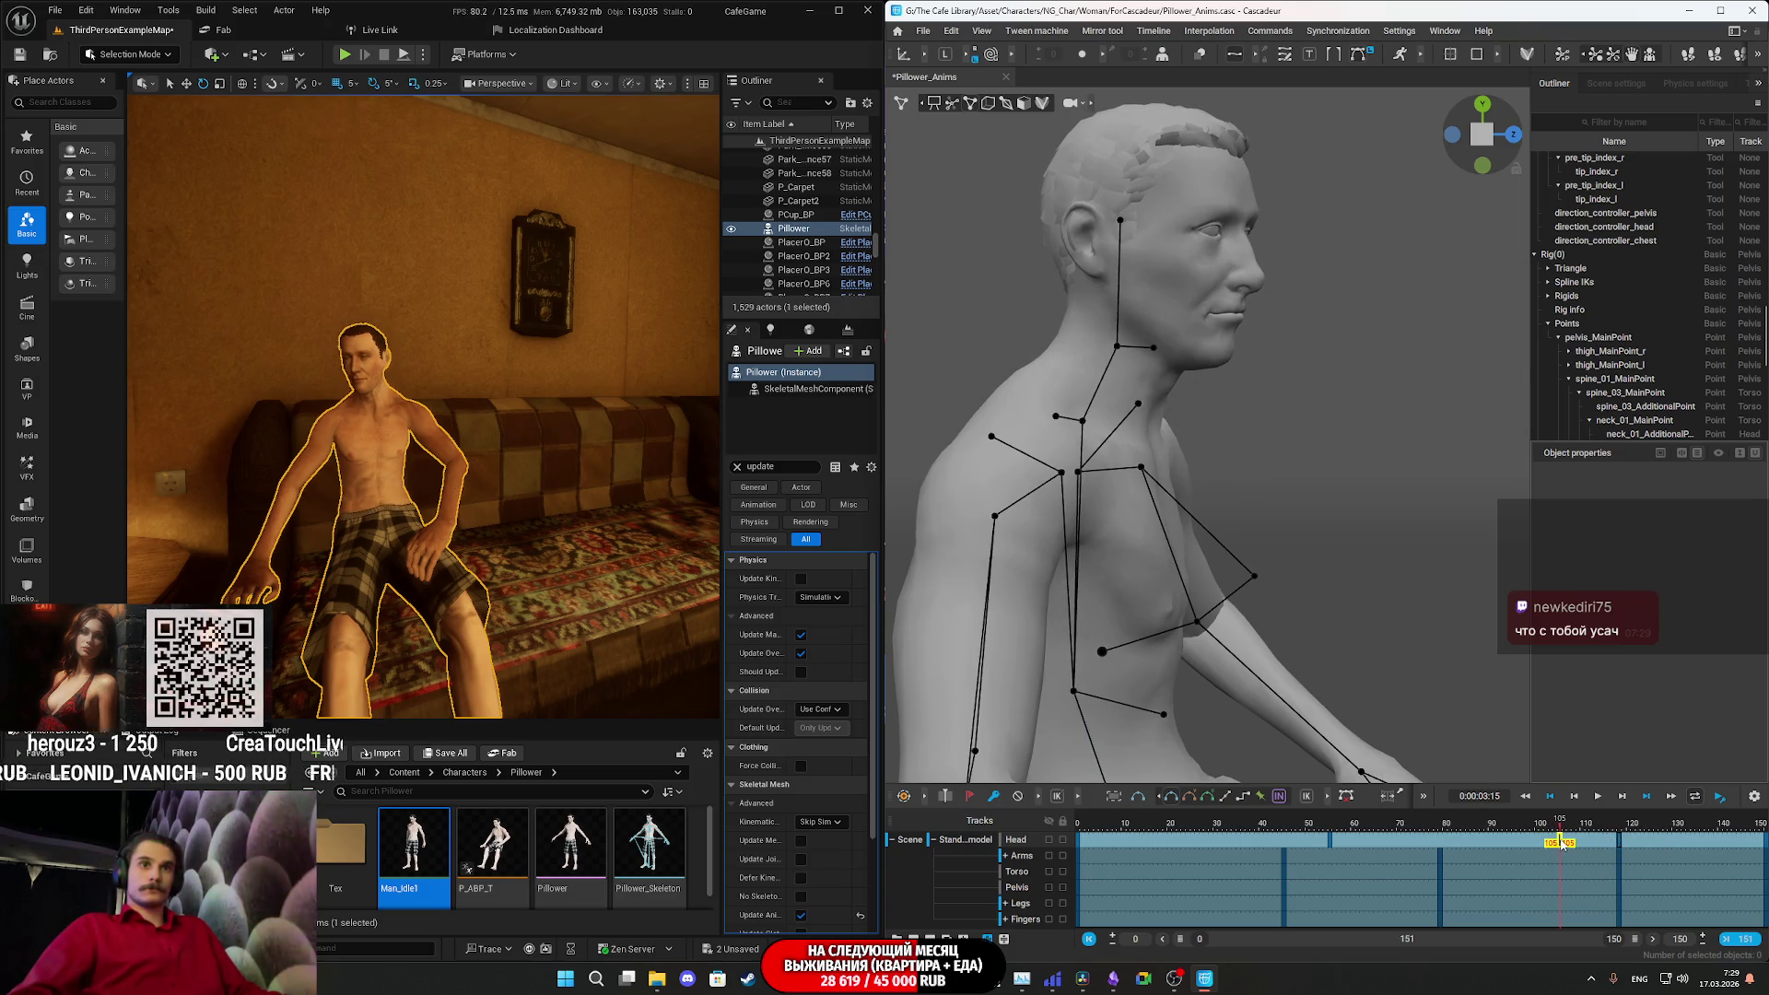
pyautogui.click(1330, 845)
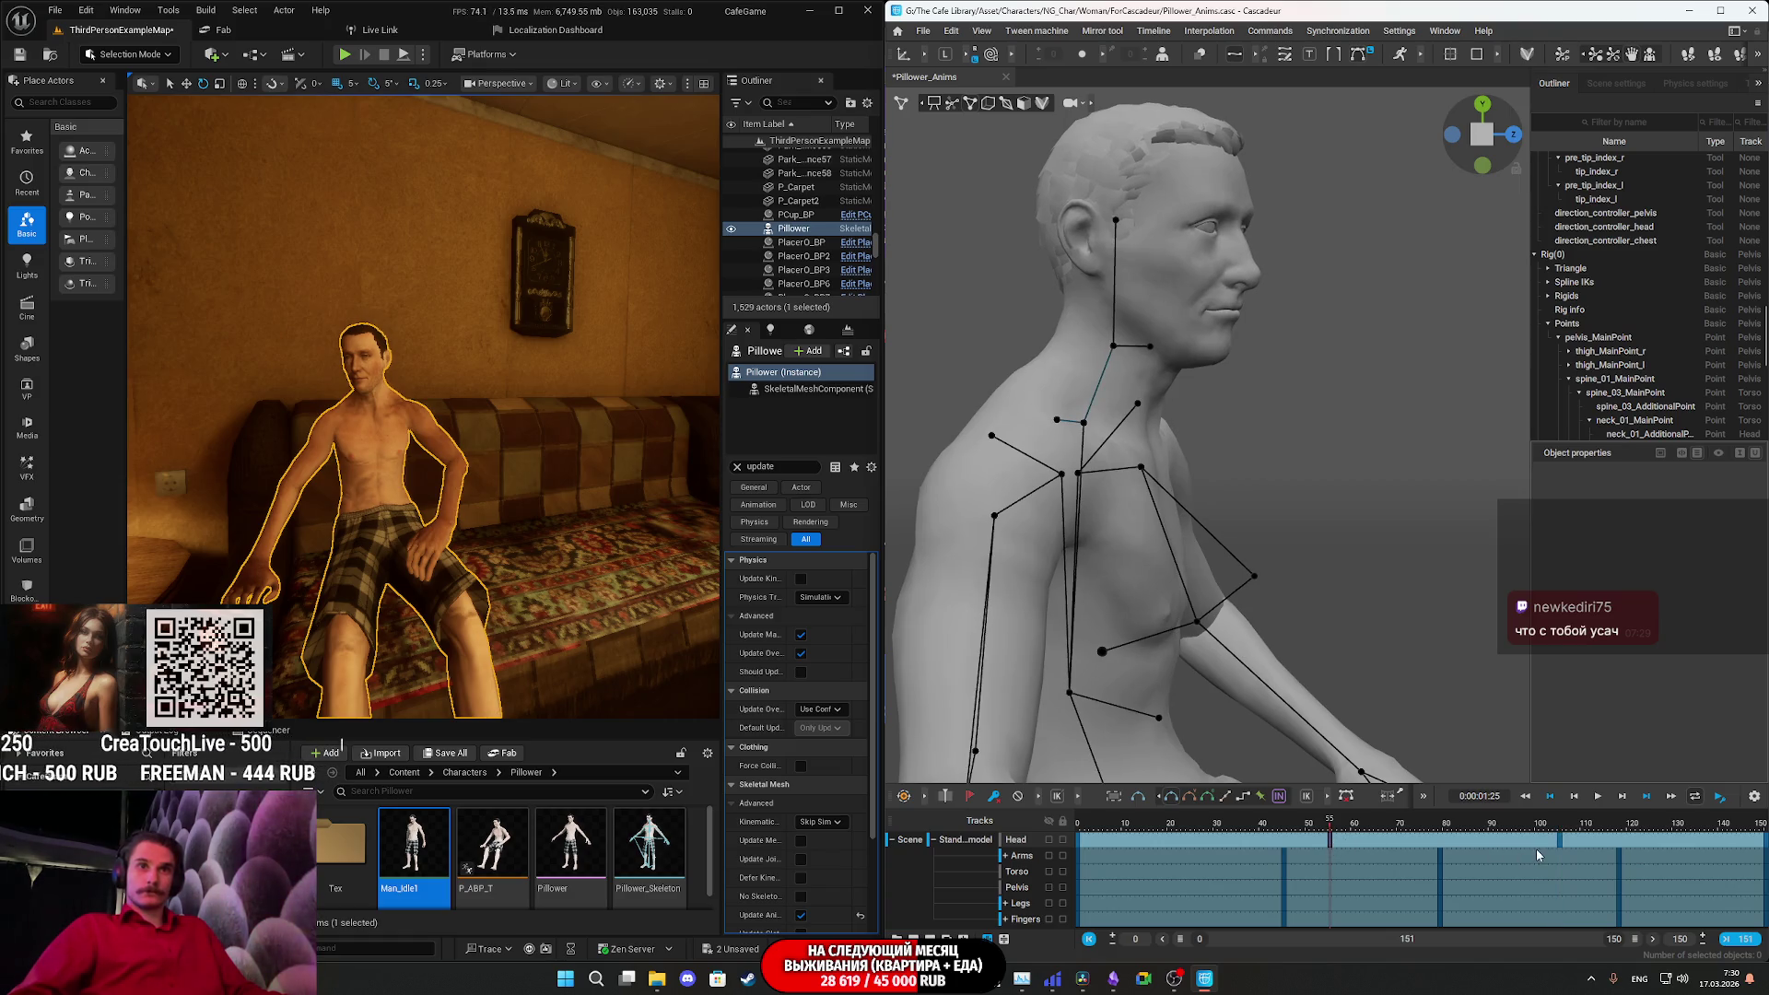
pyautogui.moveTo(1240, 403); pyautogui.dragTo(1182, 403, button='right')
# - At frame 55, drag the chin and forehead direction points to turn the head toward the camera and slightly left
pyautogui.click(1178, 402)
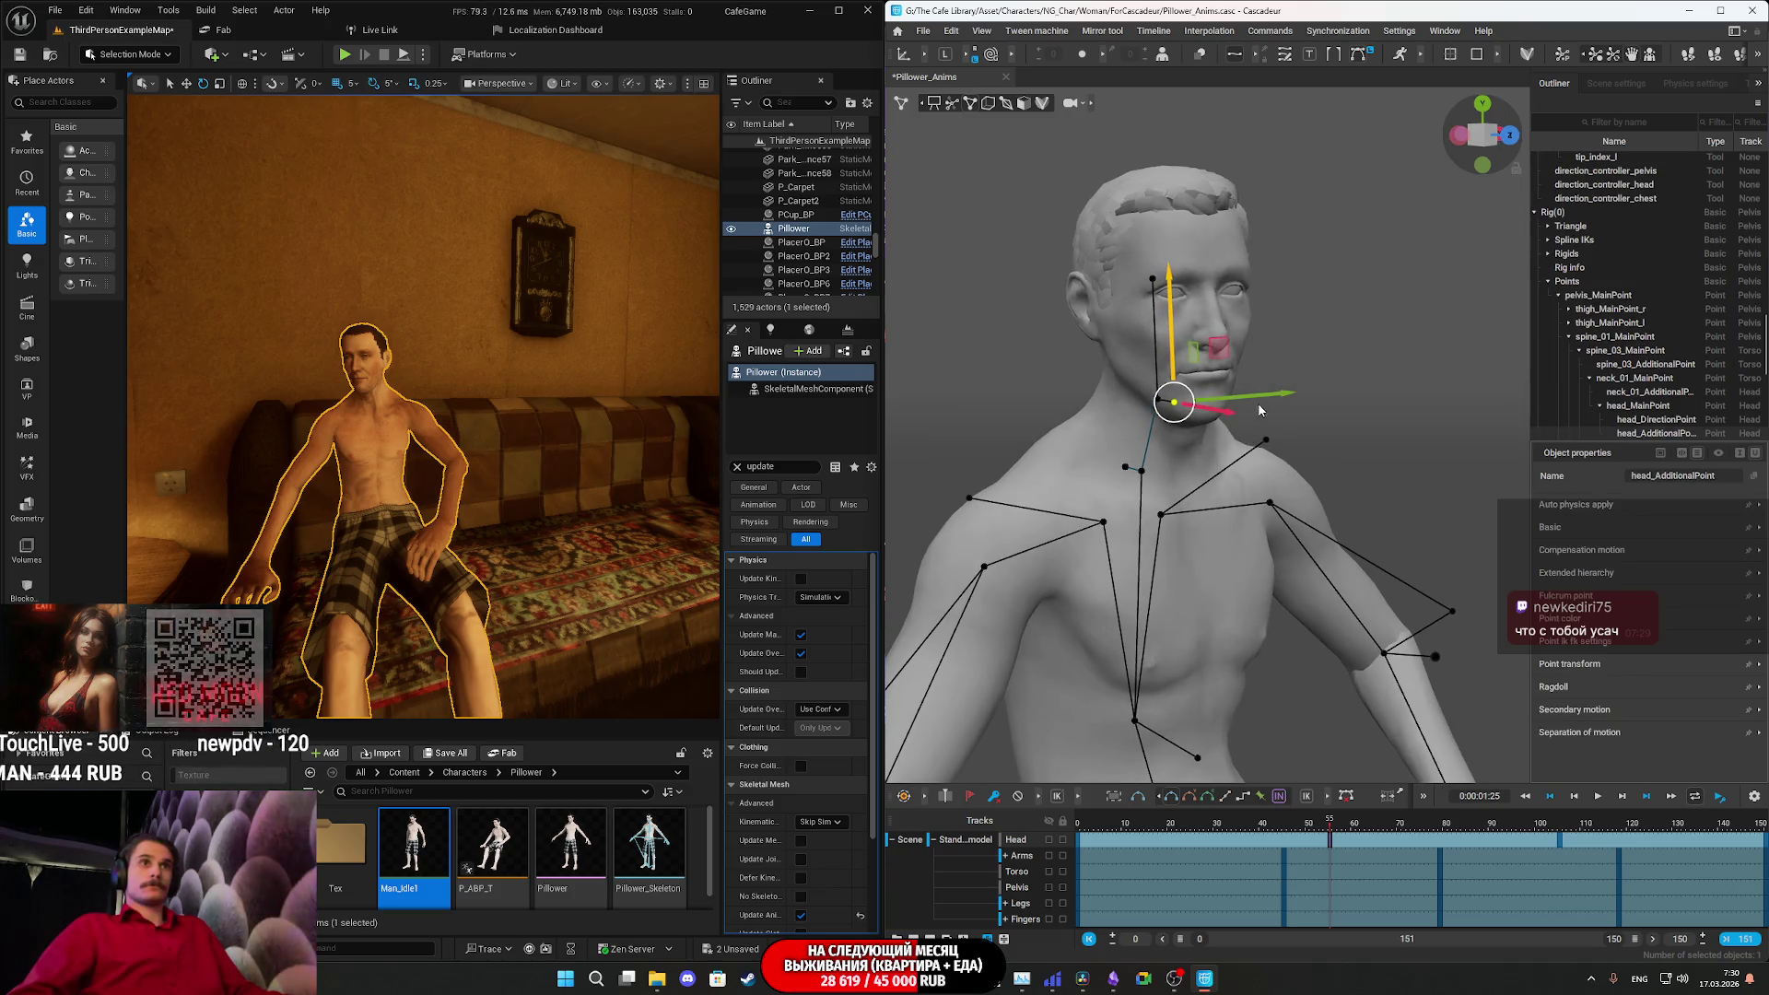
pyautogui.moveTo(1245, 398)
pyautogui.mouseDown()
pyautogui.moveTo(1225, 405)
pyautogui.moveTo(1251, 406)
pyautogui.mouseUp()
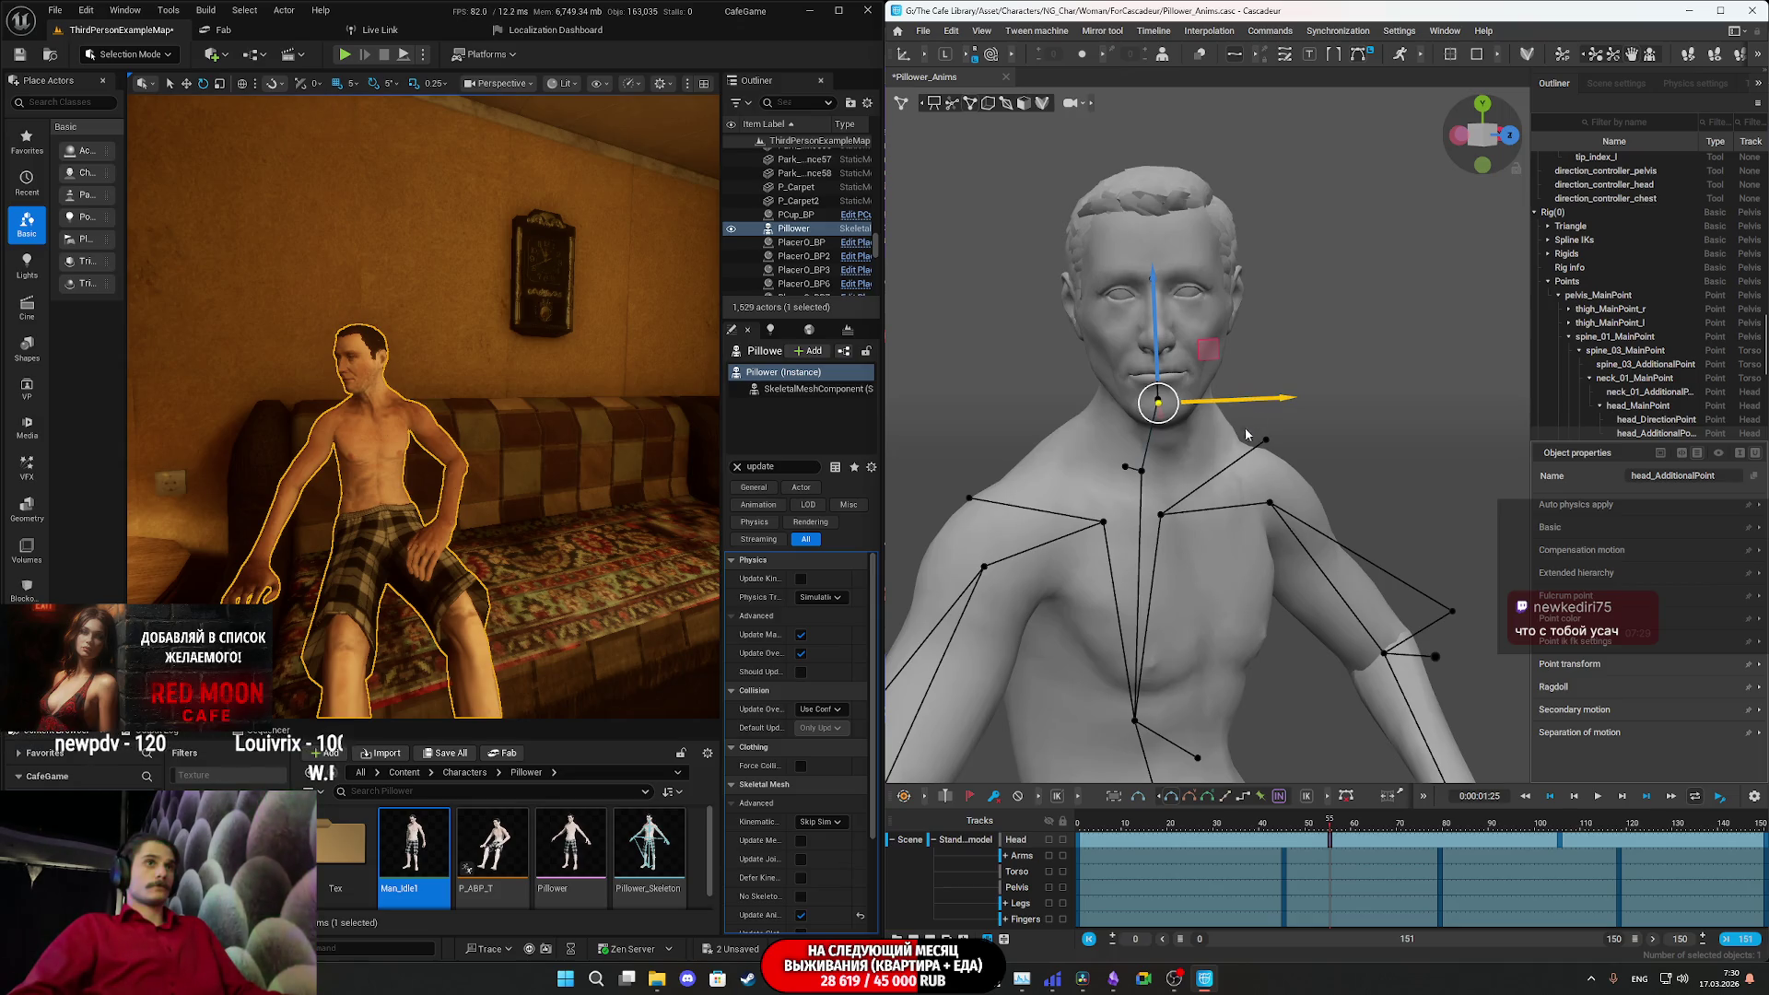
pyautogui.click(1162, 289)
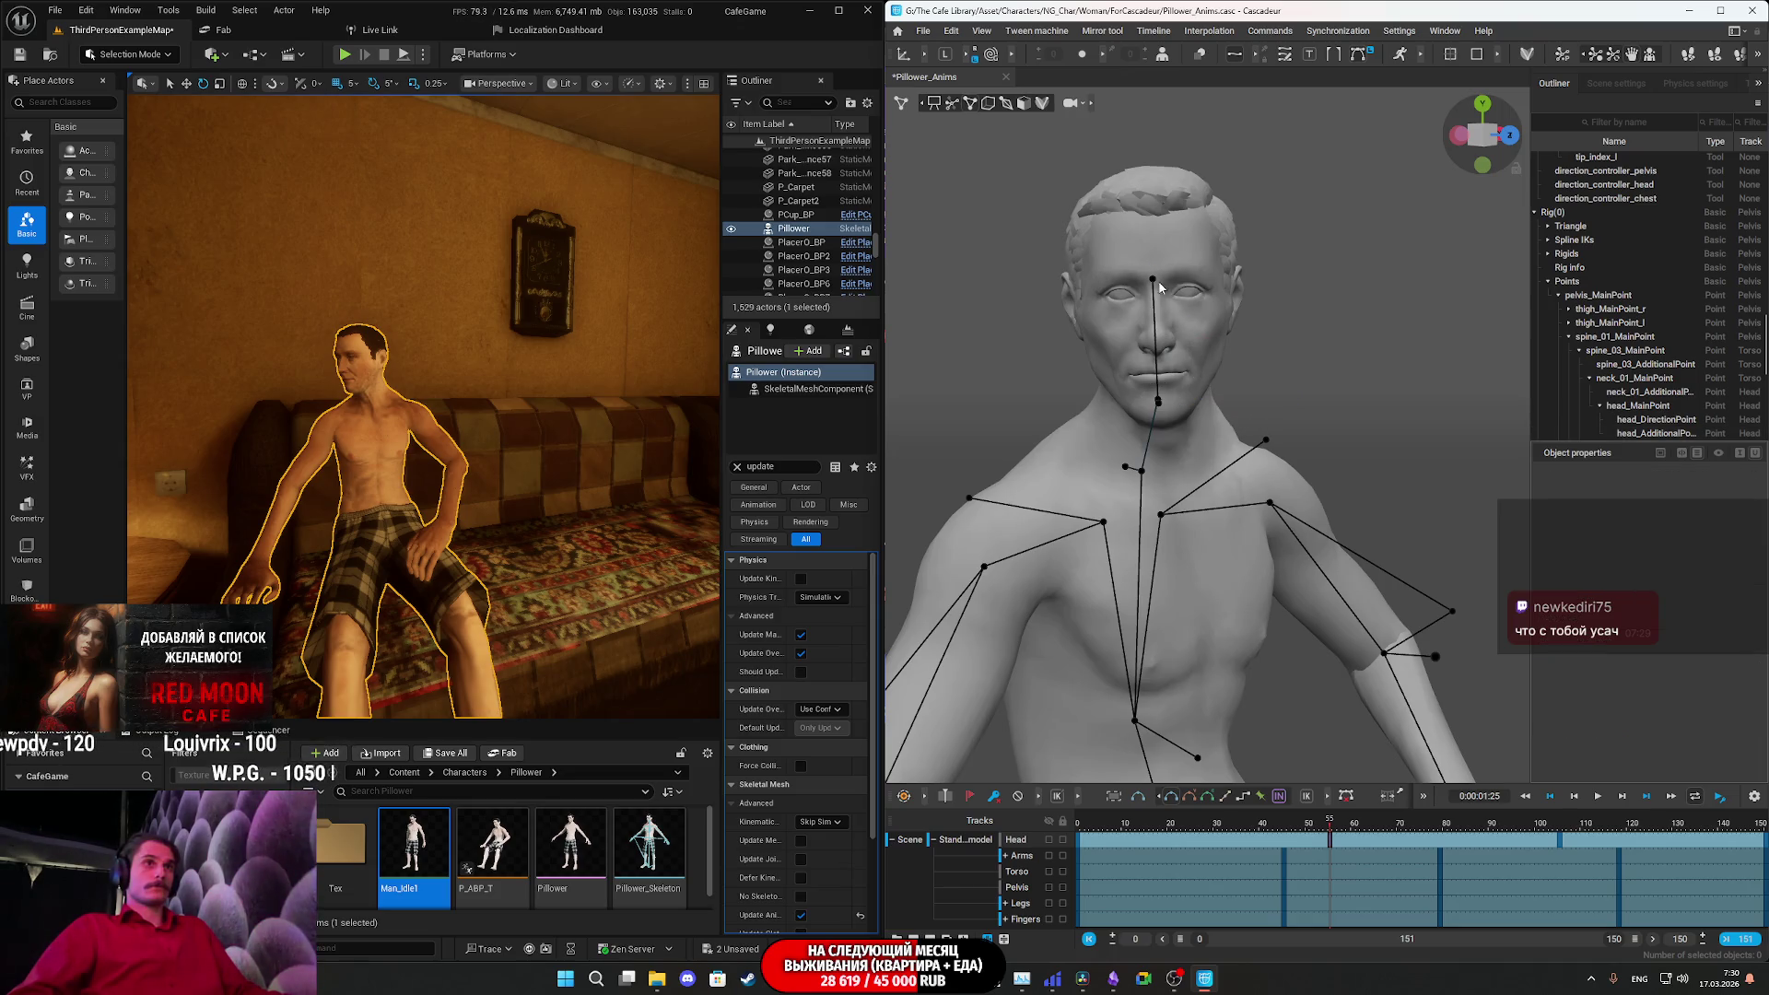
pyautogui.click(1154, 284)
pyautogui.moveTo(1255, 274); pyautogui.dragTo(1242, 275)
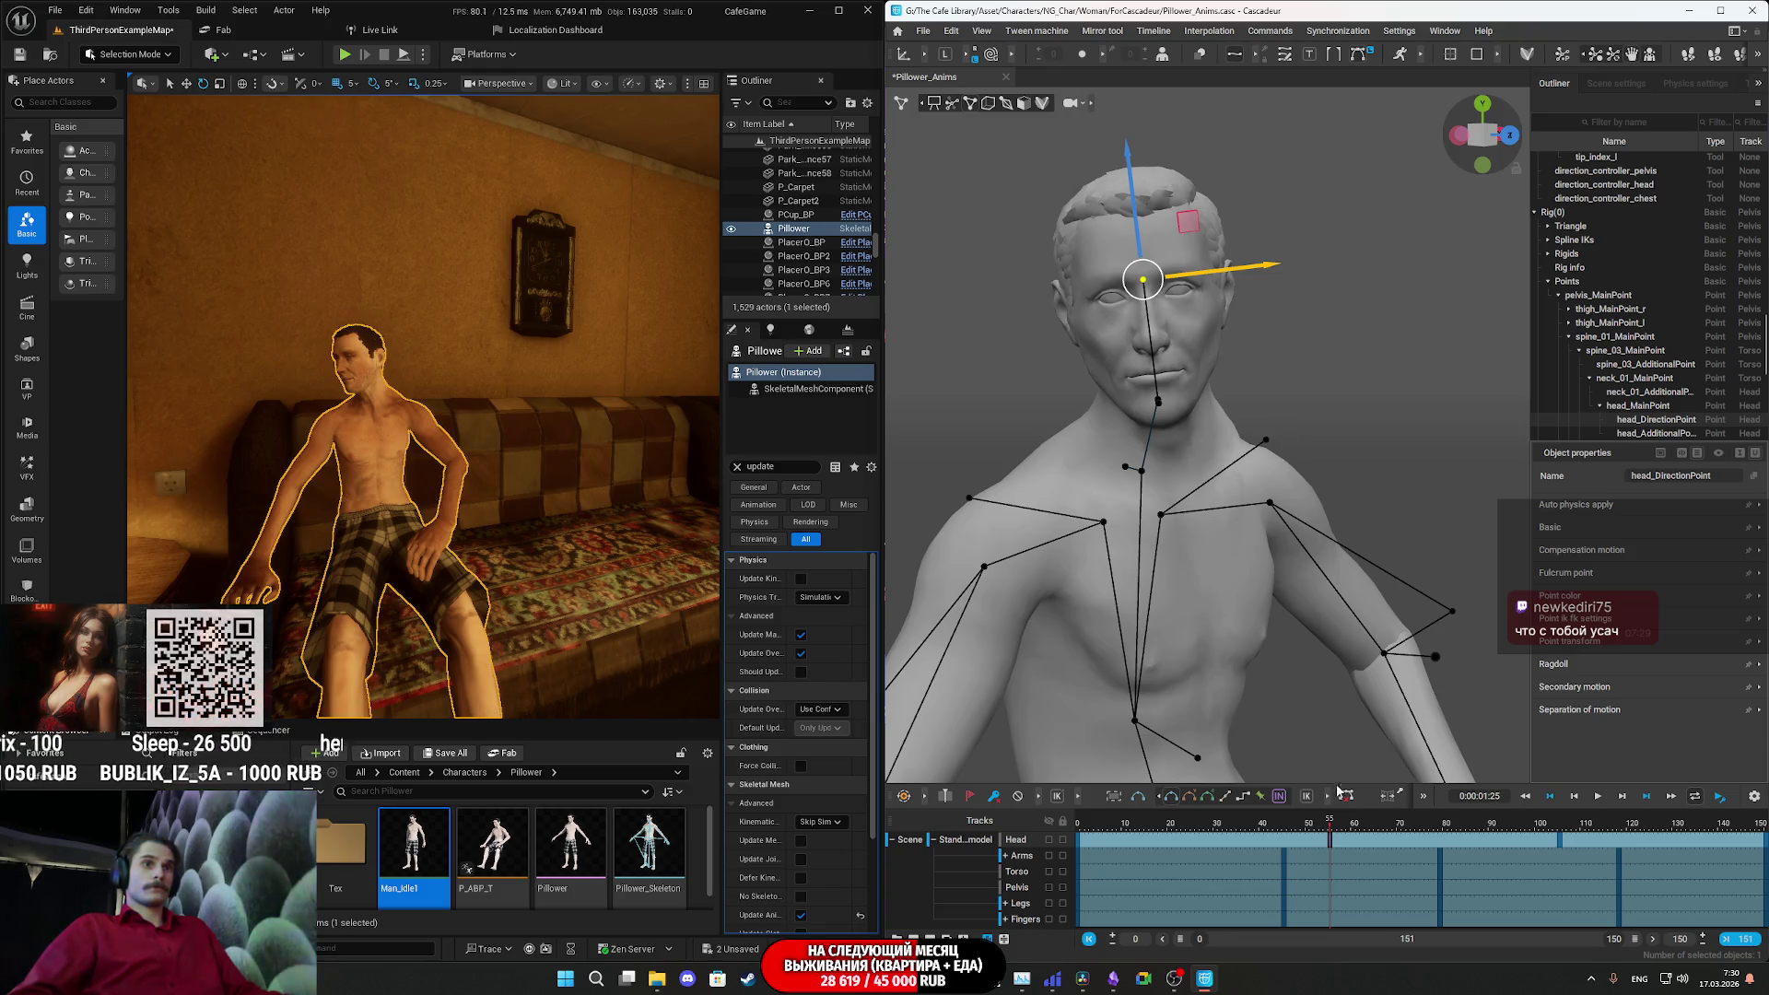
pyautogui.moveTo(1324, 834); pyautogui.dragTo(1091, 832)
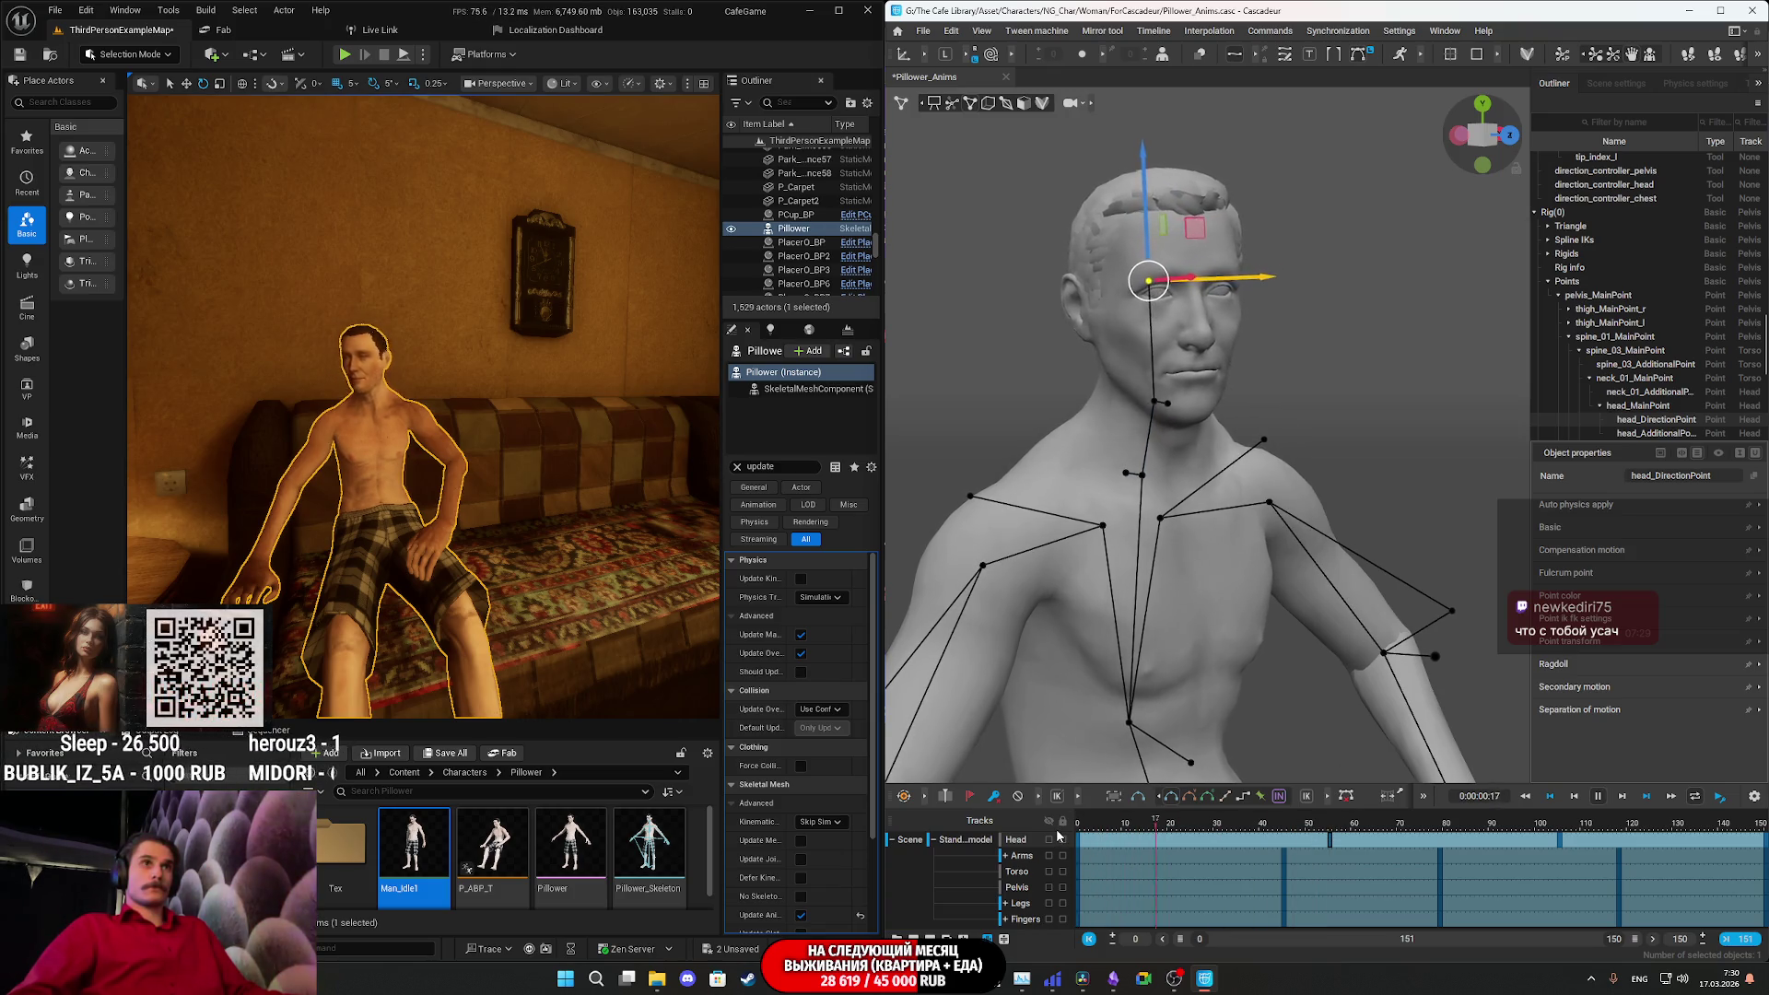
pyautogui.press('space')
pyautogui.click(1330, 838)
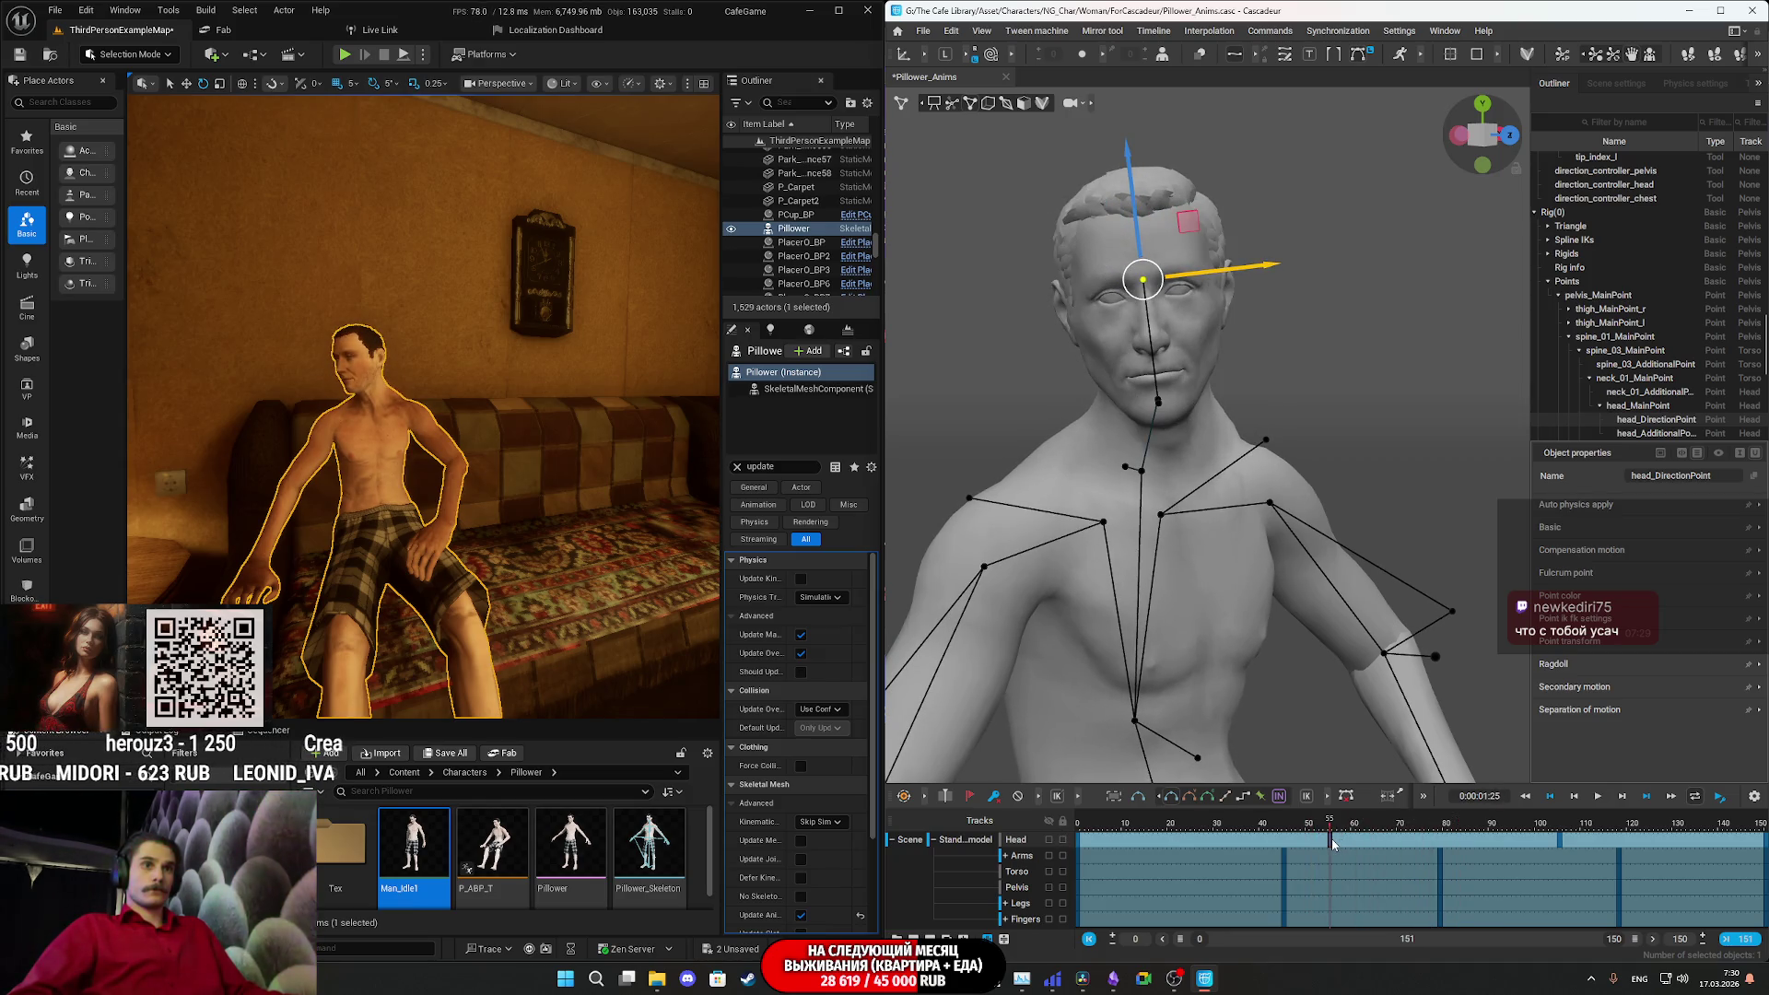
pyautogui.moveTo(1329, 845); pyautogui.dragTo(1056, 834)
pyautogui.press('space')
pyautogui.press('space')
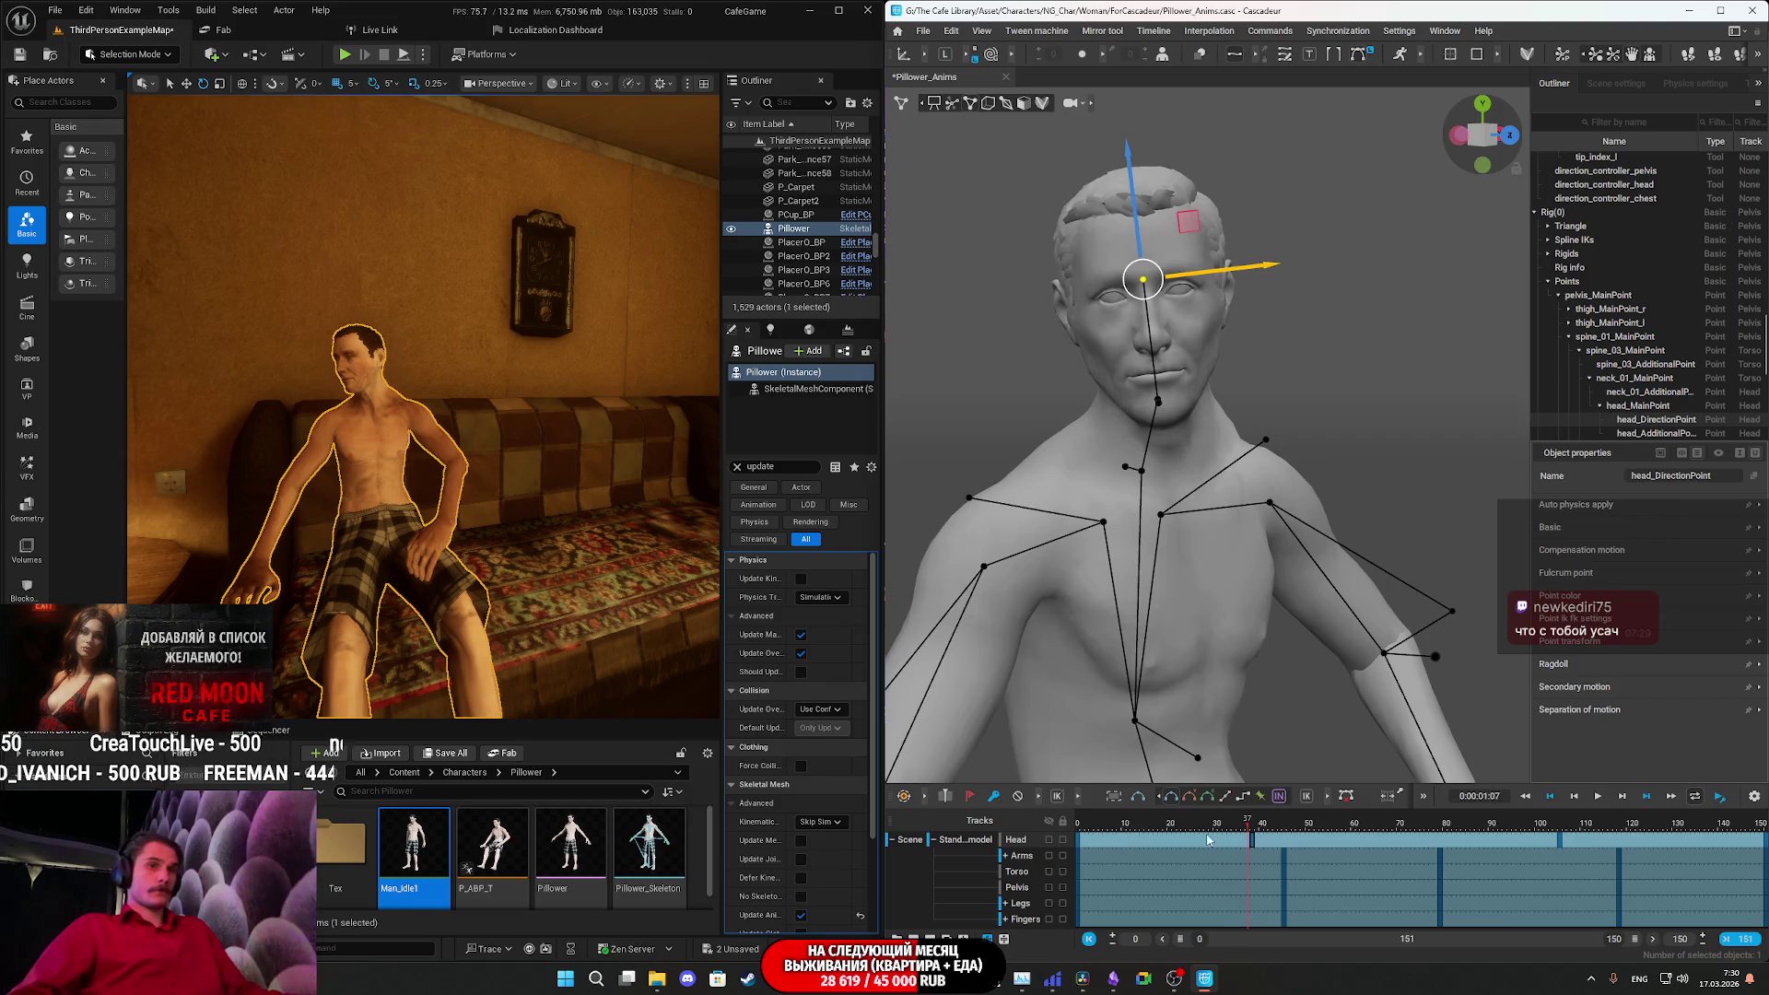
pyautogui.moveTo(1254, 846); pyautogui.dragTo(1195, 849)
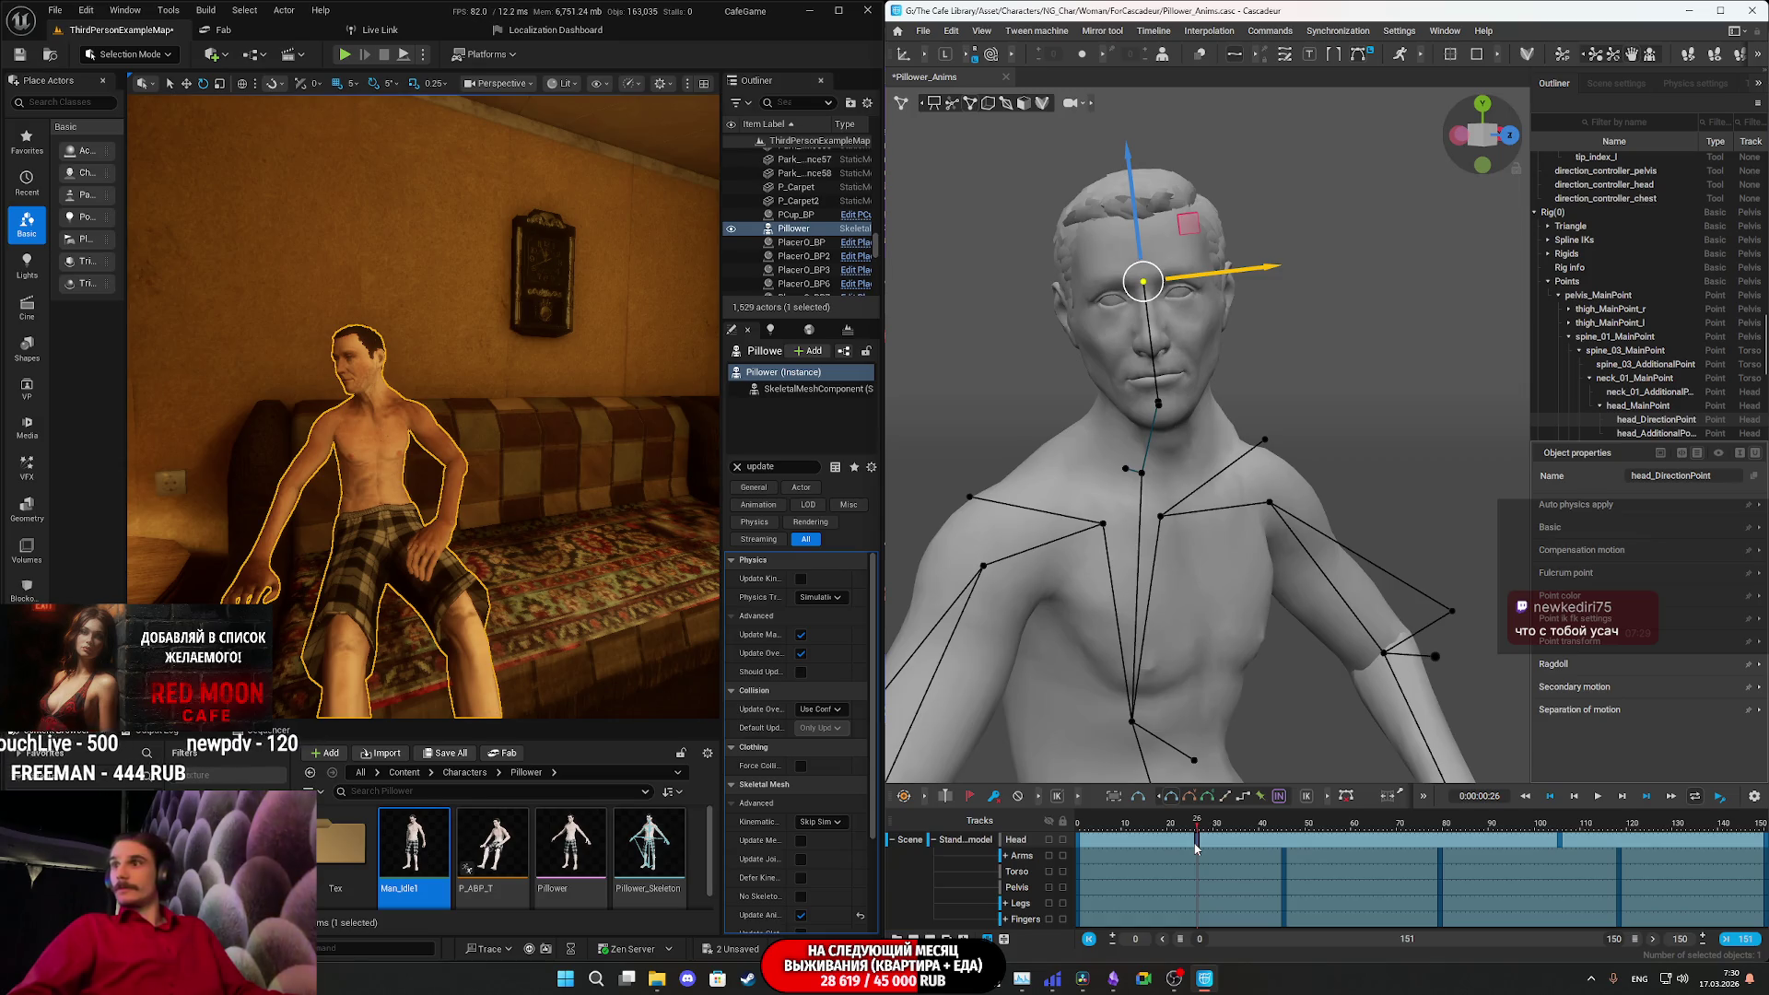
pyautogui.press('space')
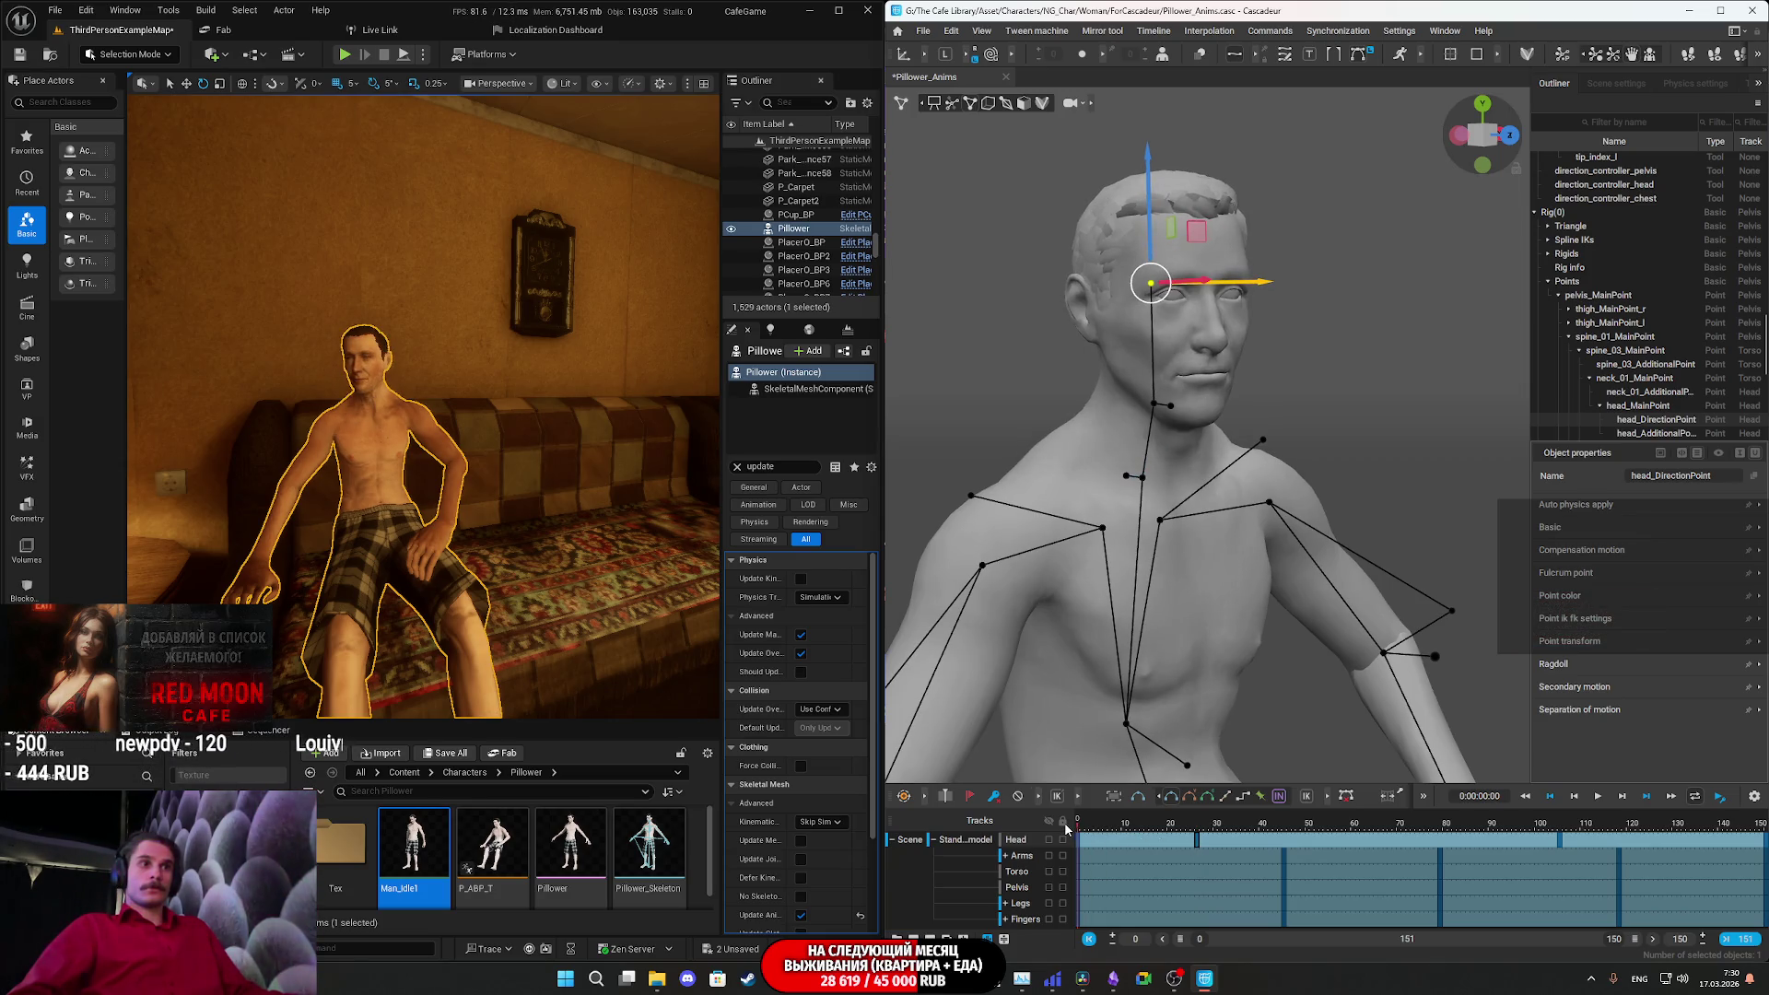
pyautogui.press('space')
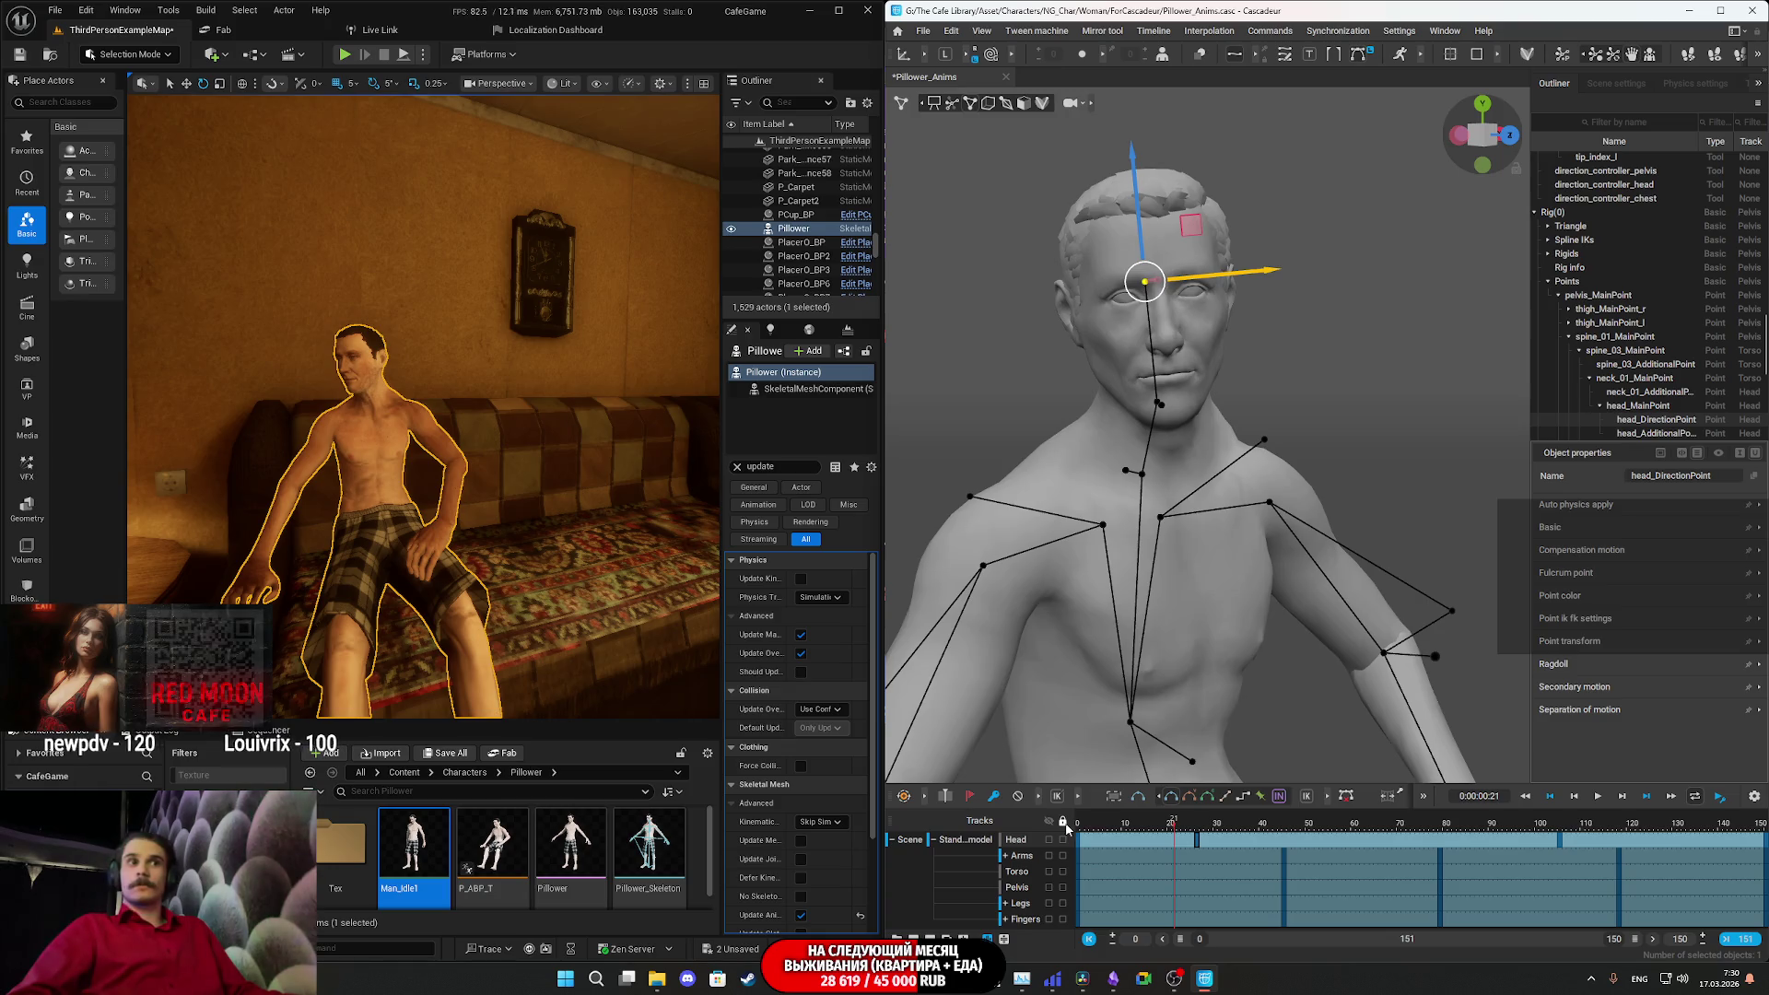
pyautogui.click(1199, 845)
pyautogui.moveTo(1198, 845)
pyautogui.mouseDown()
pyautogui.moveTo(1175, 849)
pyautogui.moveTo(1283, 848)
pyautogui.mouseUp()
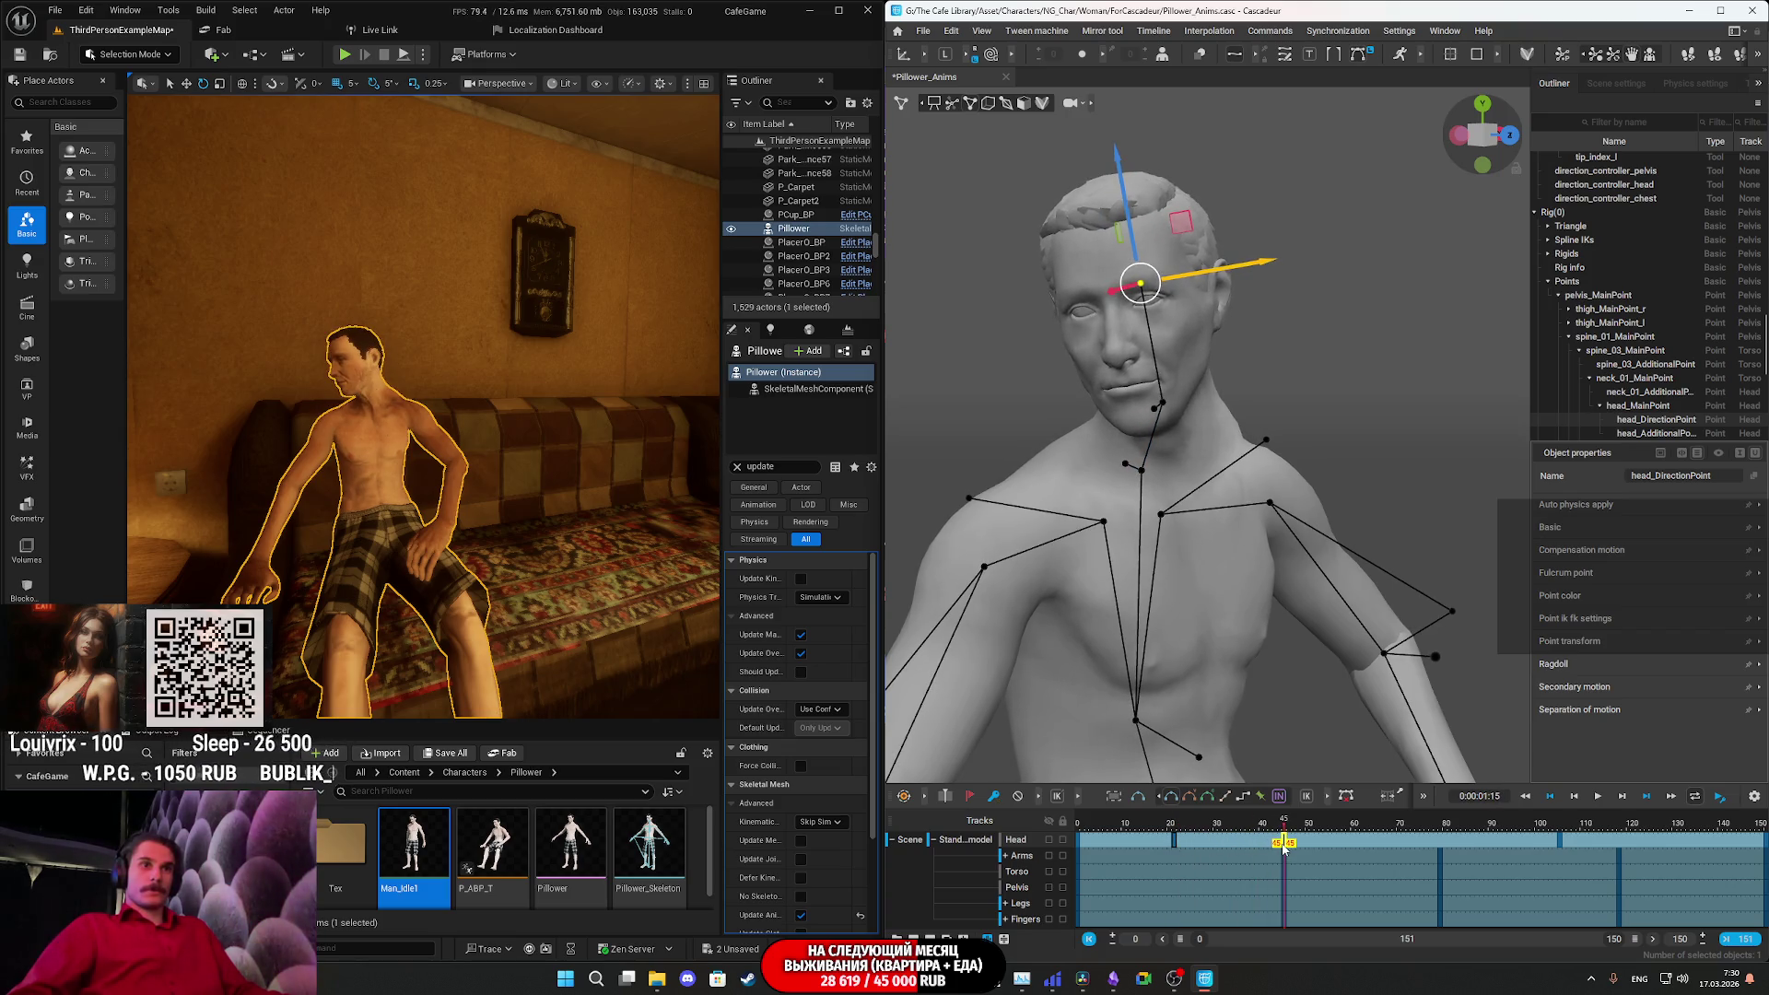
pyautogui.press('space')
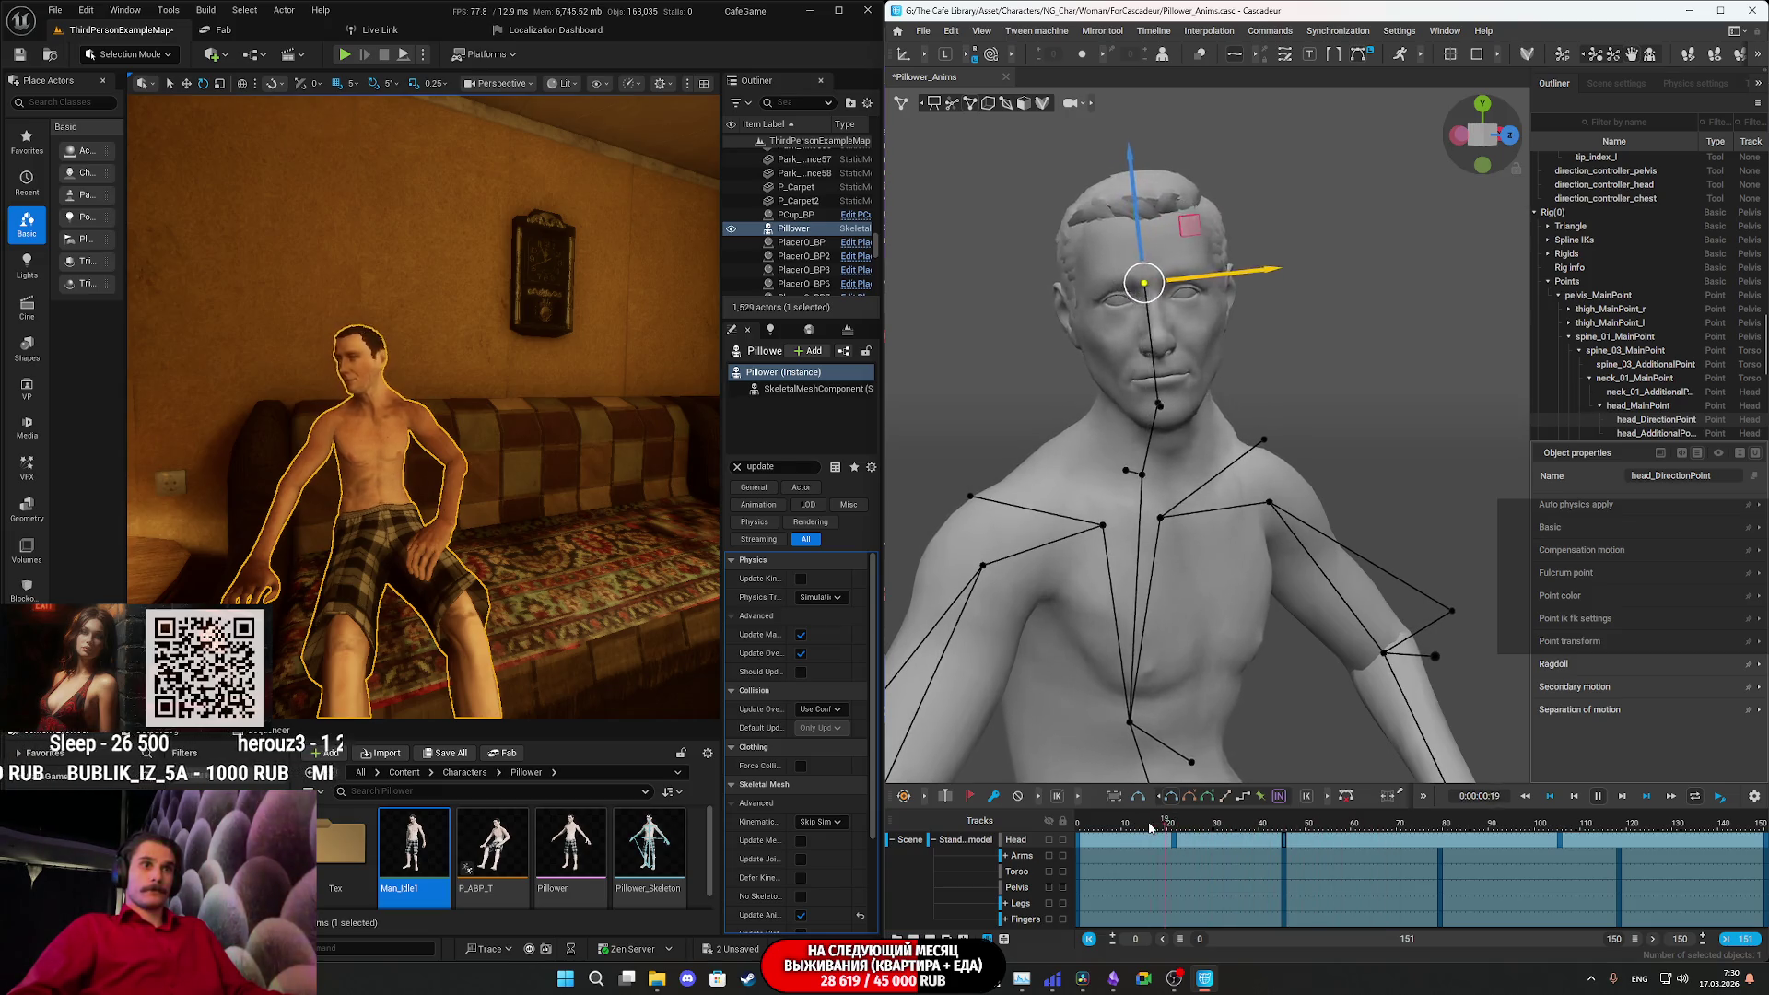
pyautogui.press('space')
pyautogui.moveTo(1188, 833)
pyautogui.mouseDown()
pyautogui.moveTo(1286, 837)
pyautogui.moveTo(1138, 851)
pyautogui.mouseUp()
pyautogui.press('space')
pyautogui.click(1282, 839)
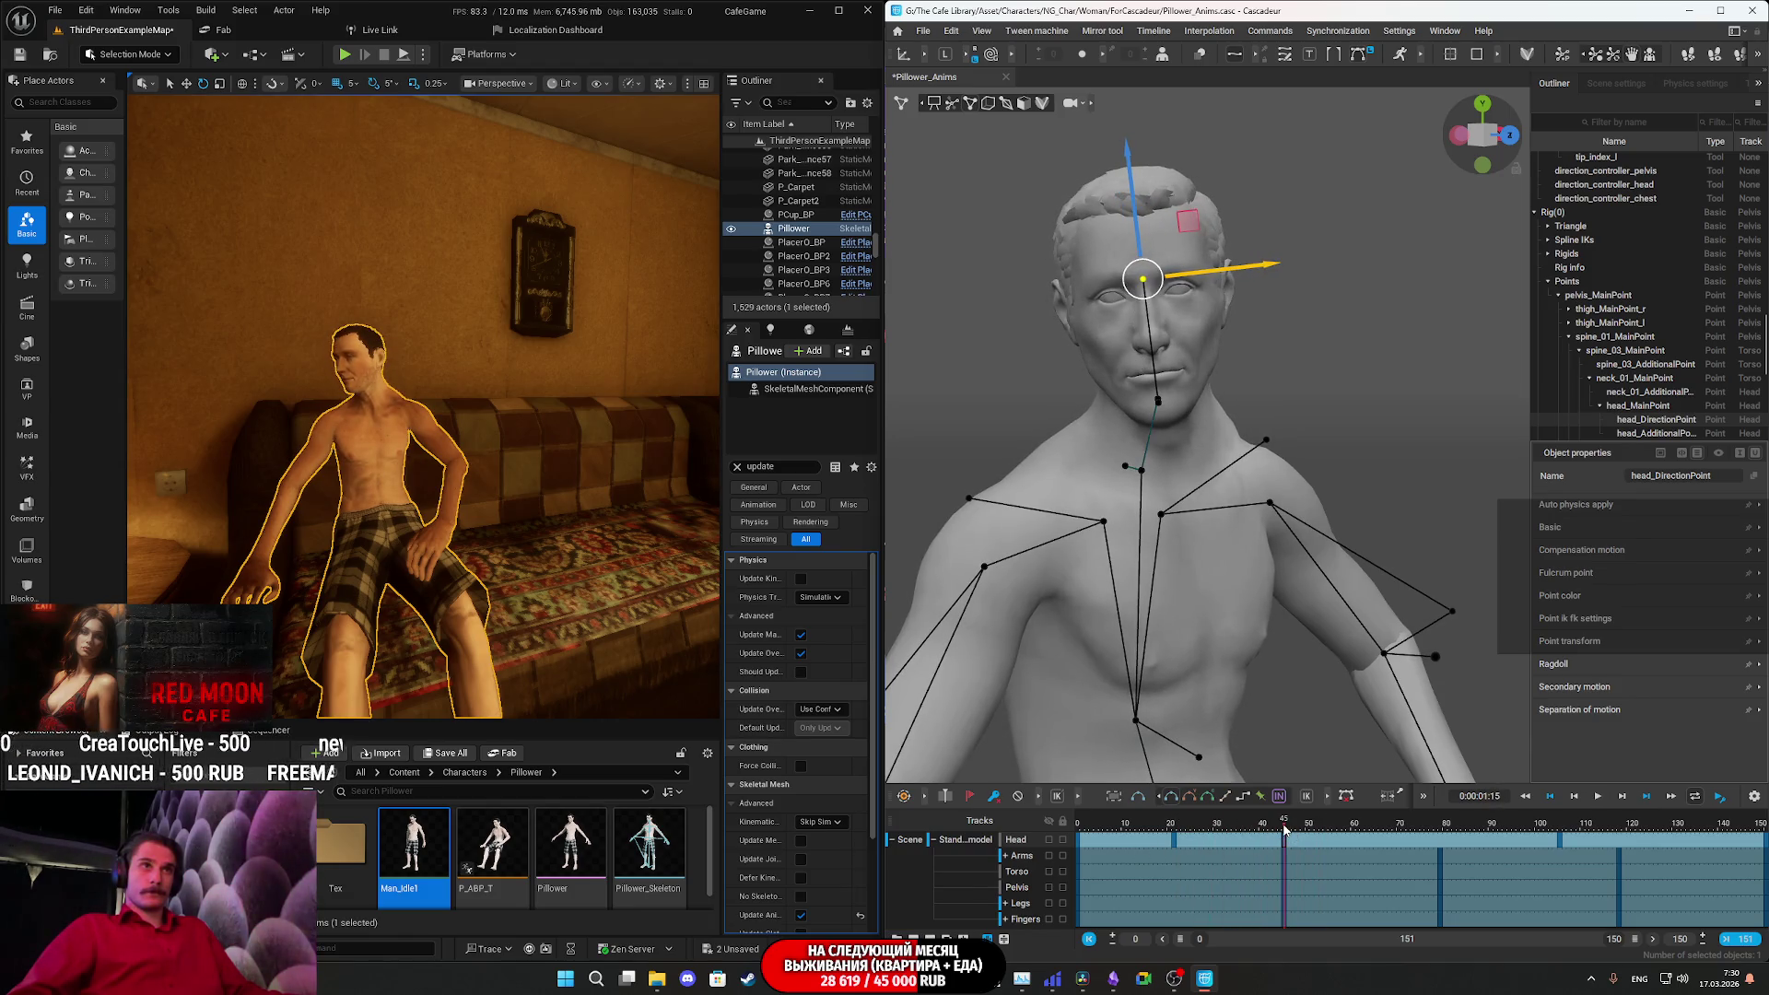
pyautogui.click(1174, 824)
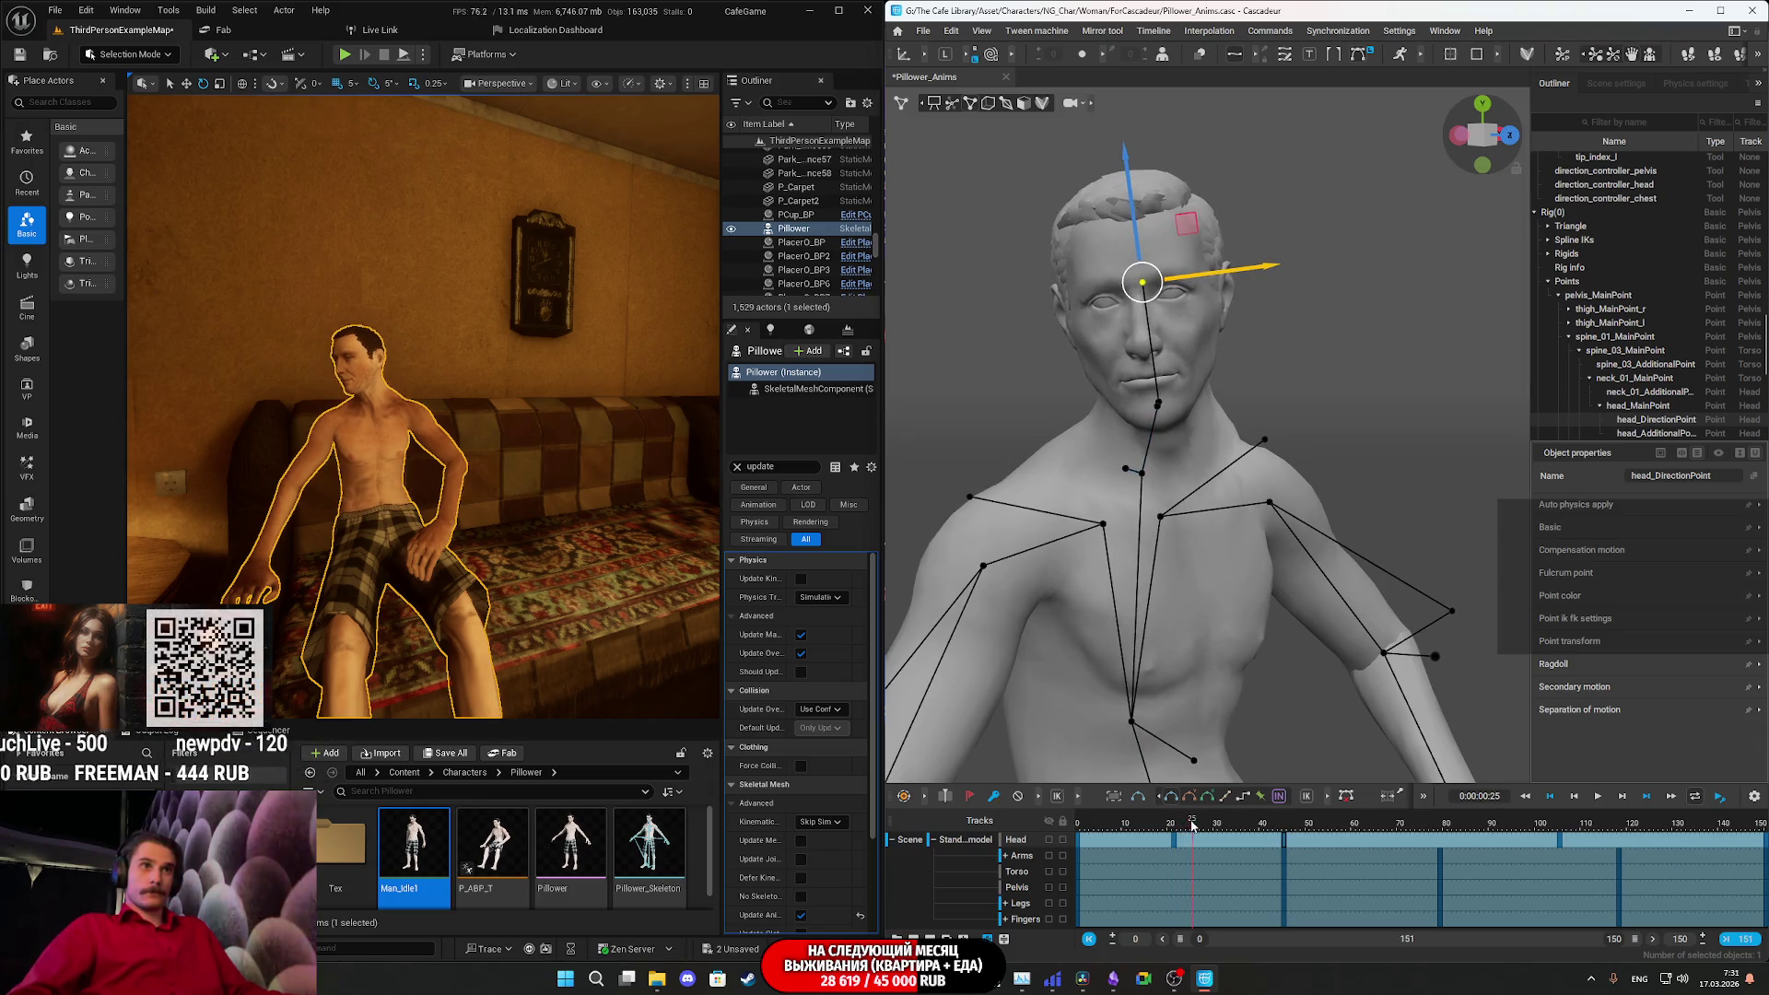
pyautogui.moveTo(1223, 826); pyautogui.dragTo(1370, 845)
pyautogui.click(1286, 845)
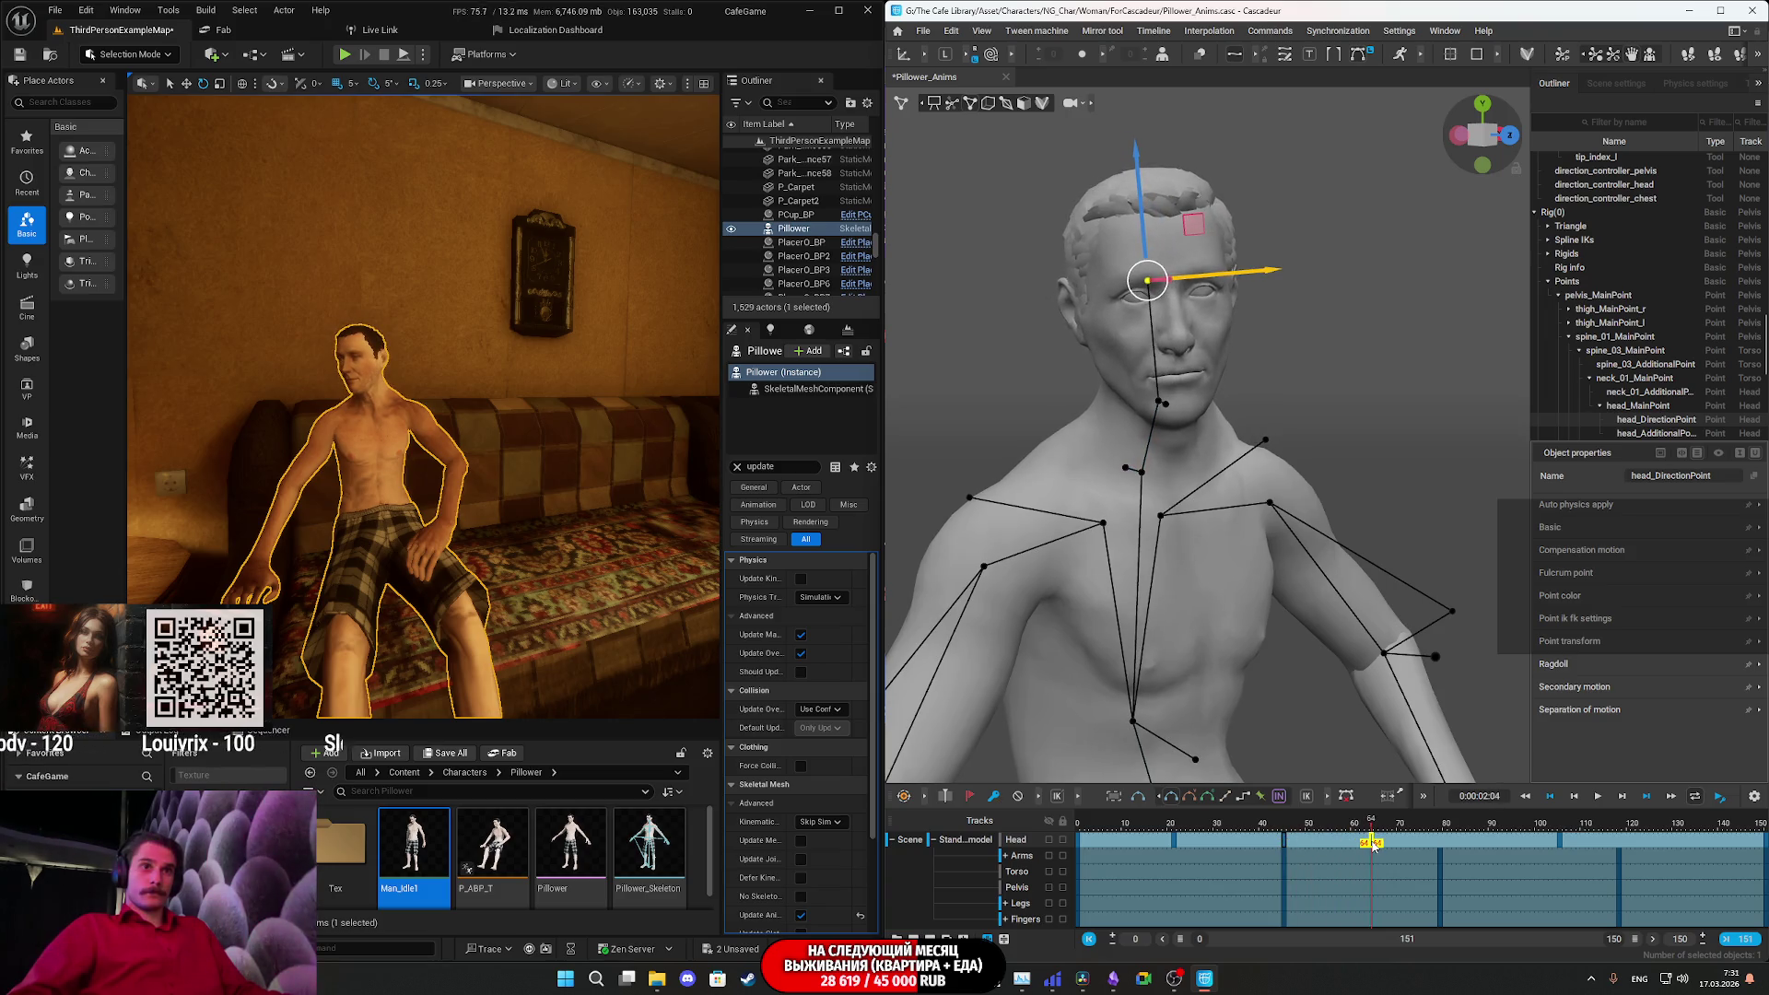
pyautogui.press('space')
pyautogui.click(1166, 834)
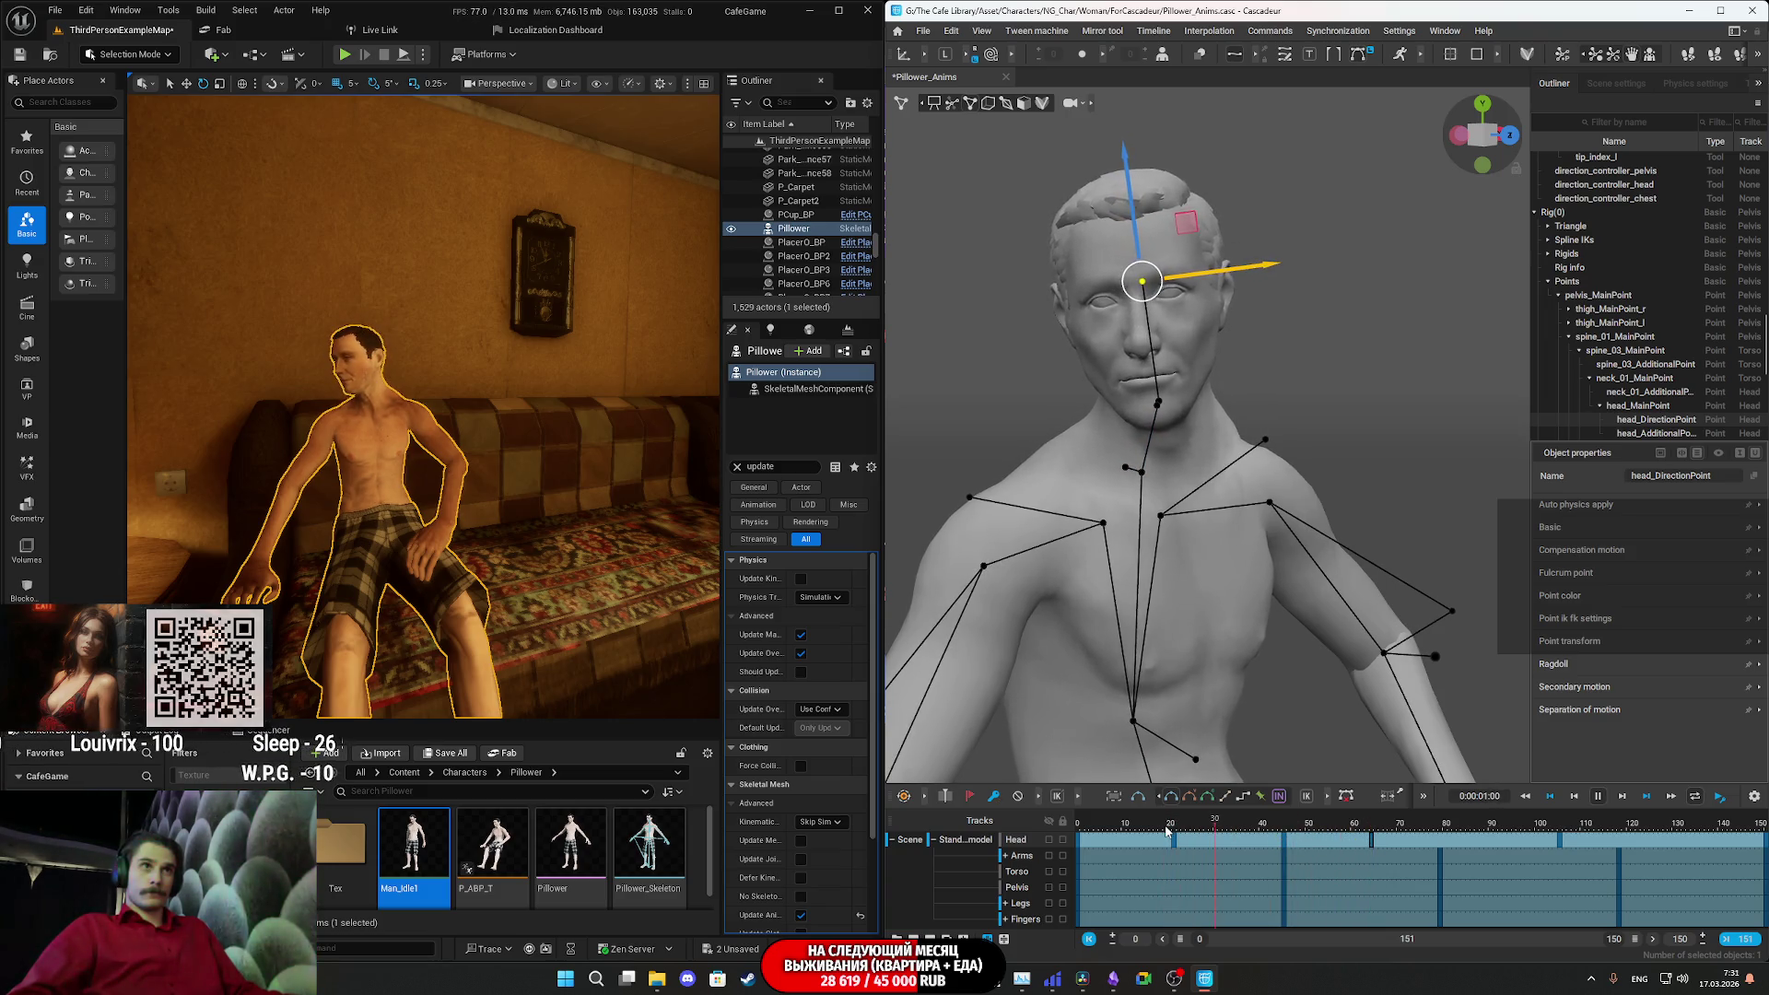
pyautogui.press('space')
pyautogui.press('Left')
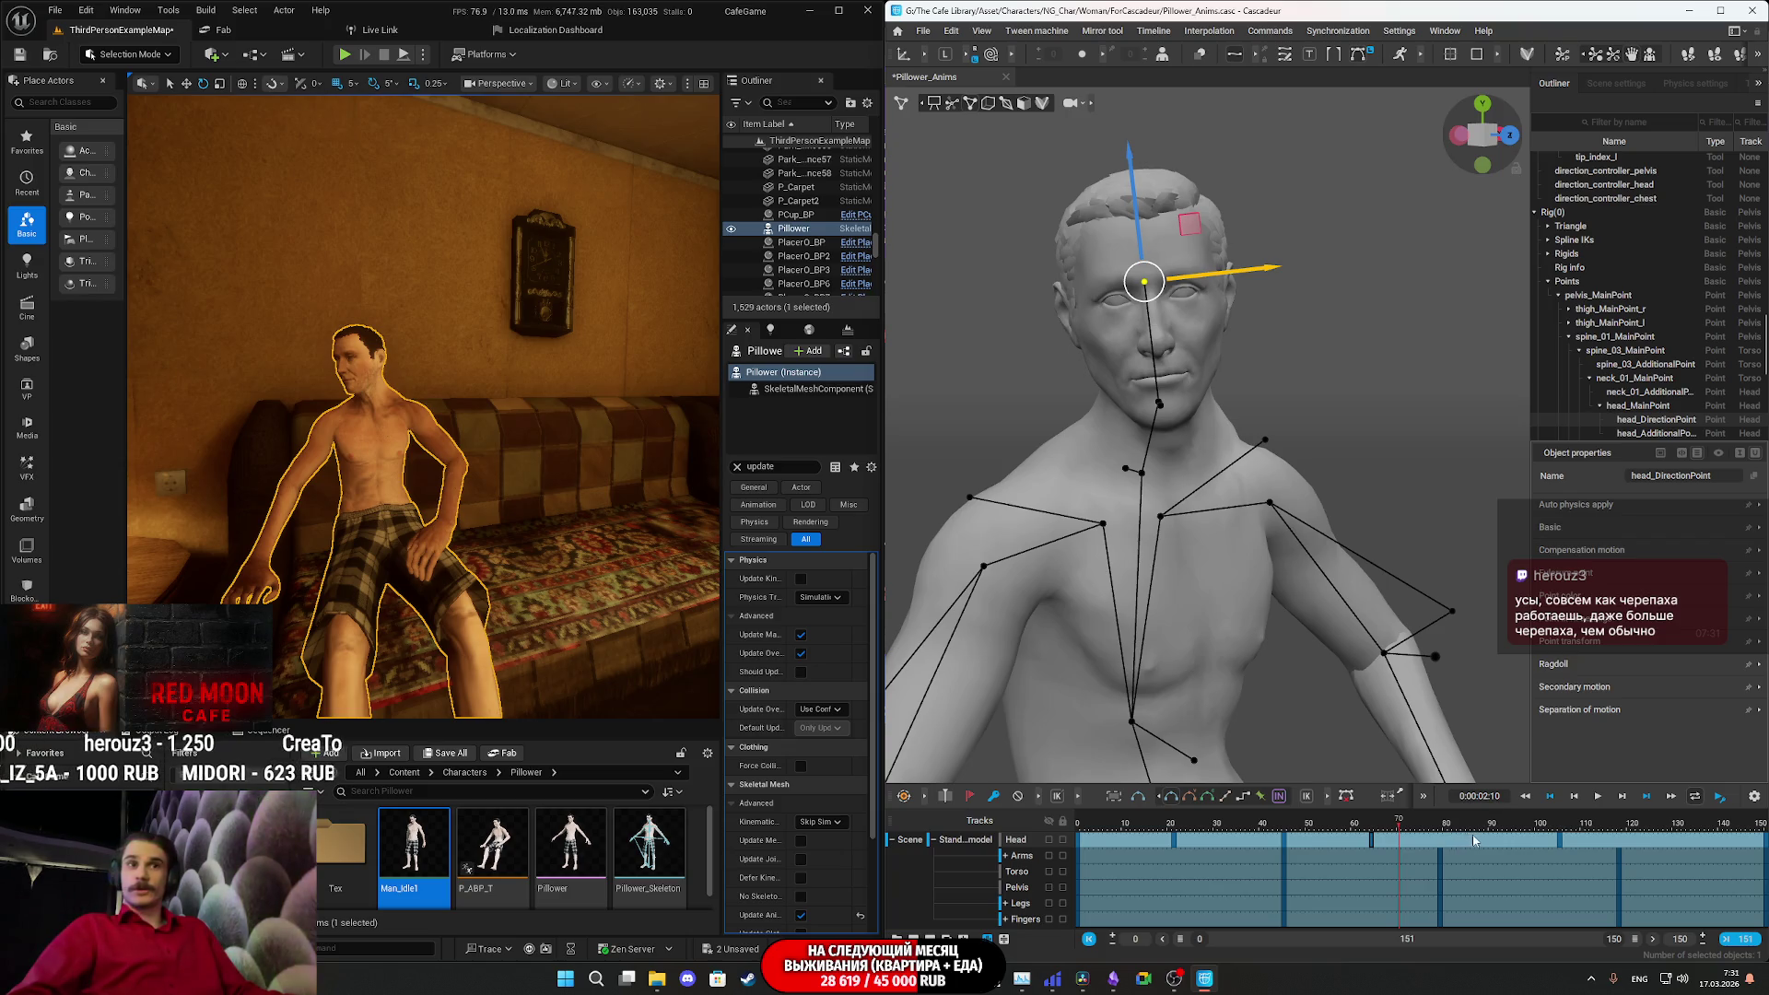
pyautogui.click(1561, 847)
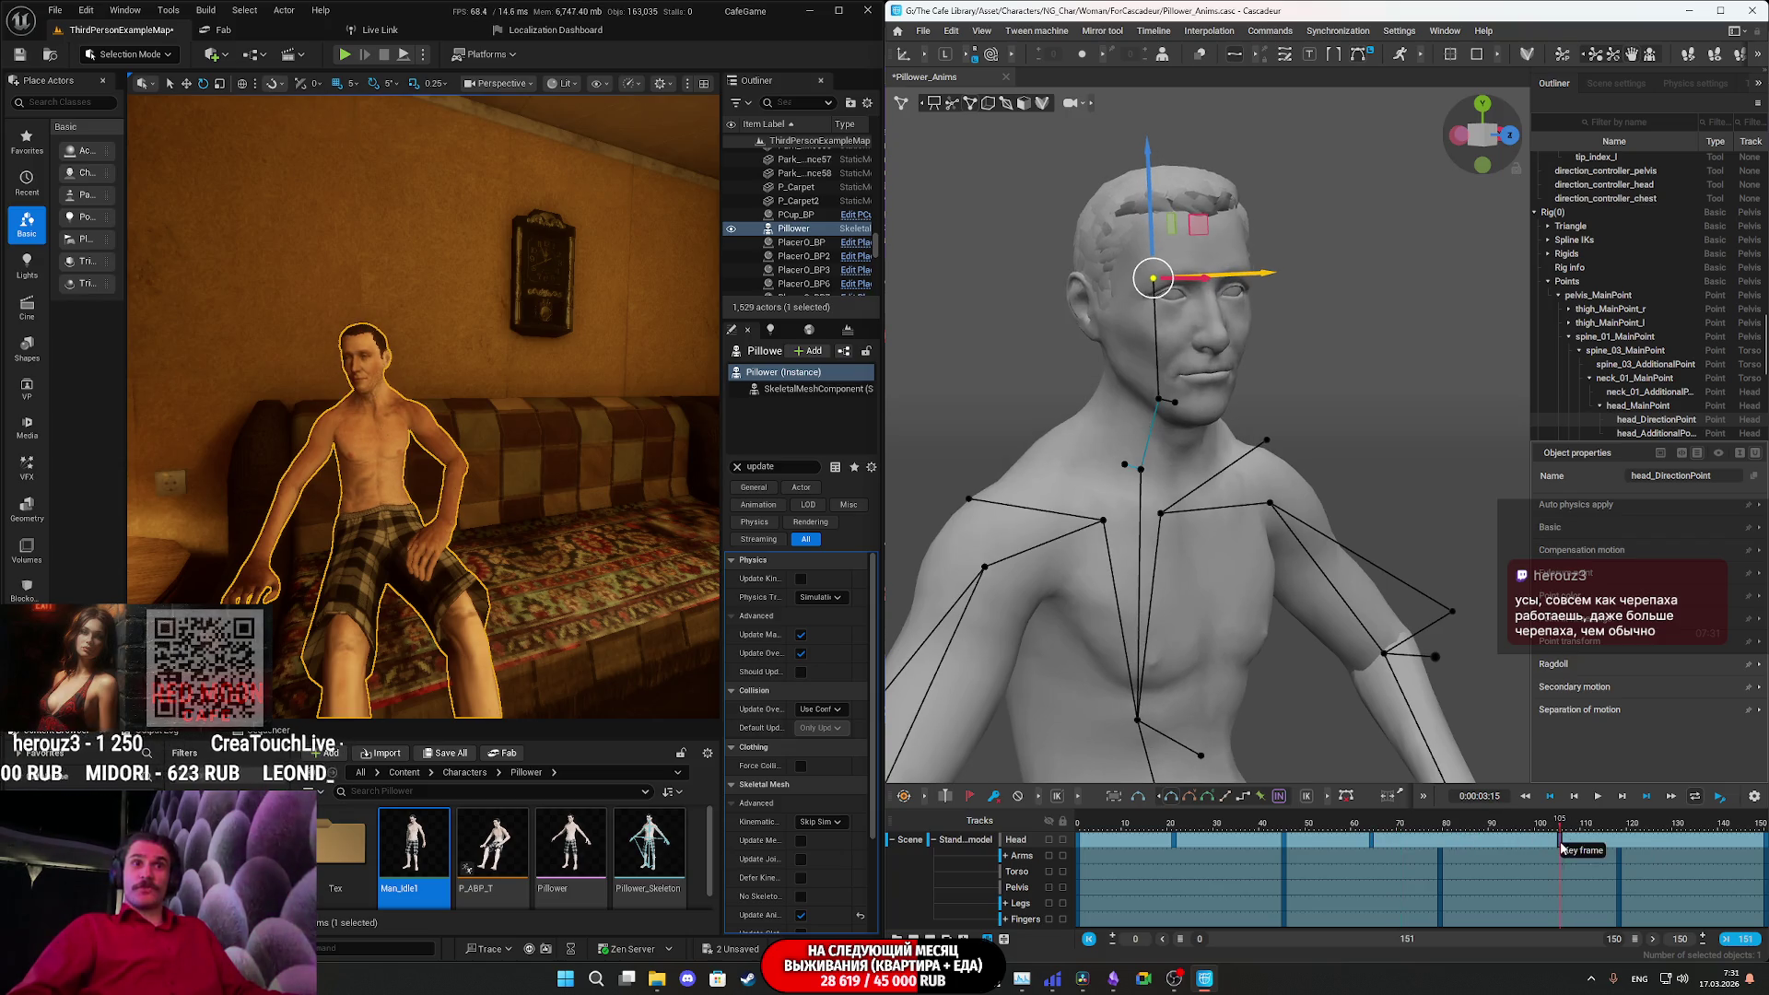
pyautogui.moveTo(1553, 847)
pyautogui.mouseDown()
pyautogui.moveTo(1394, 846)
pyautogui.moveTo(1499, 845)
pyautogui.moveTo(1477, 848)
pyautogui.mouseUp()
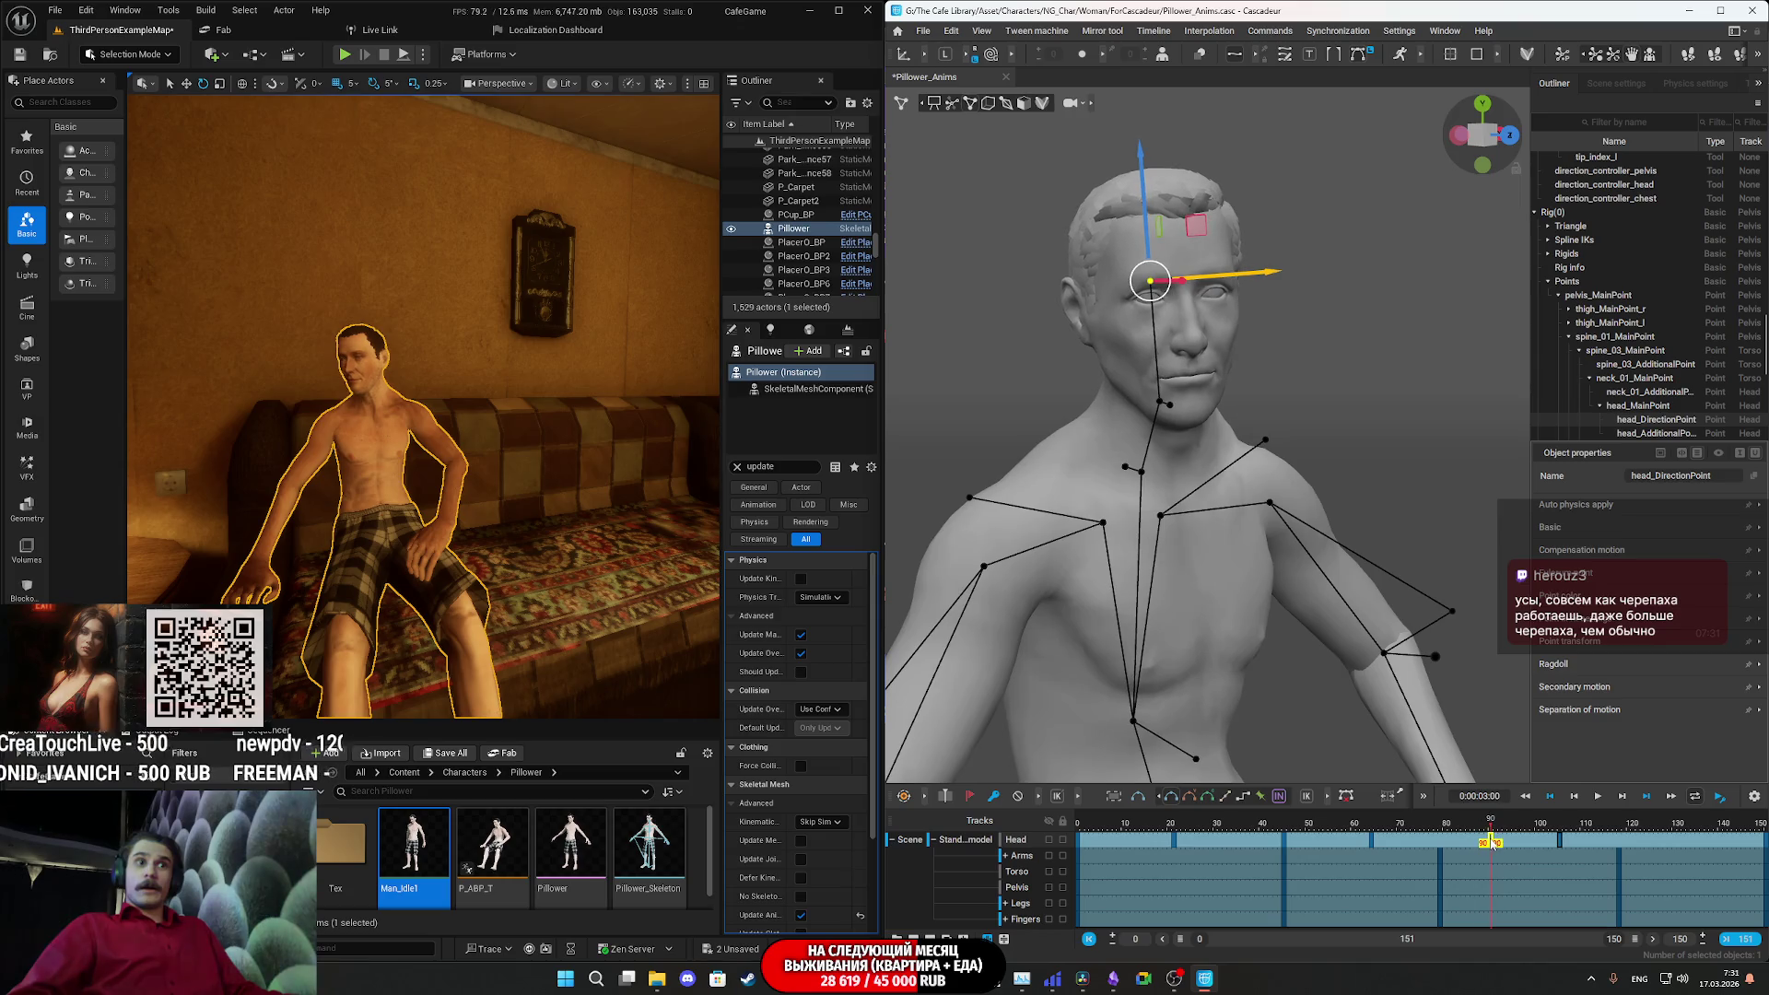
pyautogui.moveTo(1476, 846); pyautogui.dragTo(1464, 846)
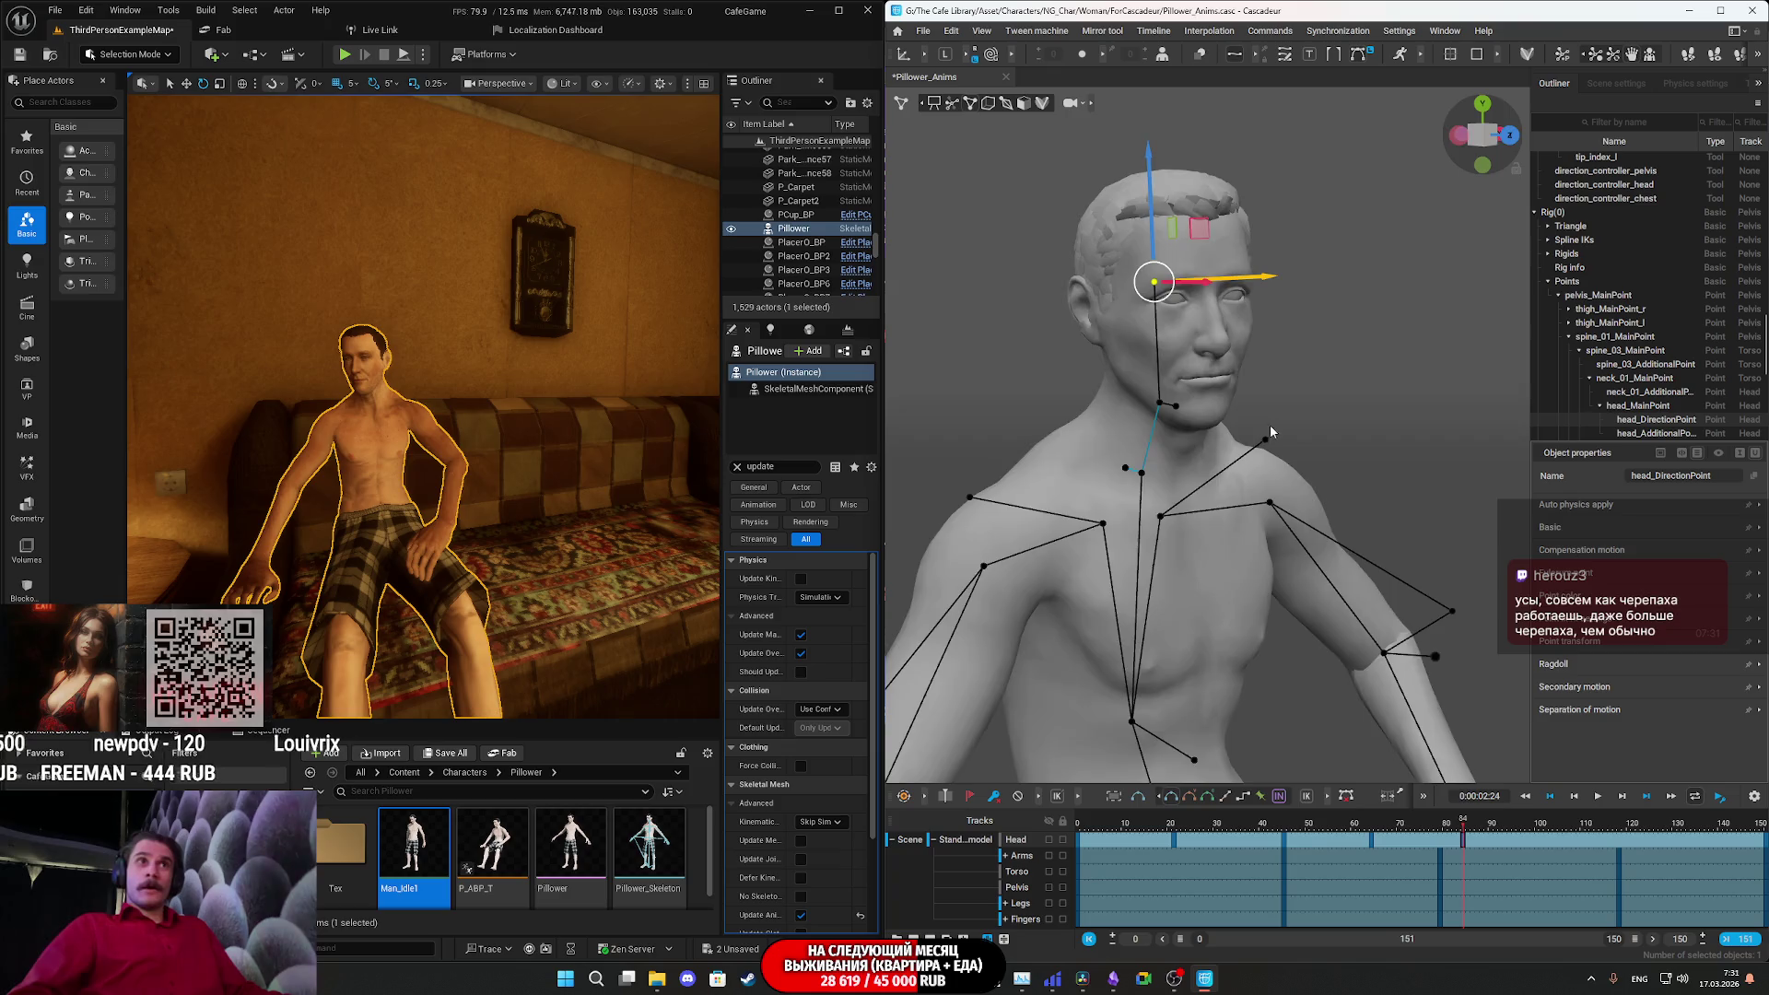
pyautogui.moveTo(1269, 423); pyautogui.dragTo(1208, 383, button='right')
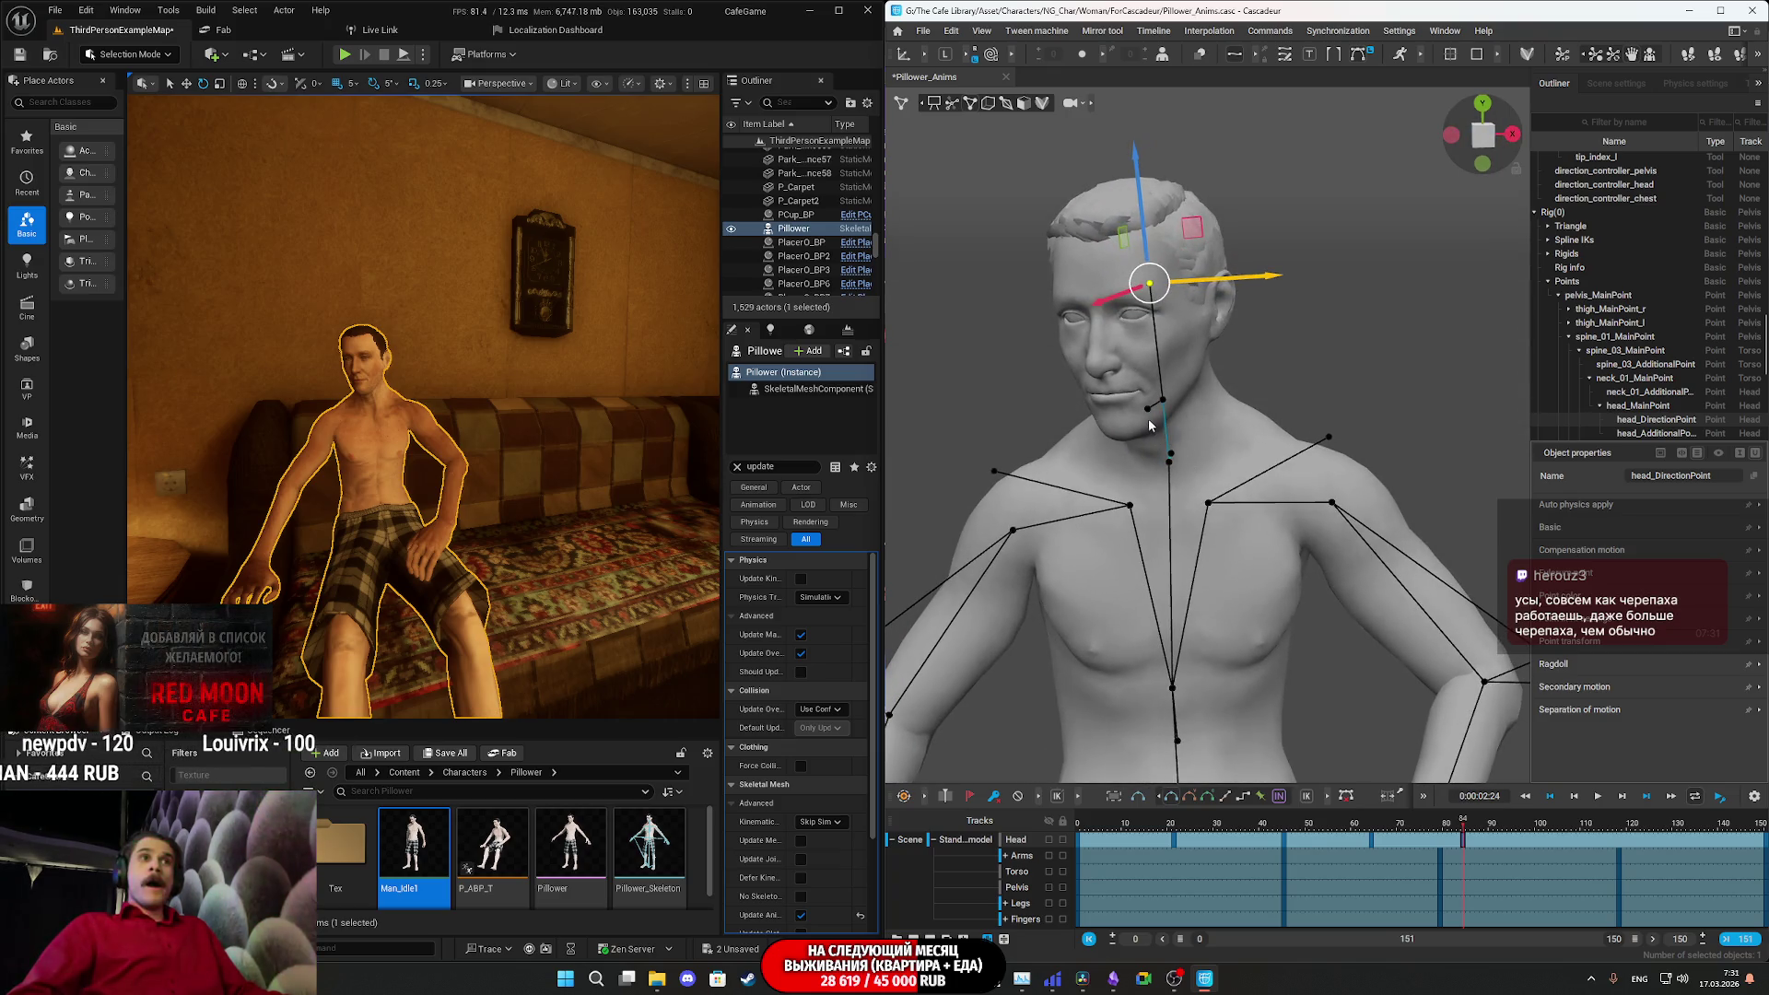
pyautogui.click(1162, 400)
pyautogui.moveTo(1235, 405); pyautogui.dragTo(1280, 406)
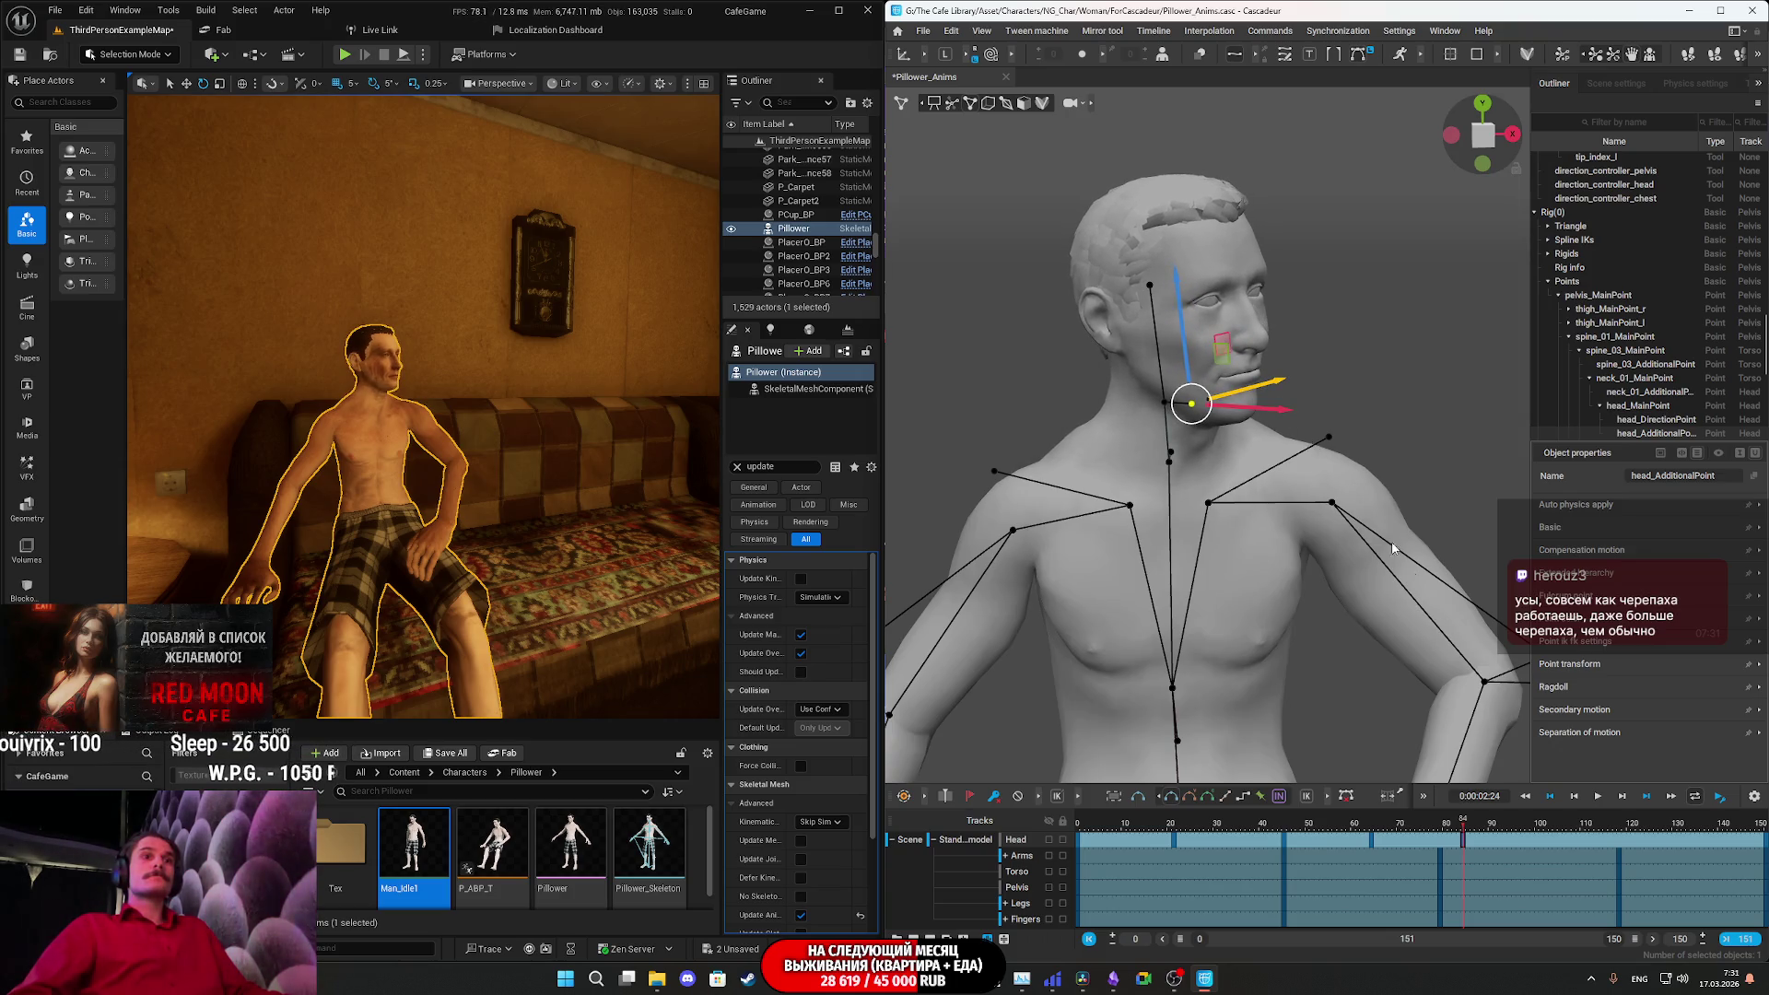
pyautogui.click(1151, 285)
pyautogui.moveTo(1235, 272); pyautogui.dragTo(1254, 297)
pyautogui.press('space')
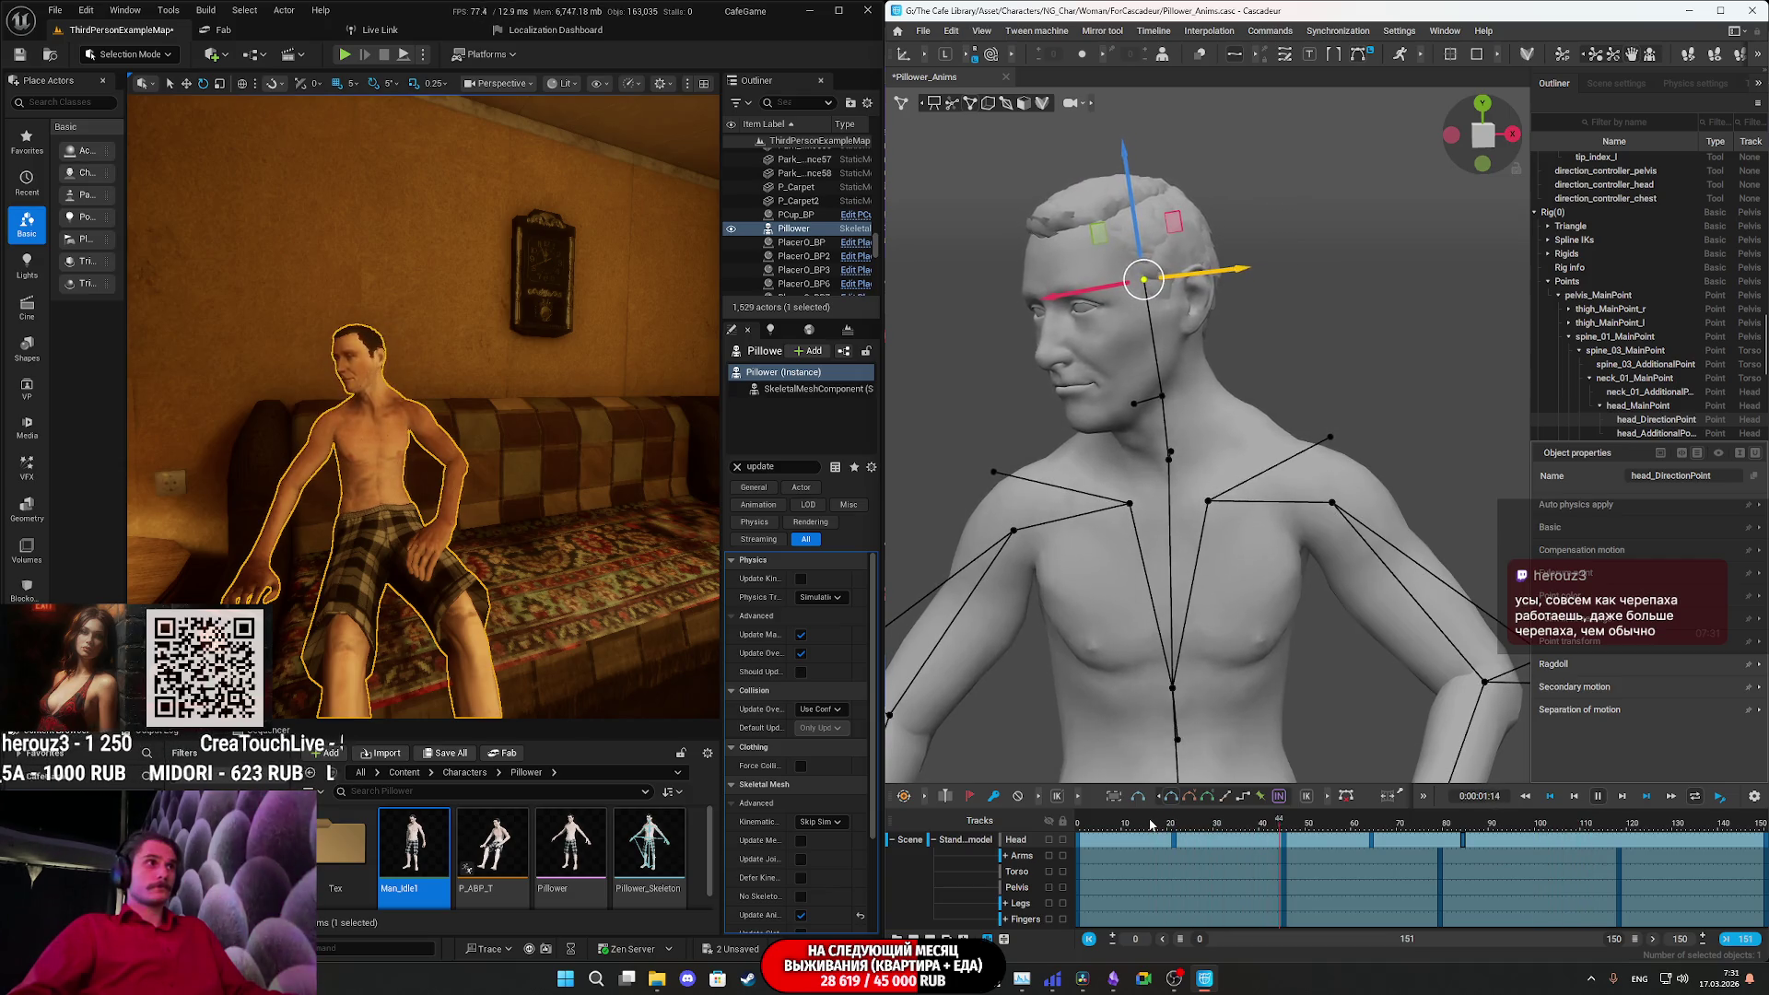
pyautogui.press('space')
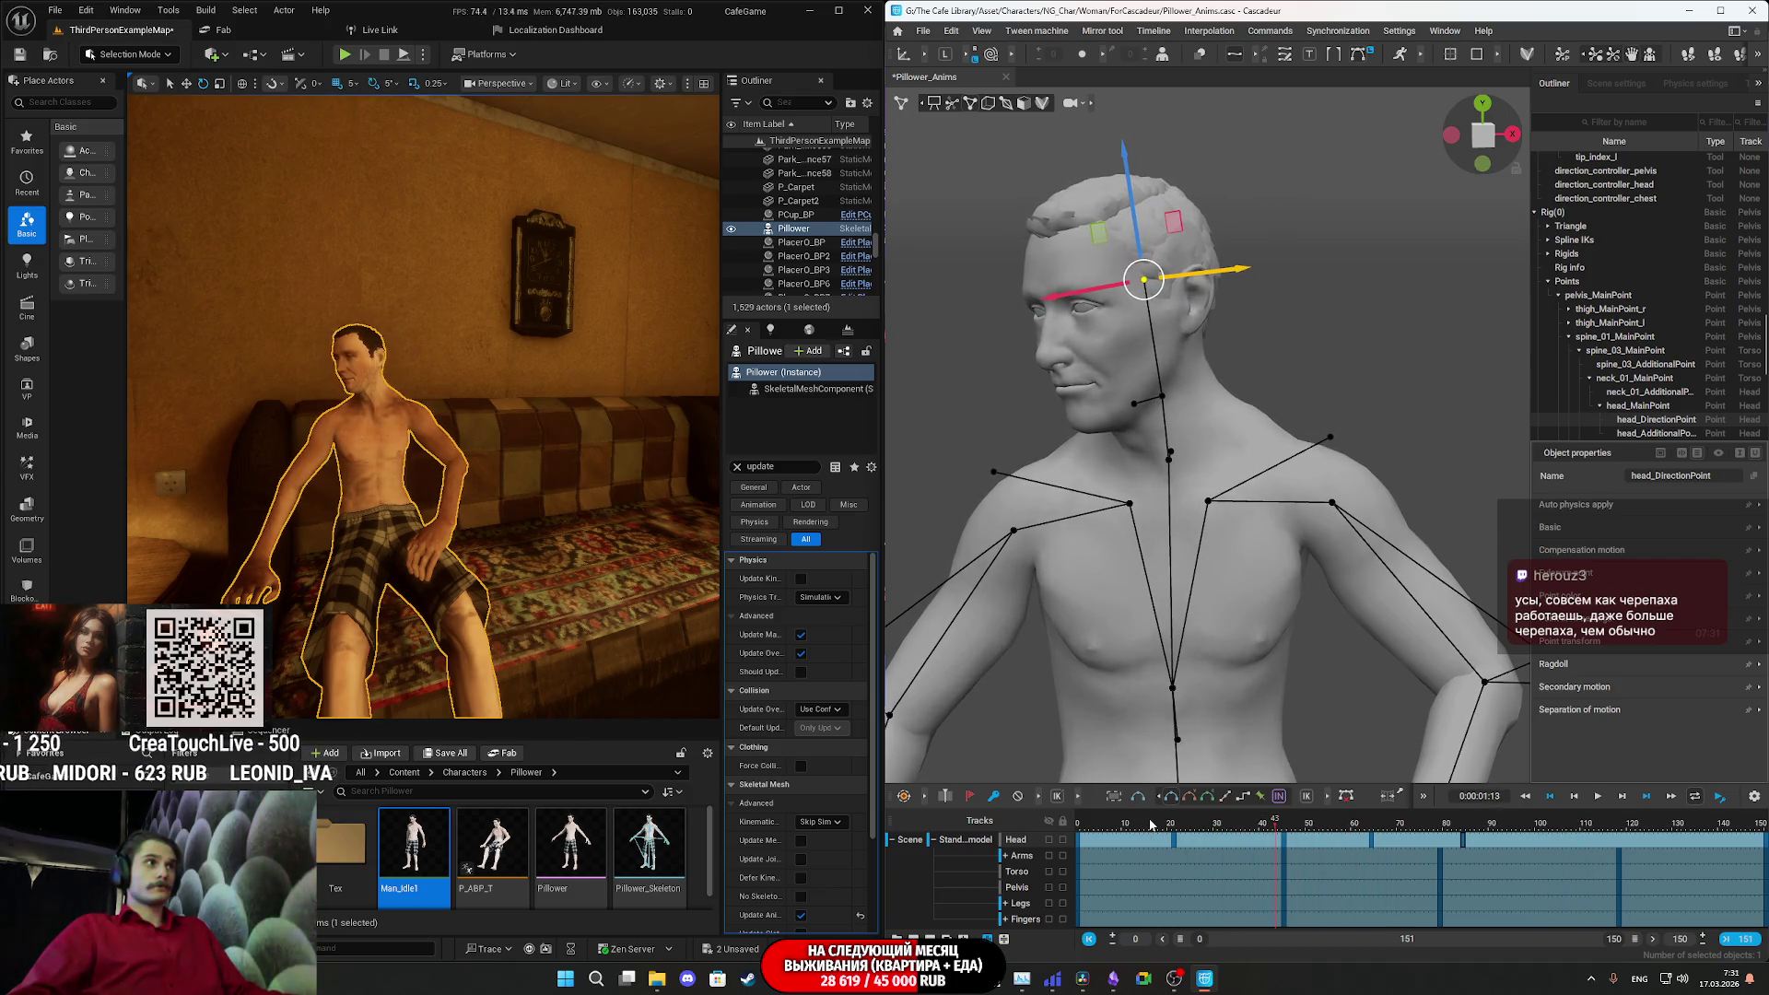
pyautogui.click(1283, 820)
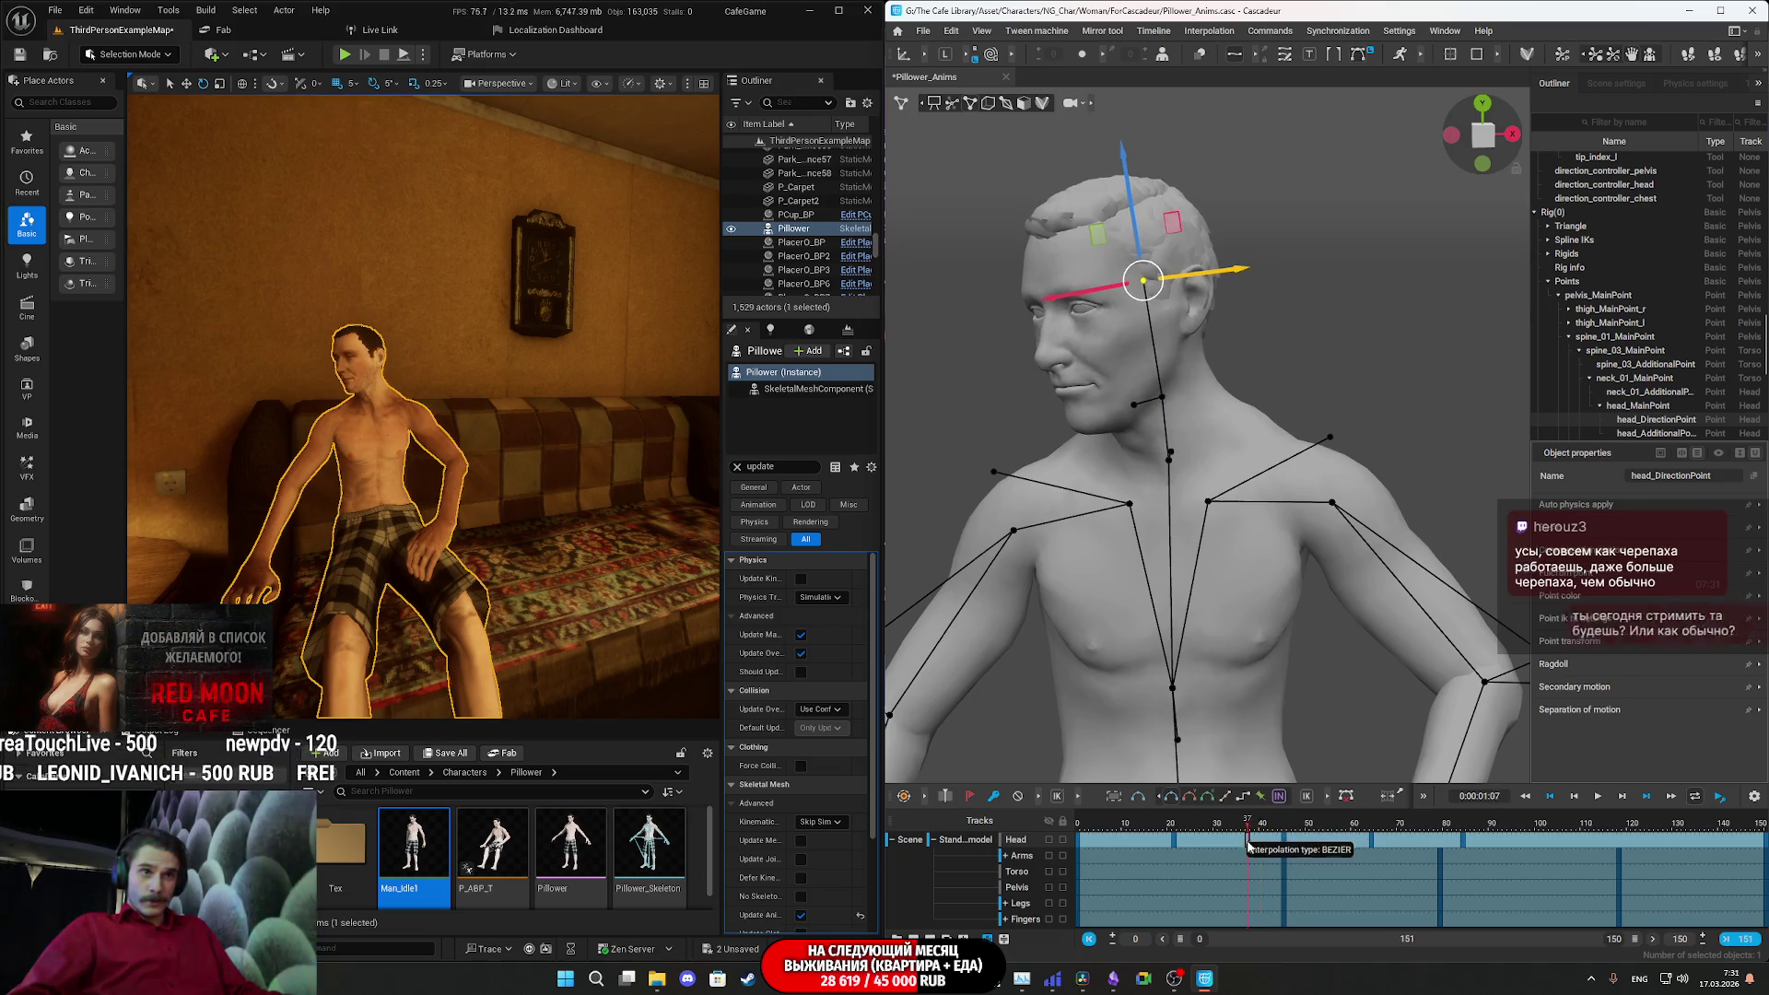
pyautogui.moveTo(1246, 839); pyautogui.dragTo(1319, 839)
pyautogui.click(1210, 802)
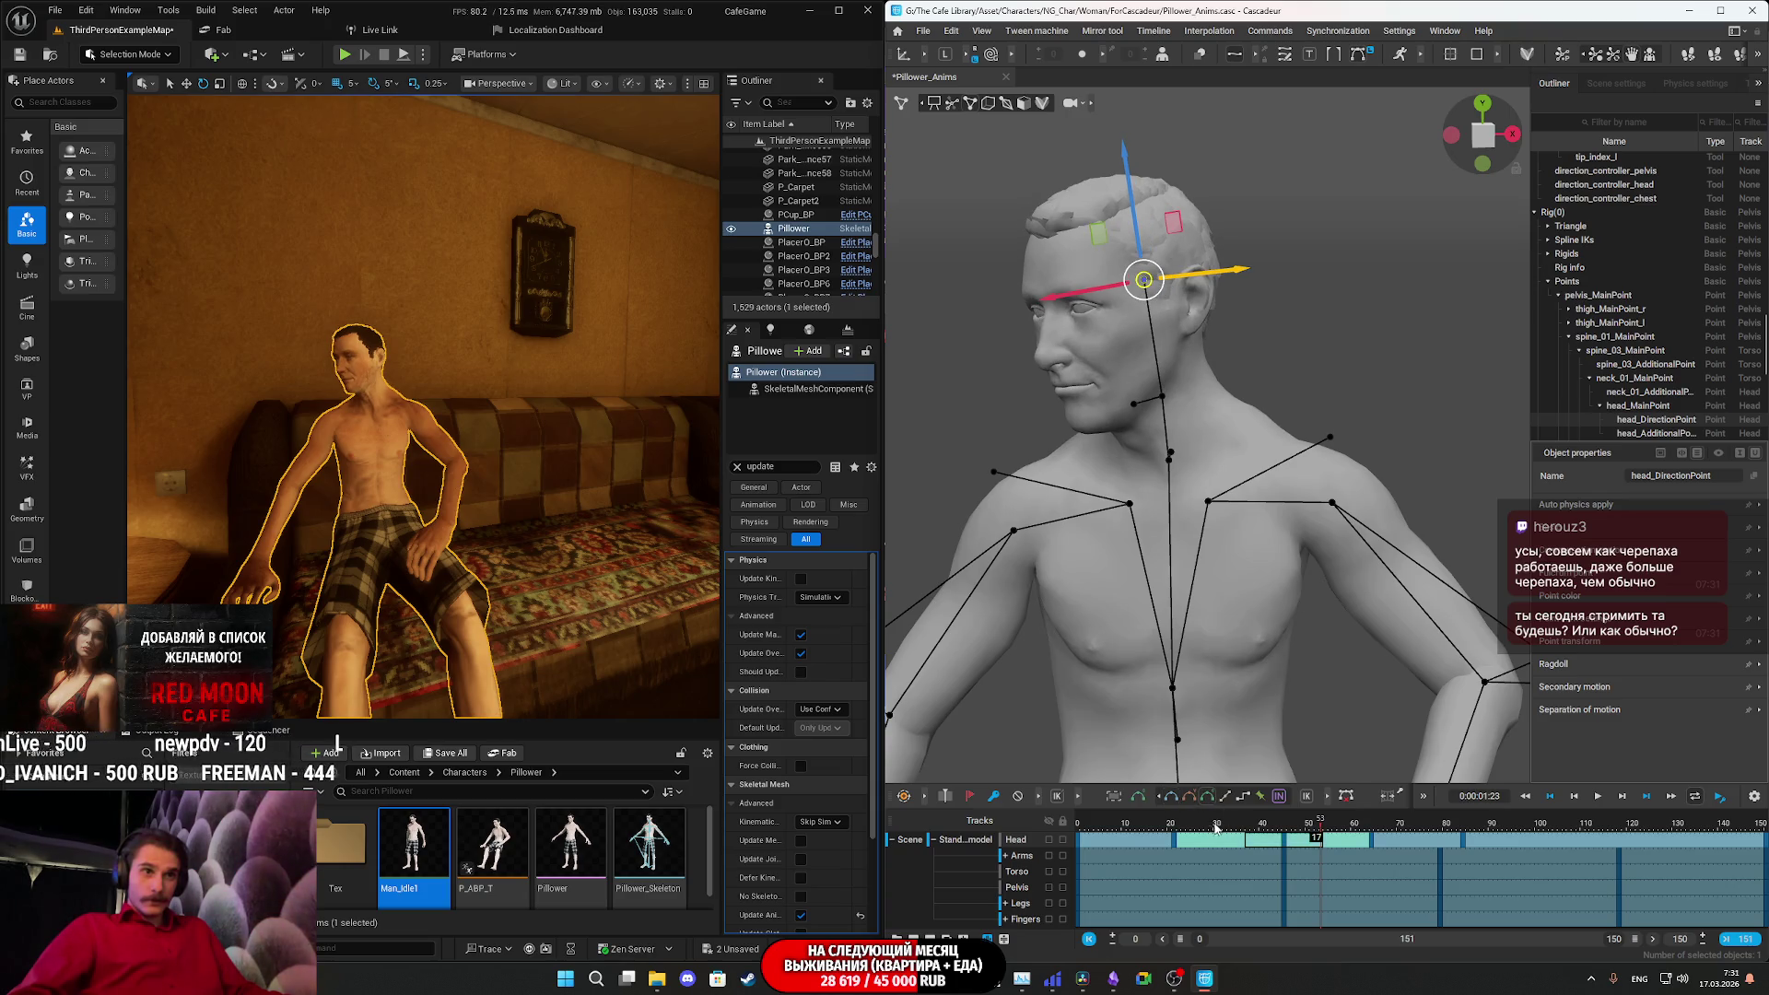
pyautogui.click(1162, 822)
pyautogui.click(1119, 823)
pyautogui.press('space')
pyautogui.click(1209, 826)
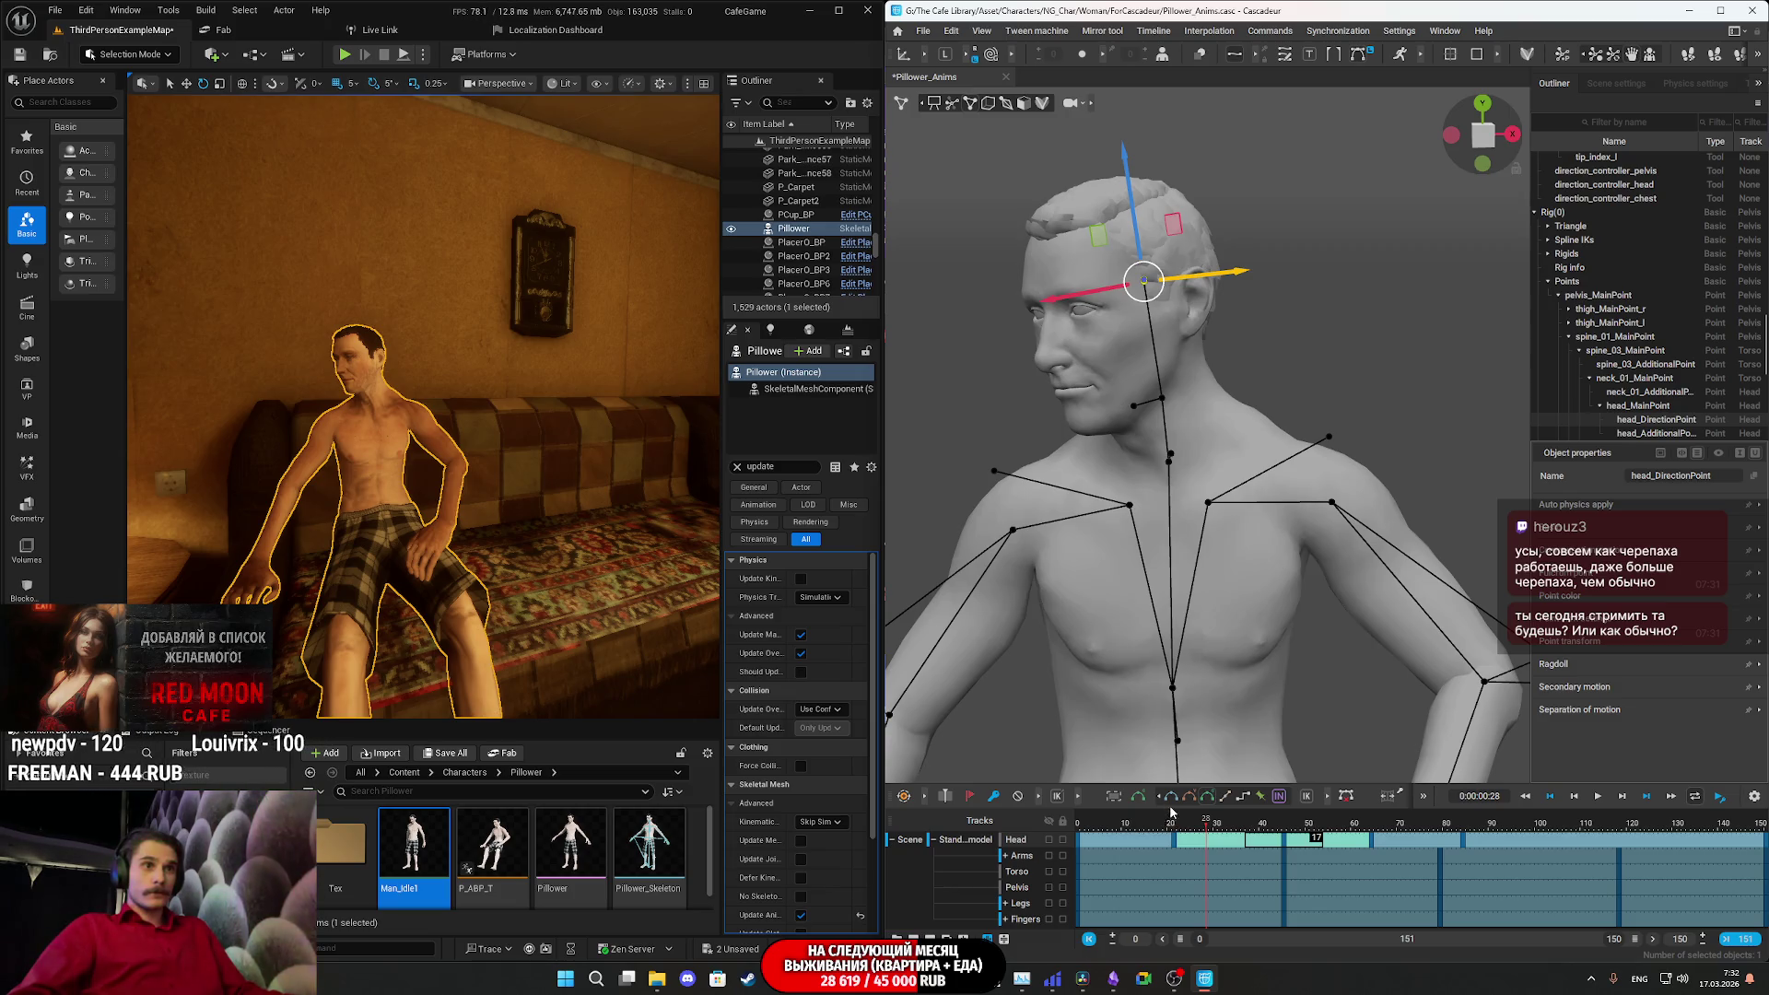
pyautogui.moveTo(1209, 827); pyautogui.dragTo(1148, 828)
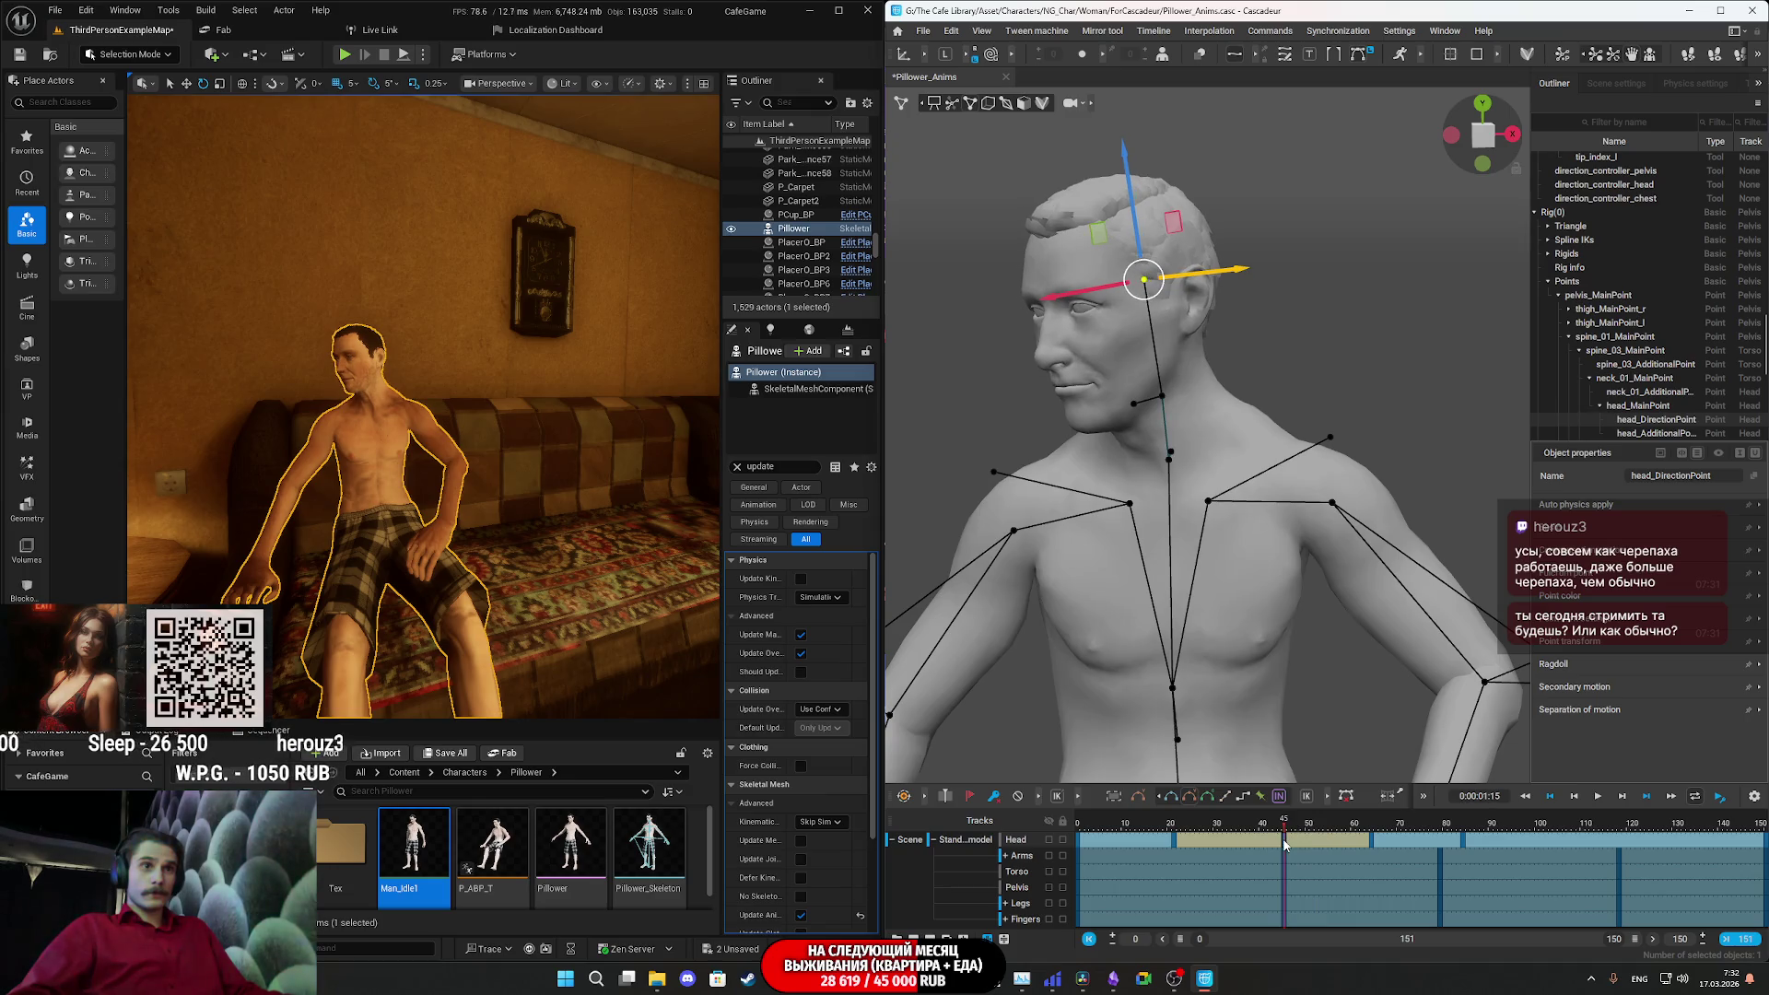
pyautogui.click(1155, 827)
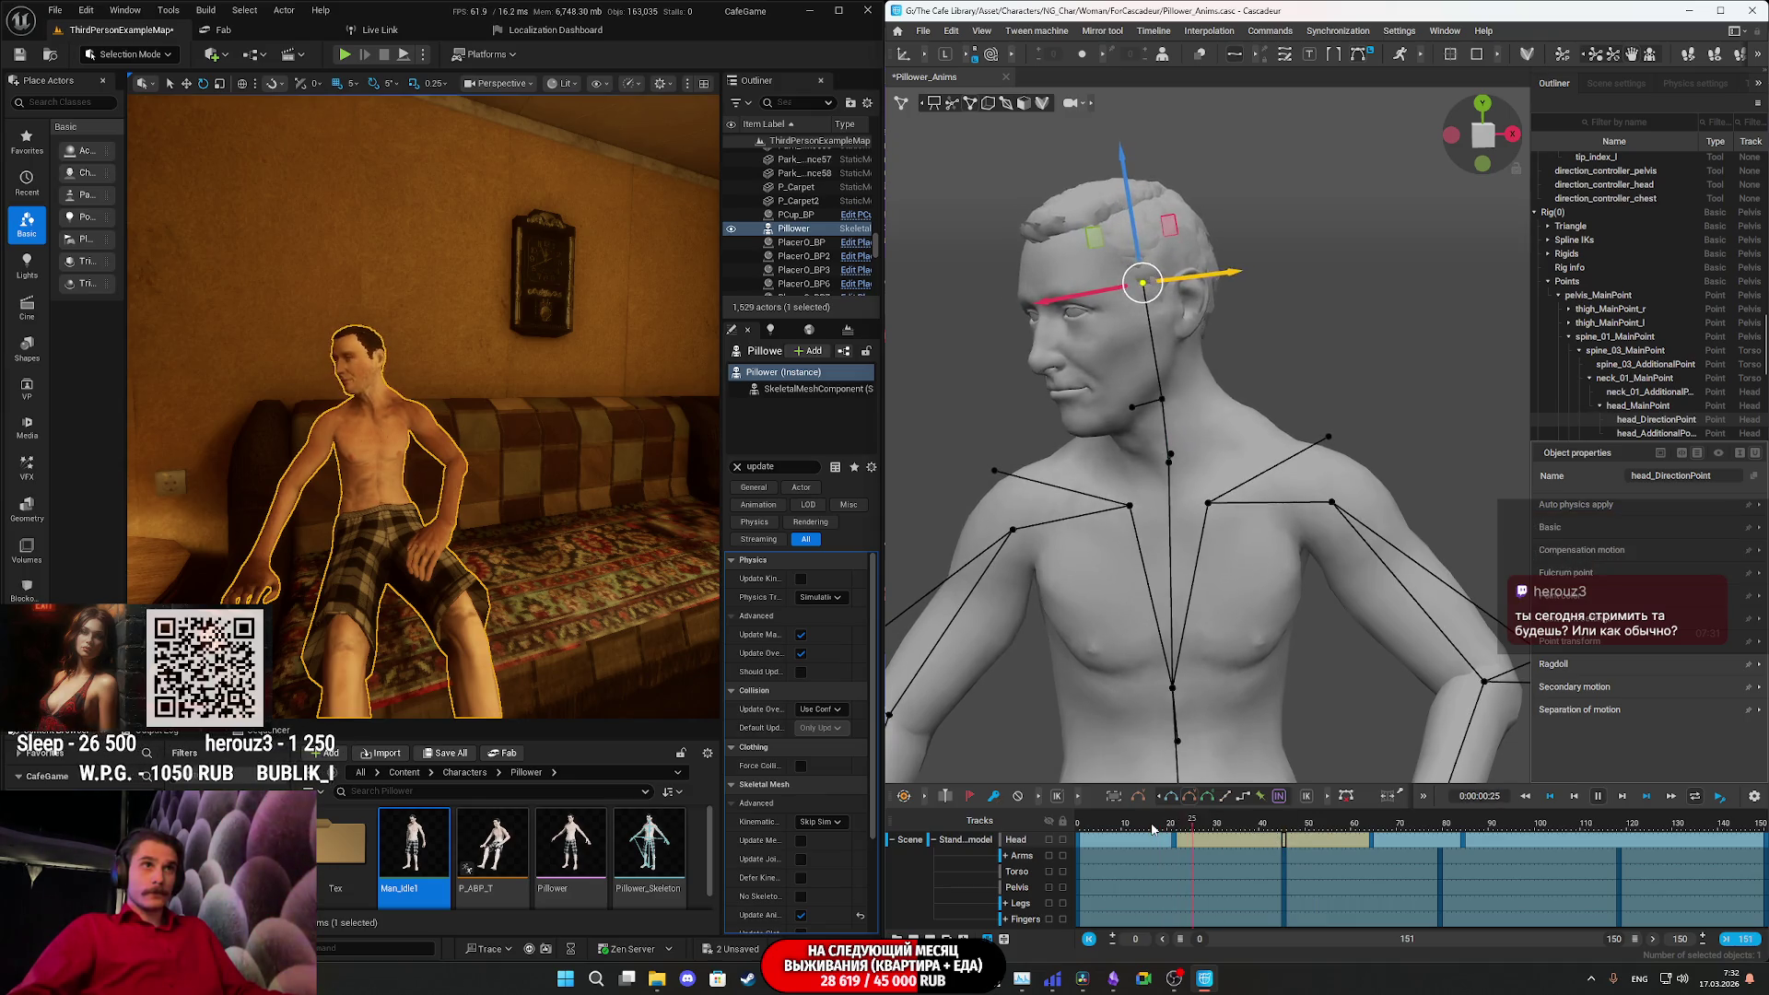
pyautogui.click(1098, 829)
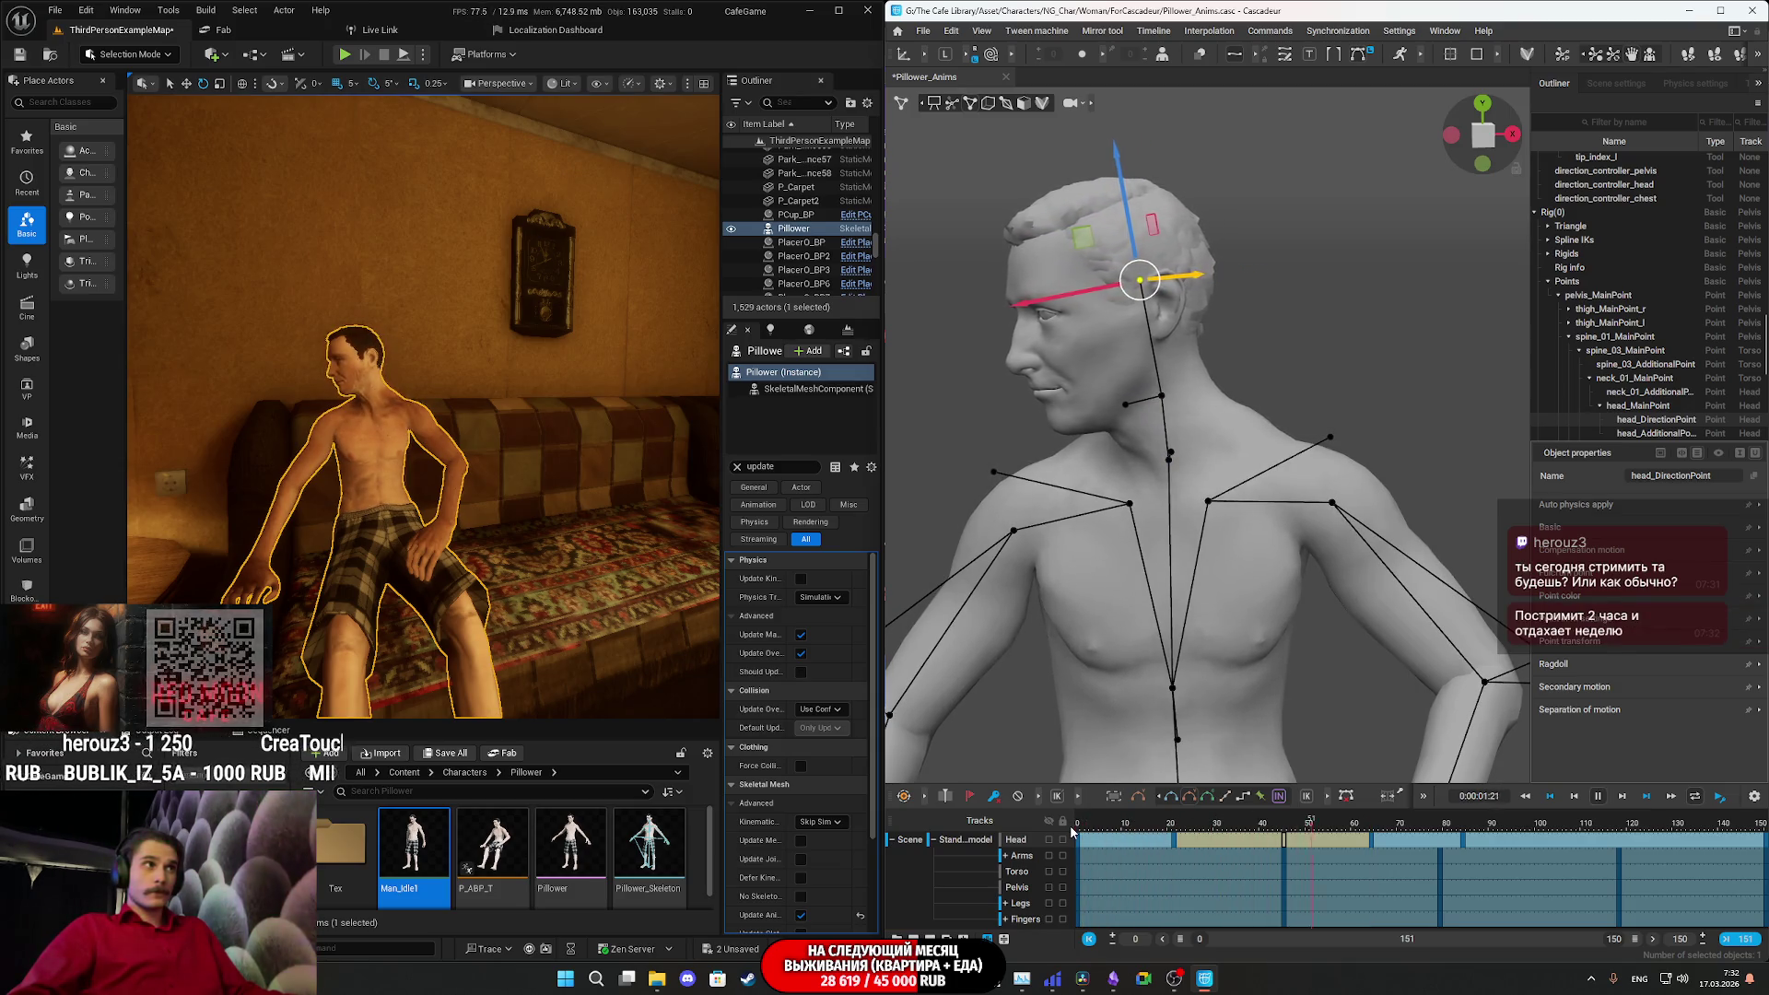
pyautogui.press('space')
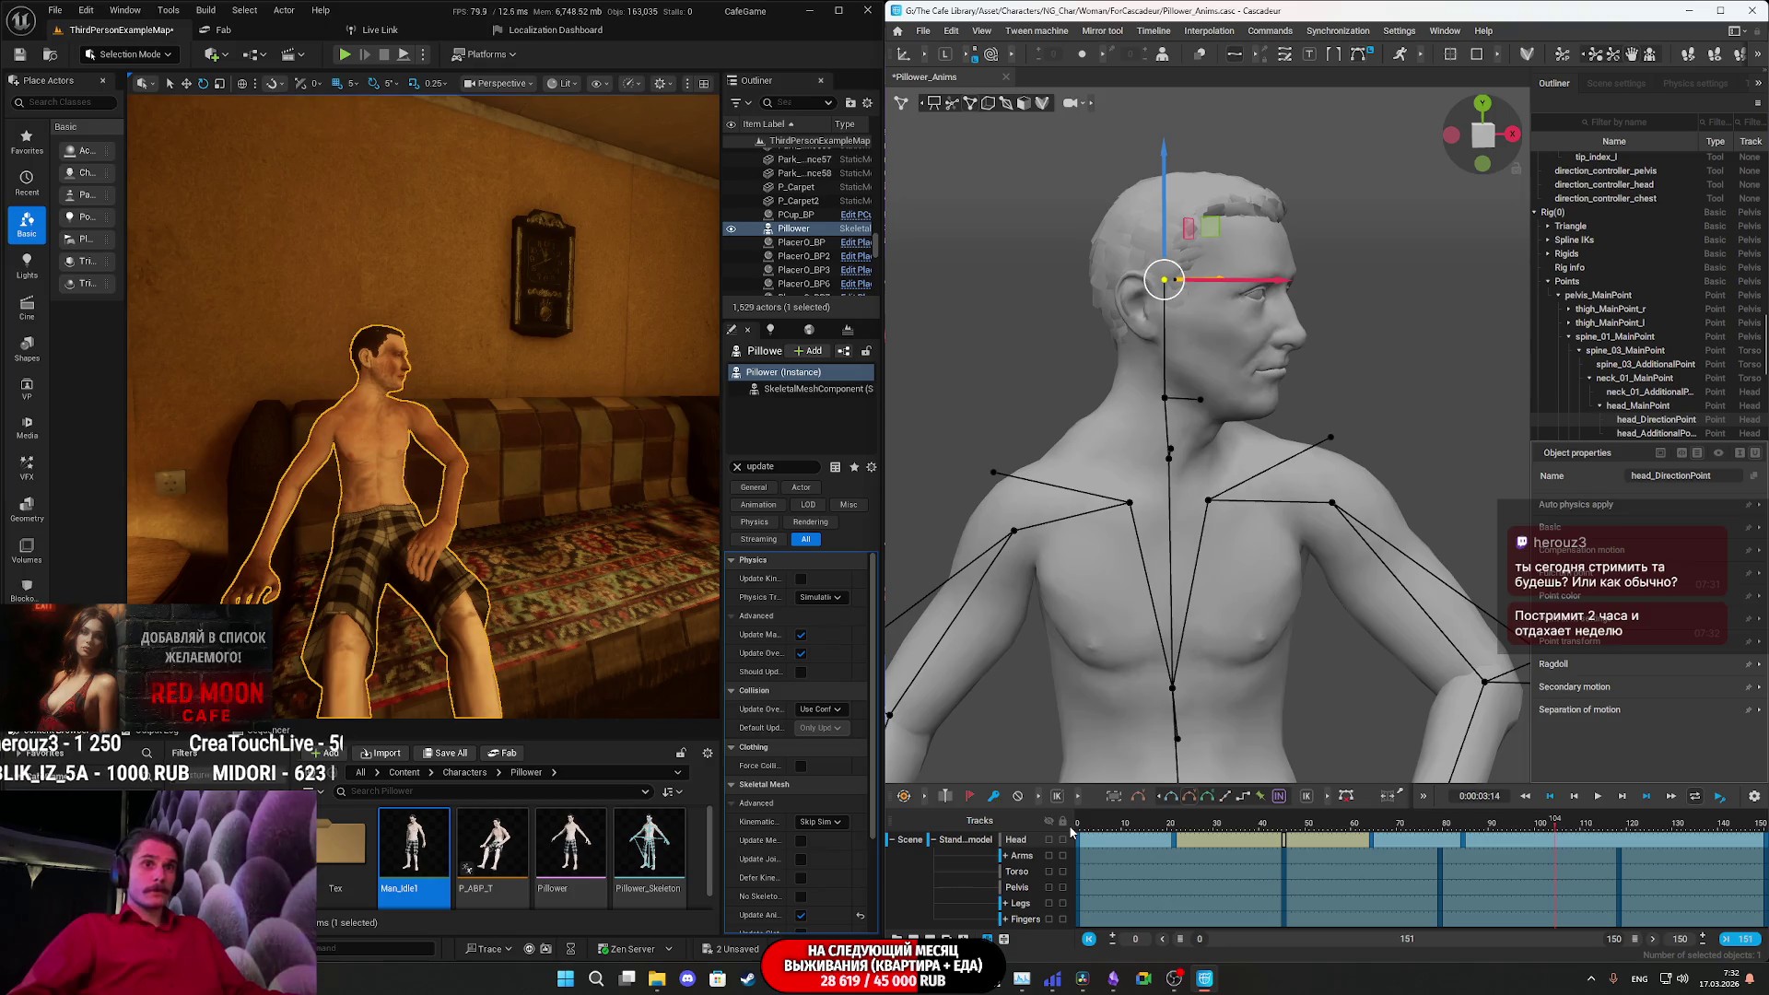
pyautogui.press('space')
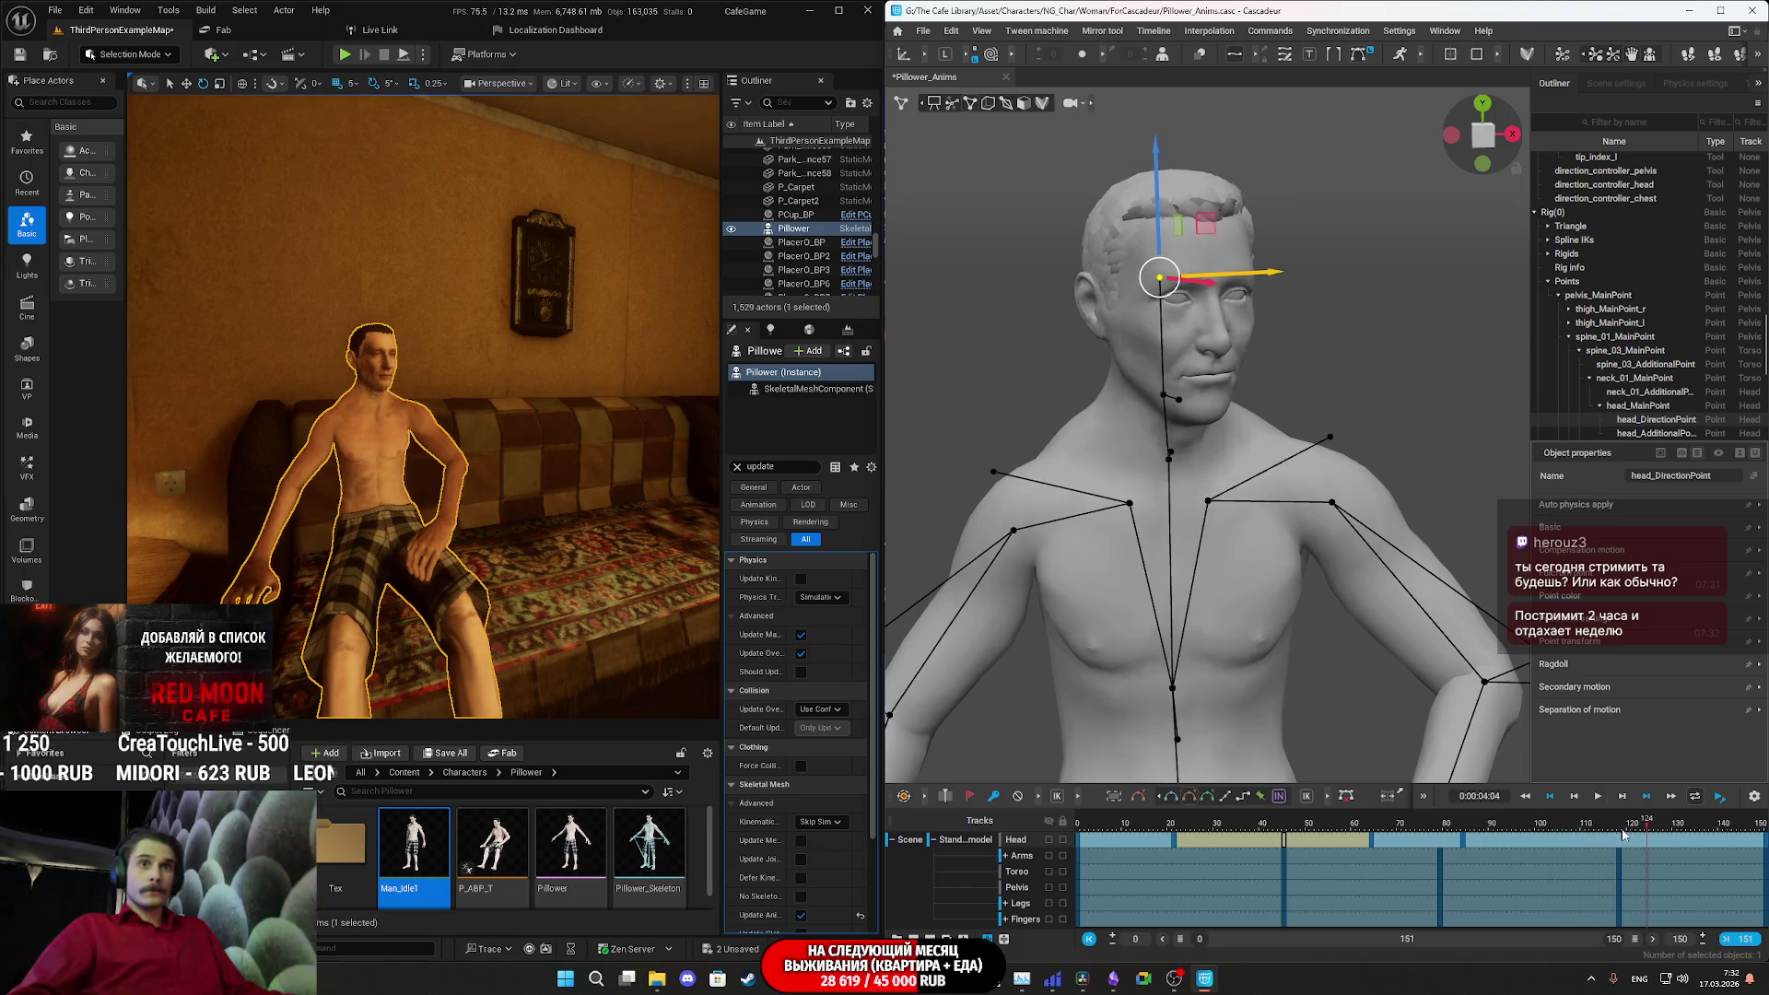
pyautogui.click(1621, 845)
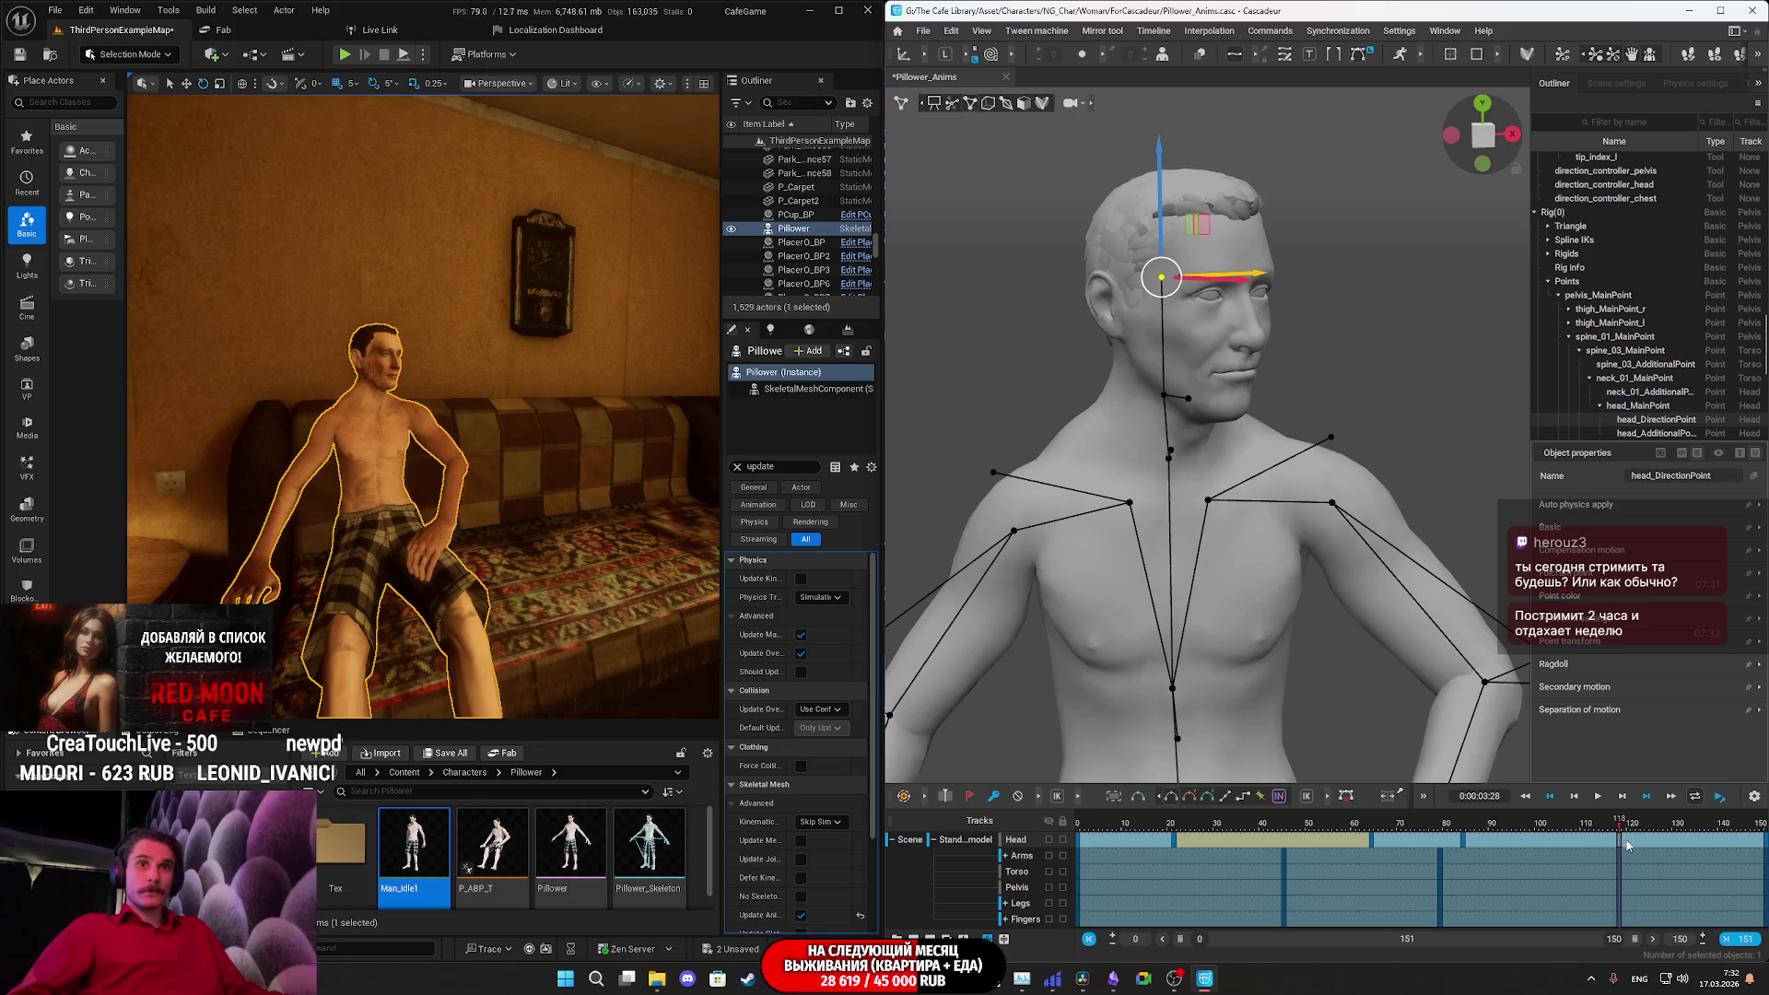
pyautogui.click(1649, 846)
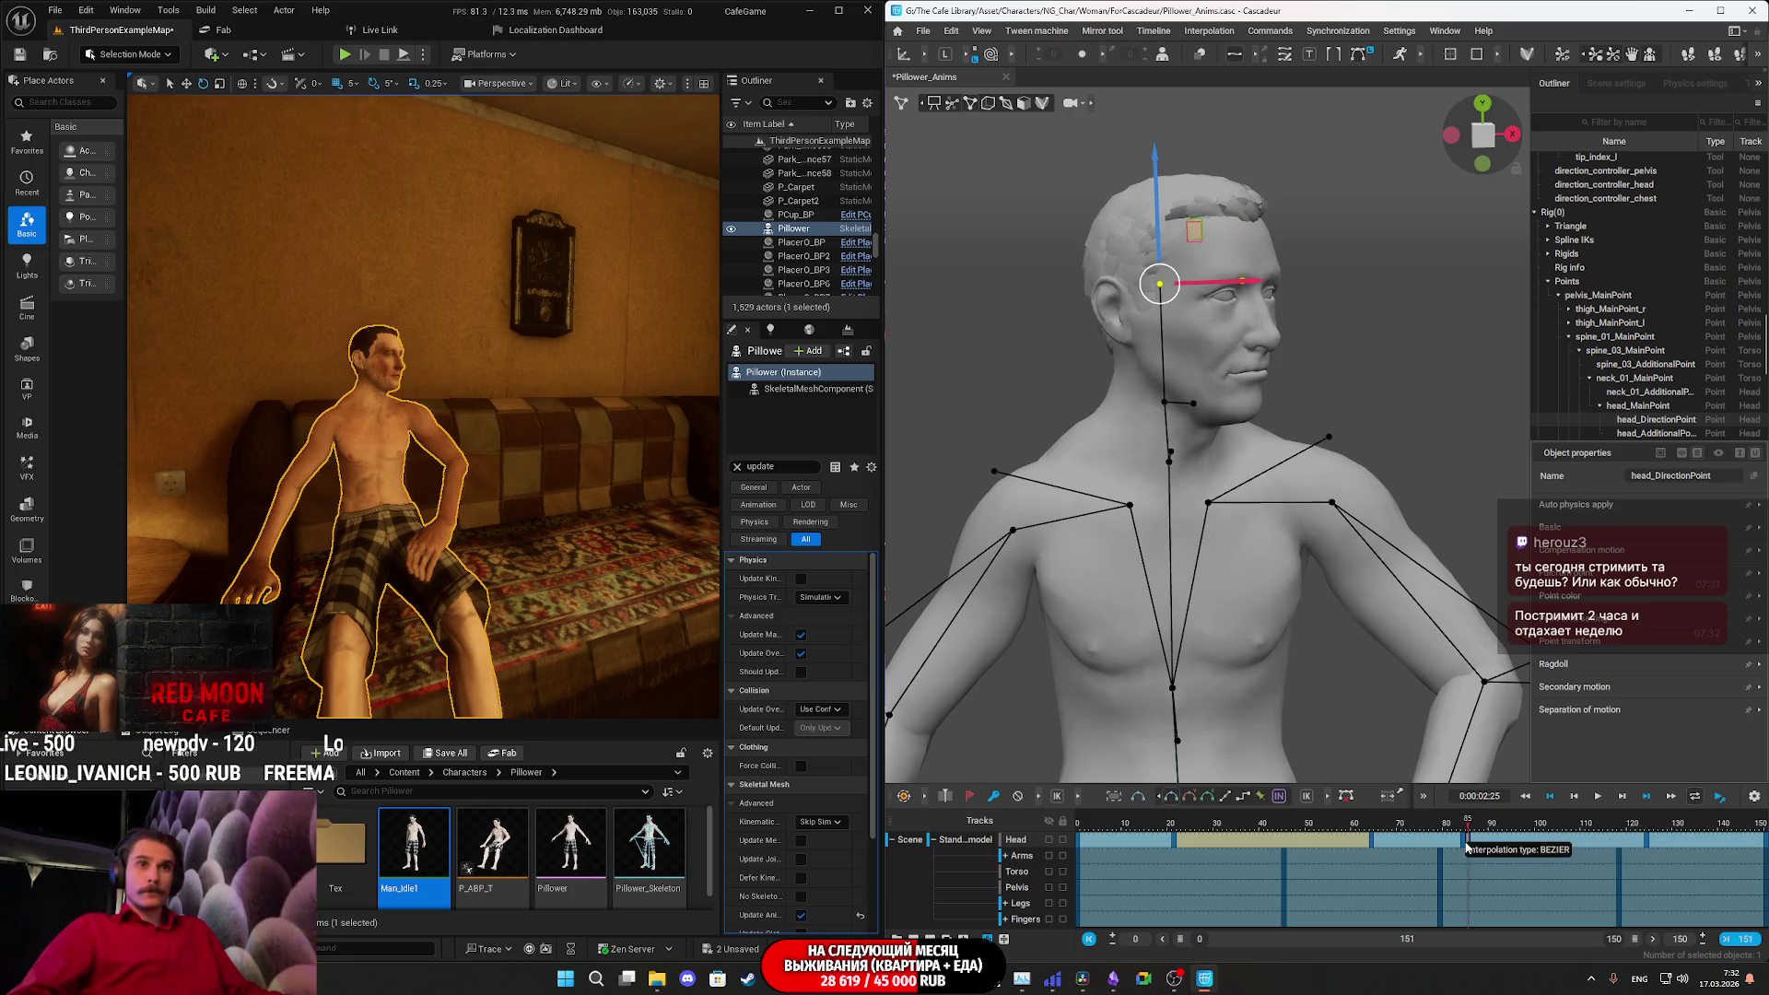
pyautogui.click(1604, 842)
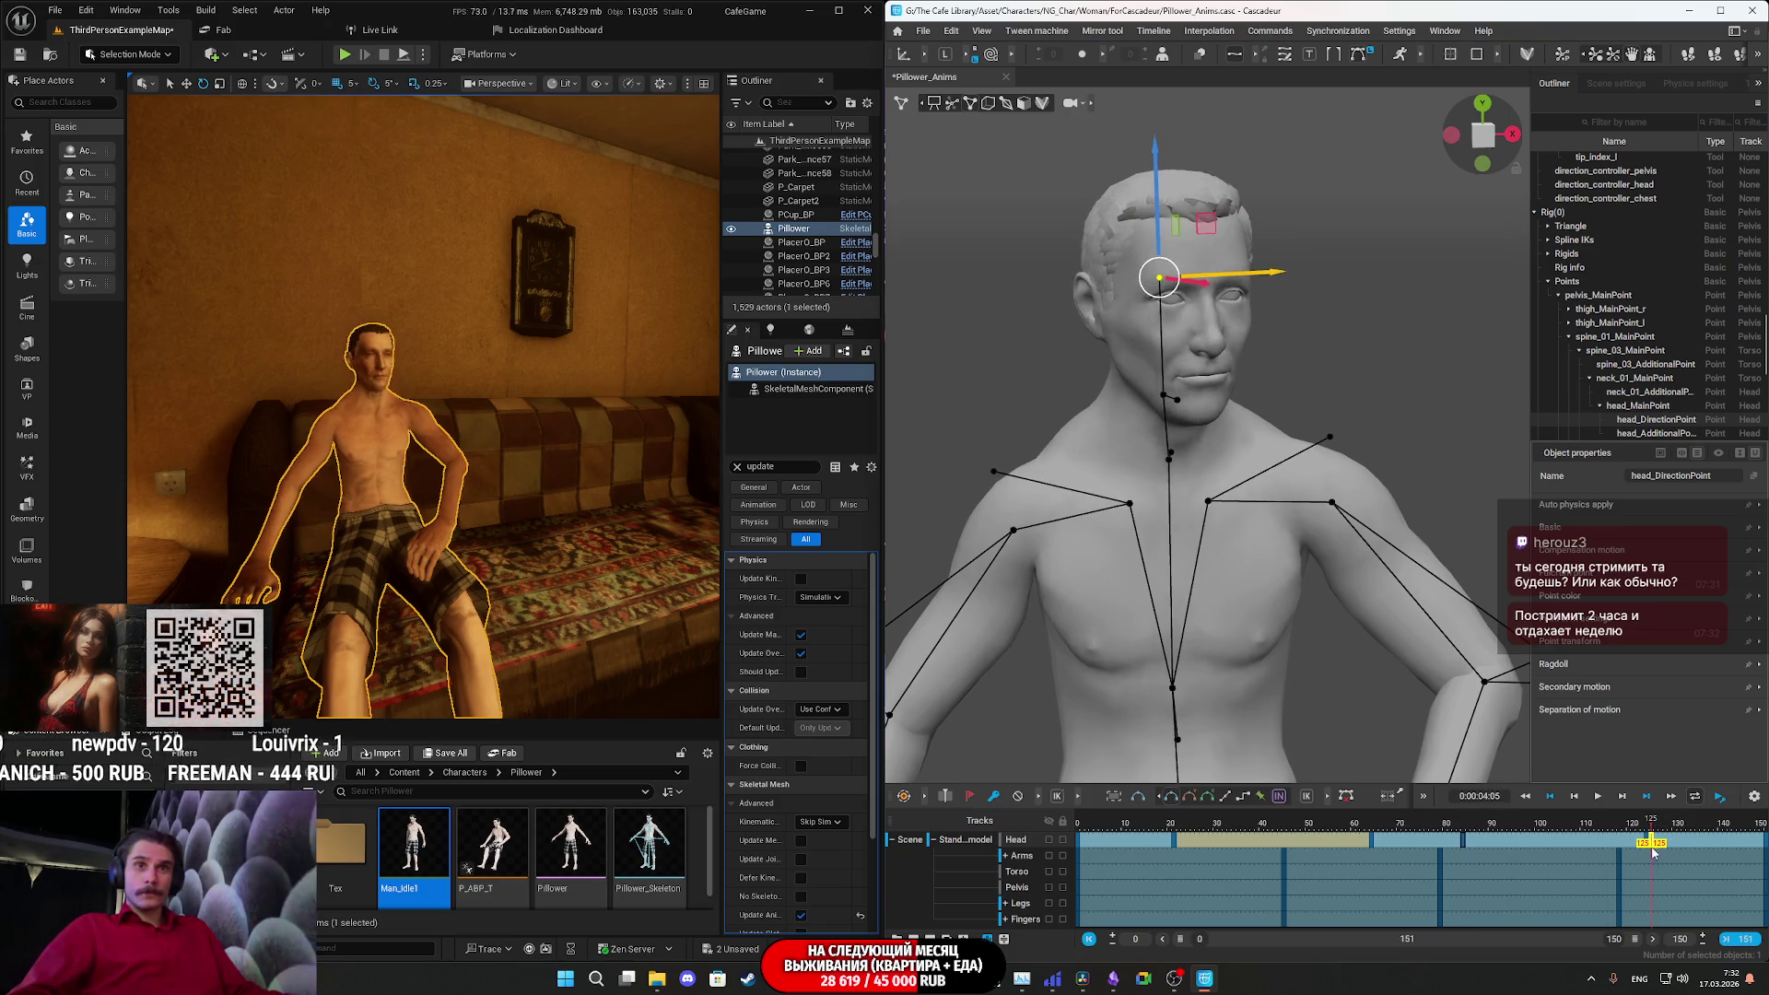
pyautogui.click(1462, 838)
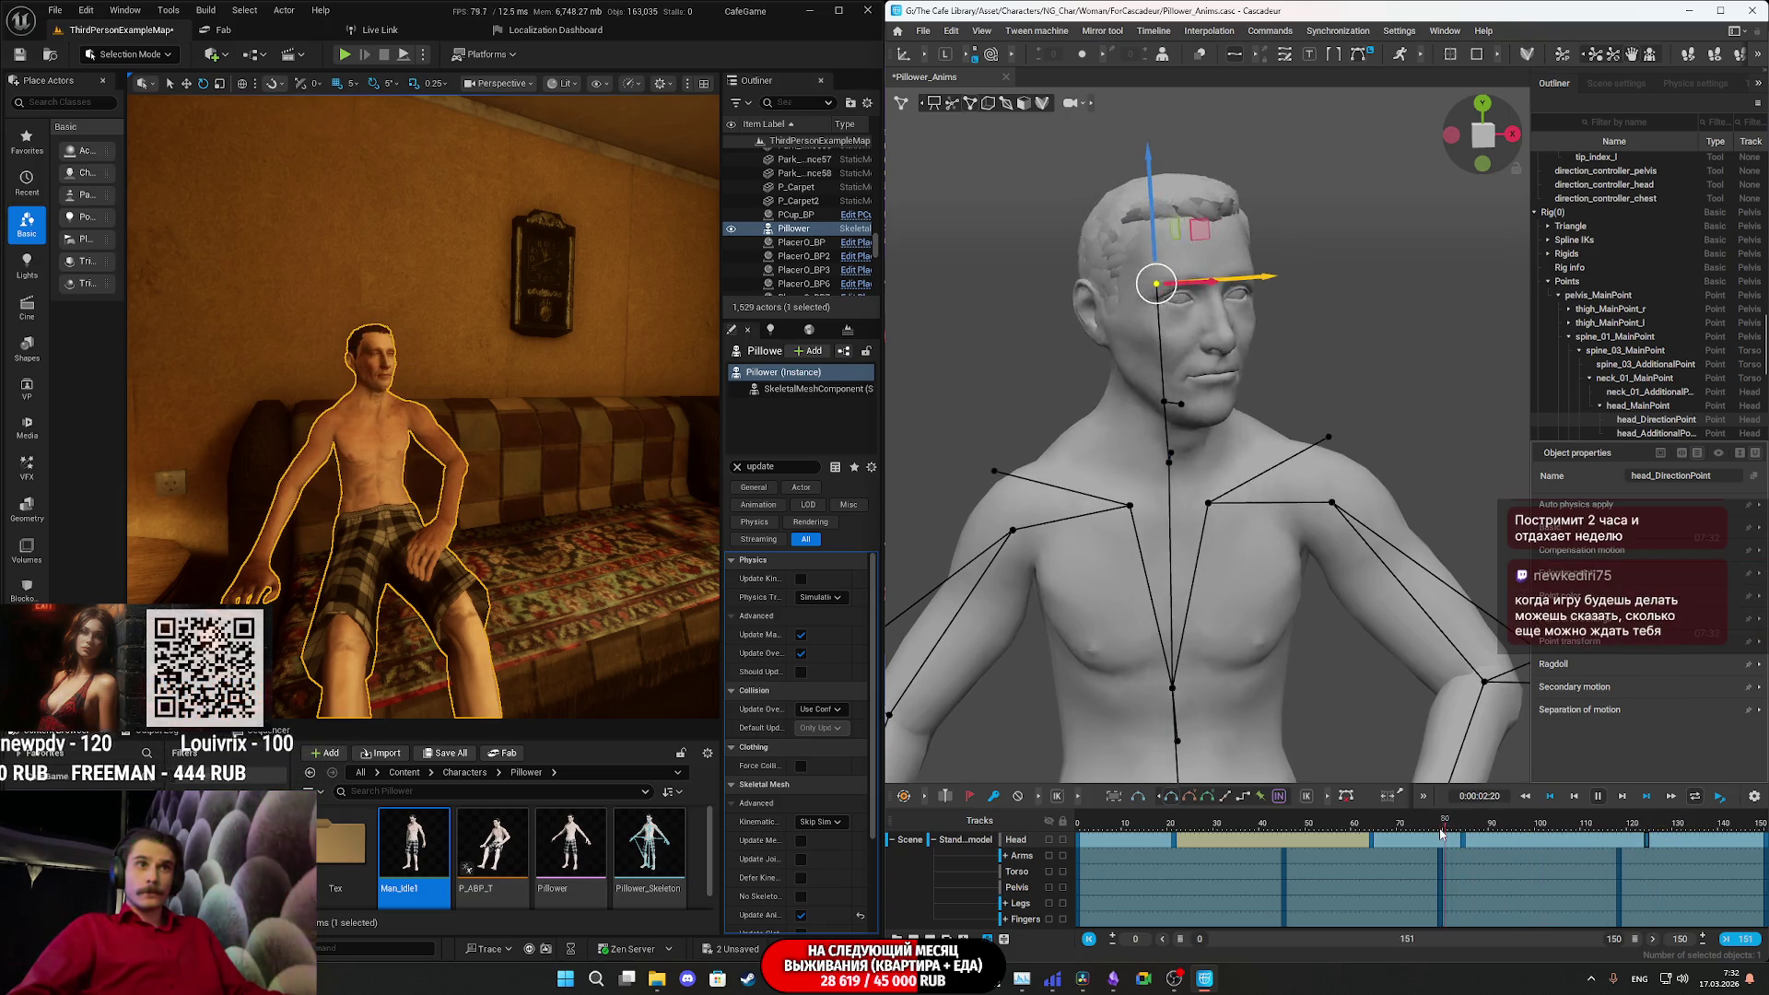
pyautogui.click(1380, 833)
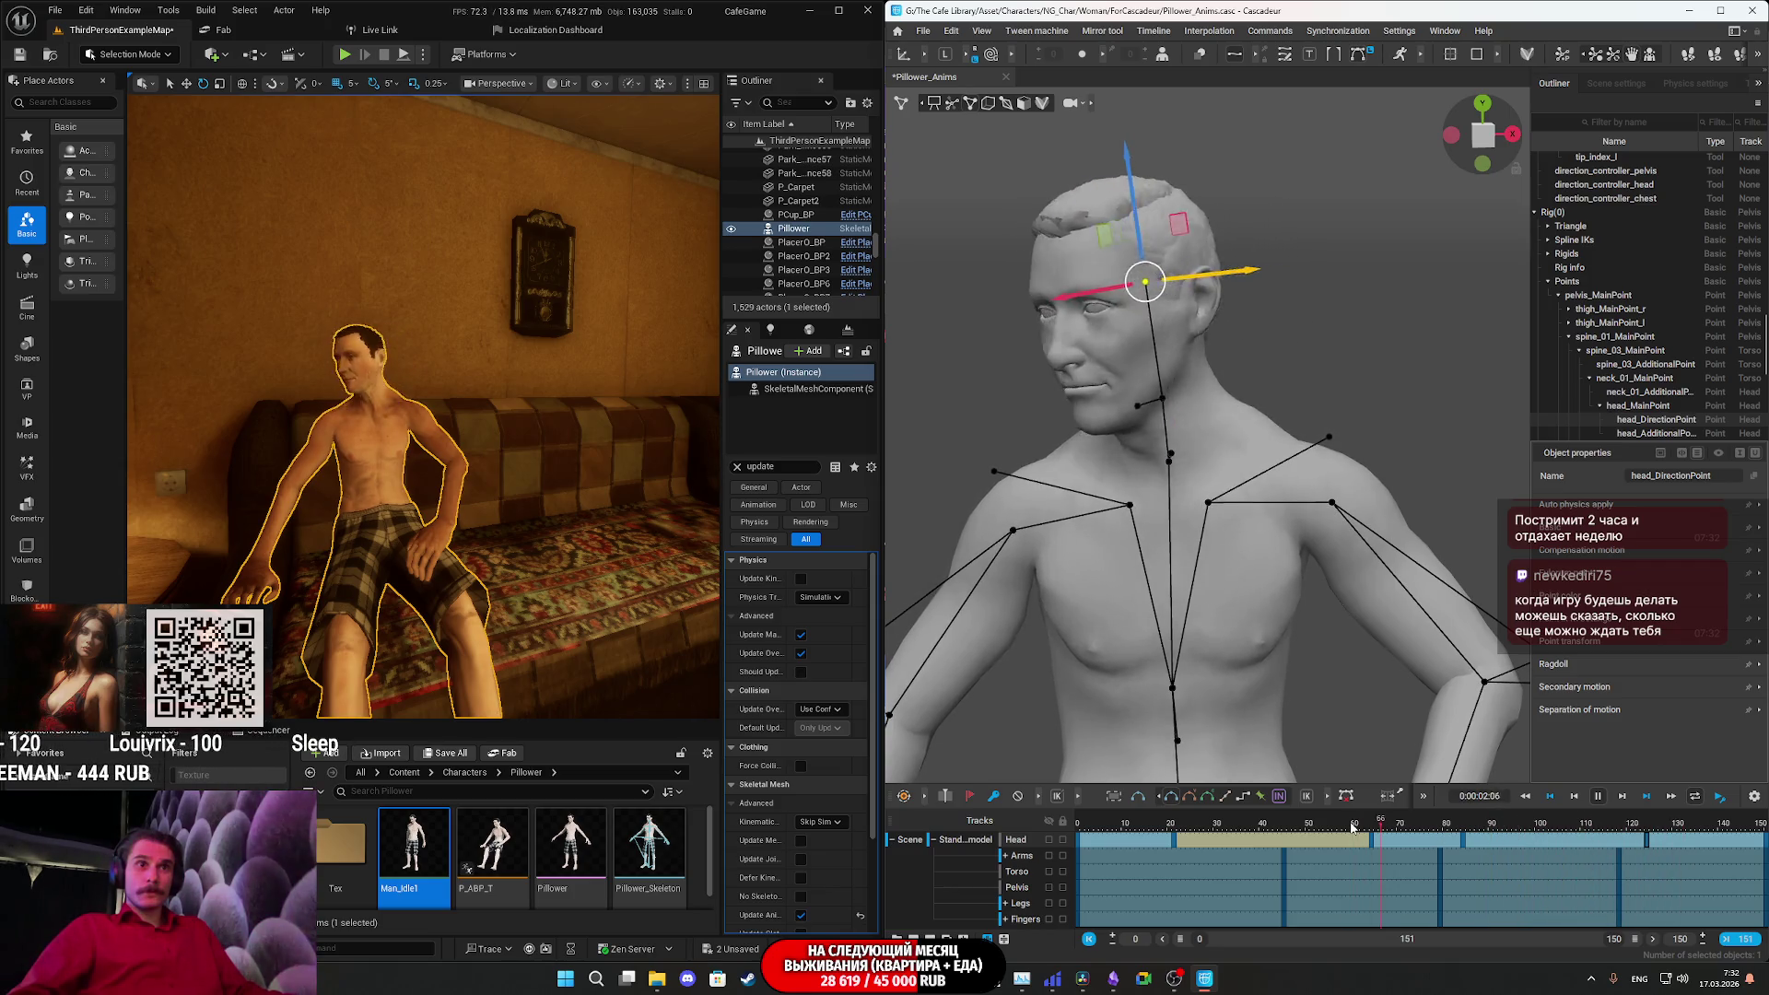
pyautogui.click(1351, 827)
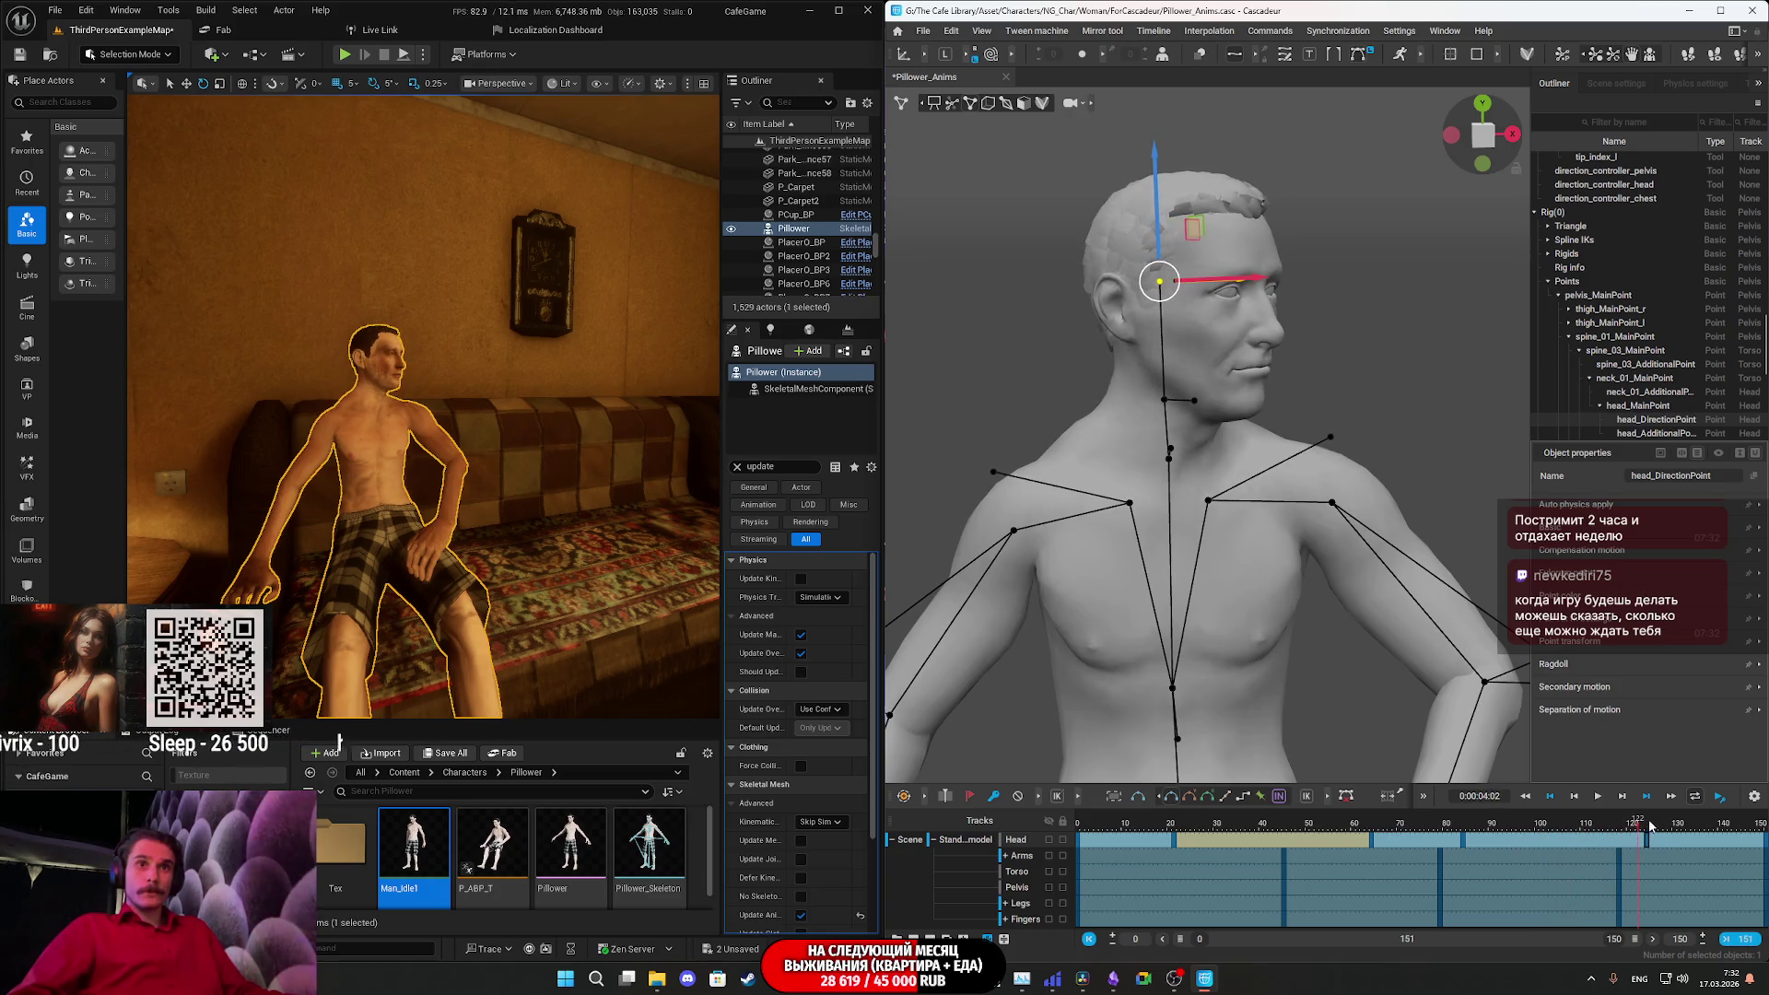
pyautogui.click(1610, 838)
pyautogui.moveTo(1610, 839); pyautogui.dragTo(1467, 838)
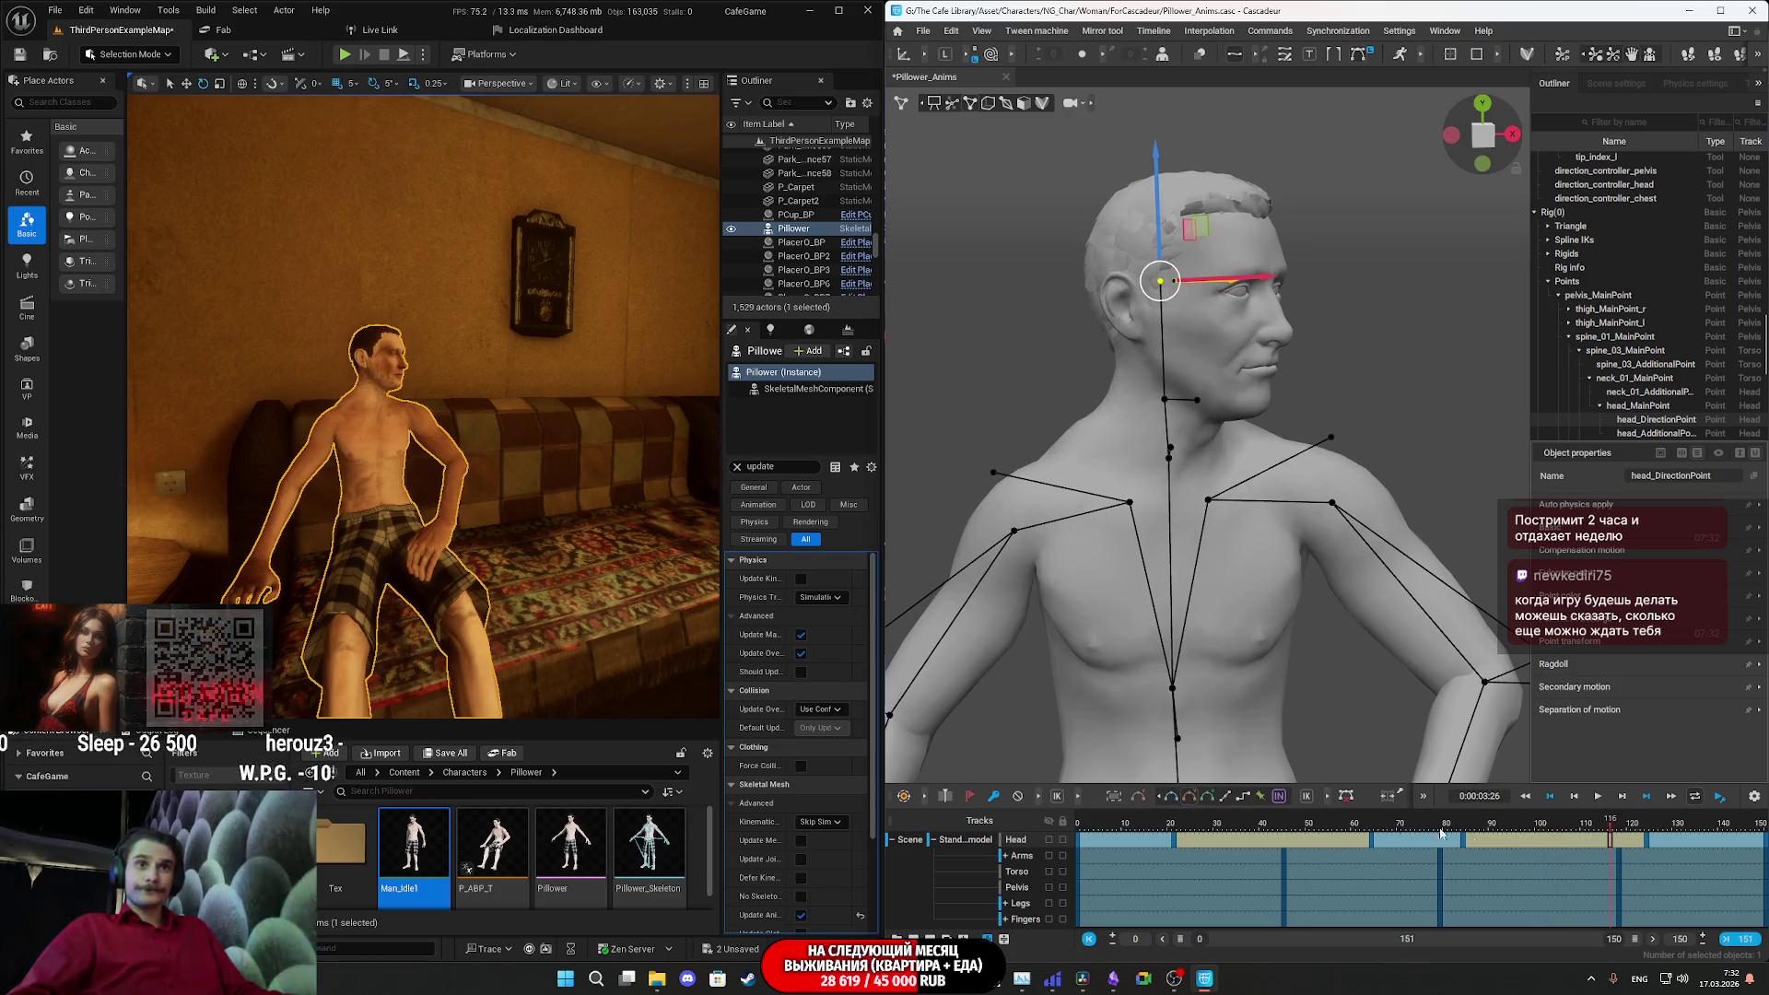
pyautogui.press('space')
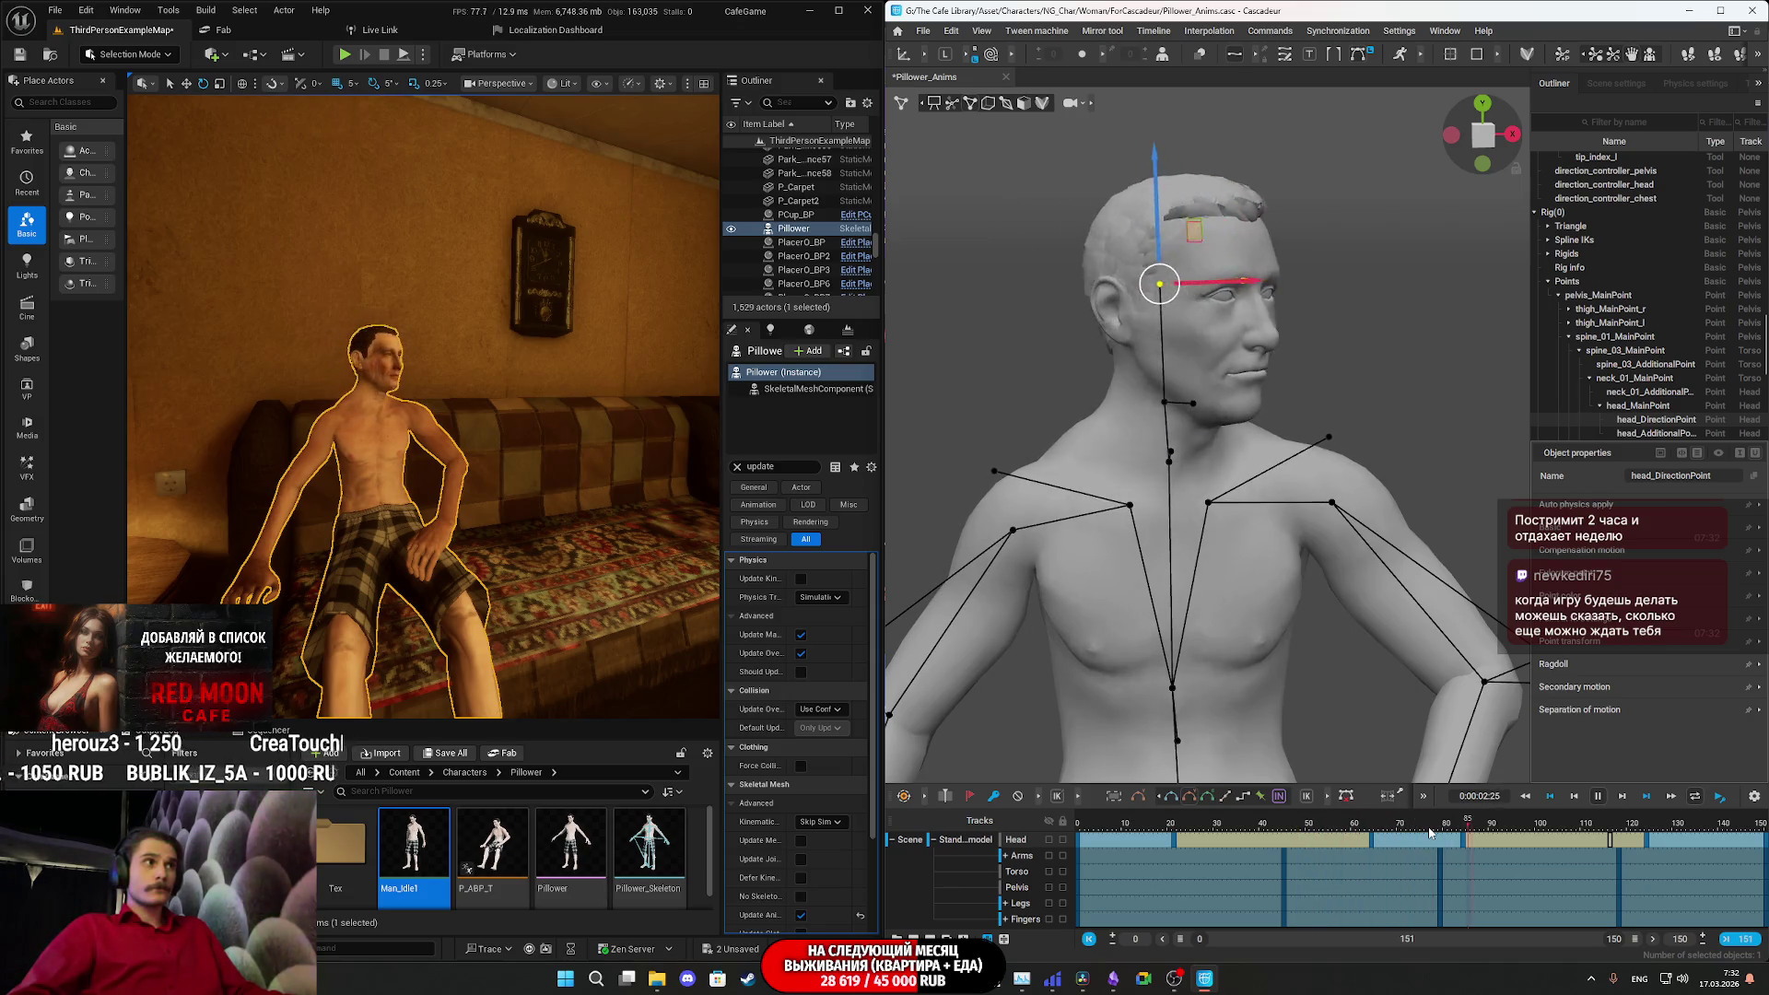
pyautogui.press('space')
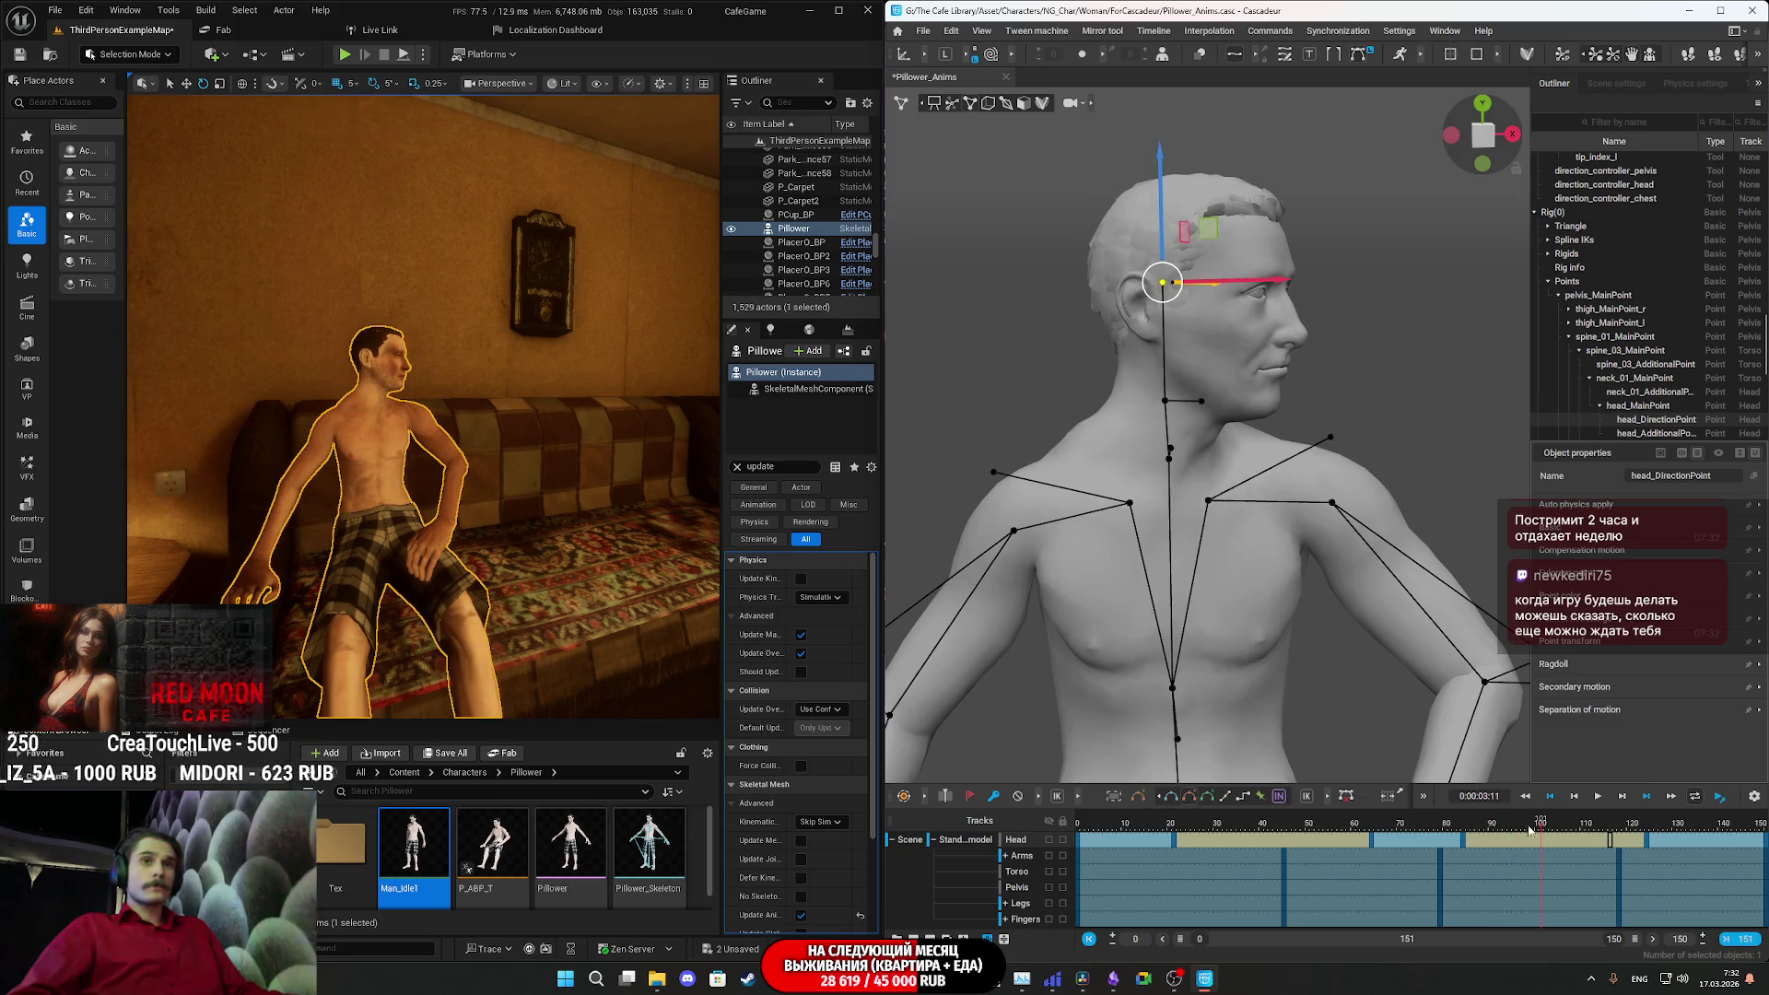
pyautogui.click(1647, 830)
pyautogui.moveTo(1329, 690)
pyautogui.mouseDown(button='right')
pyautogui.moveTo(1295, 666)
pyautogui.moveTo(1273, 694)
pyautogui.mouseUp(button='right')
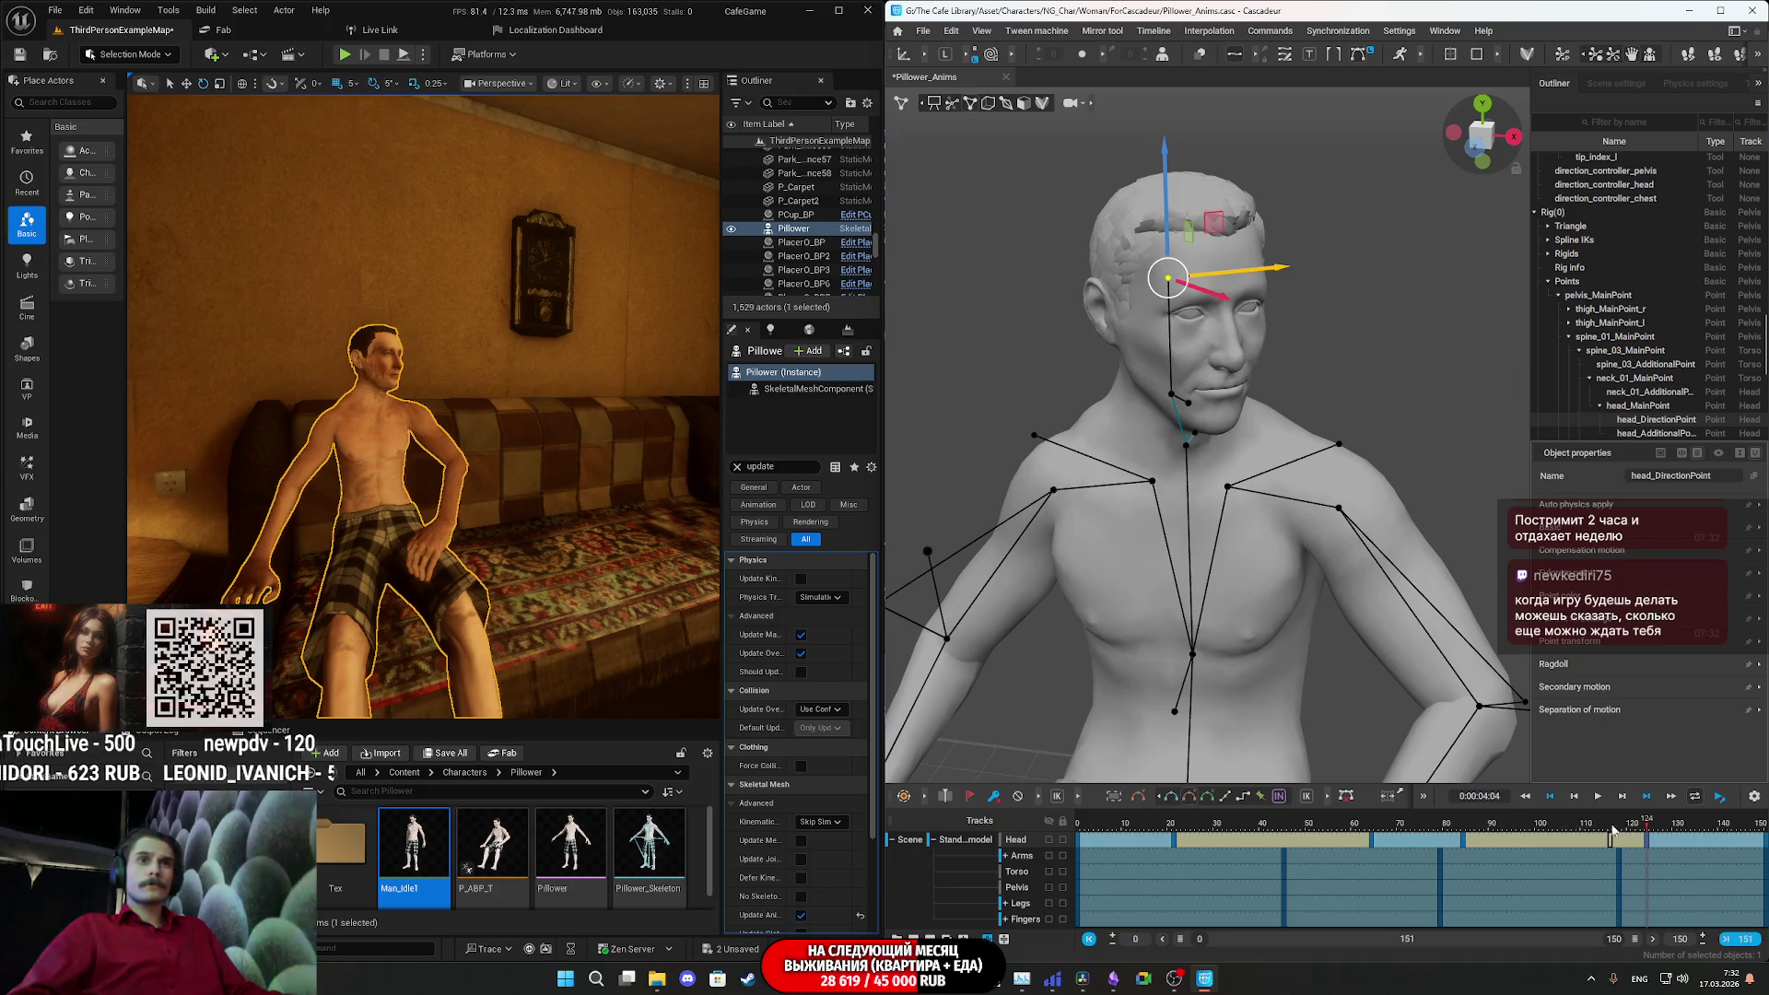
pyautogui.moveTo(1529, 815)
pyautogui.mouseDown()
pyautogui.moveTo(1105, 829)
pyautogui.moveTo(1210, 829)
pyautogui.moveTo(1126, 829)
pyautogui.mouseUp()
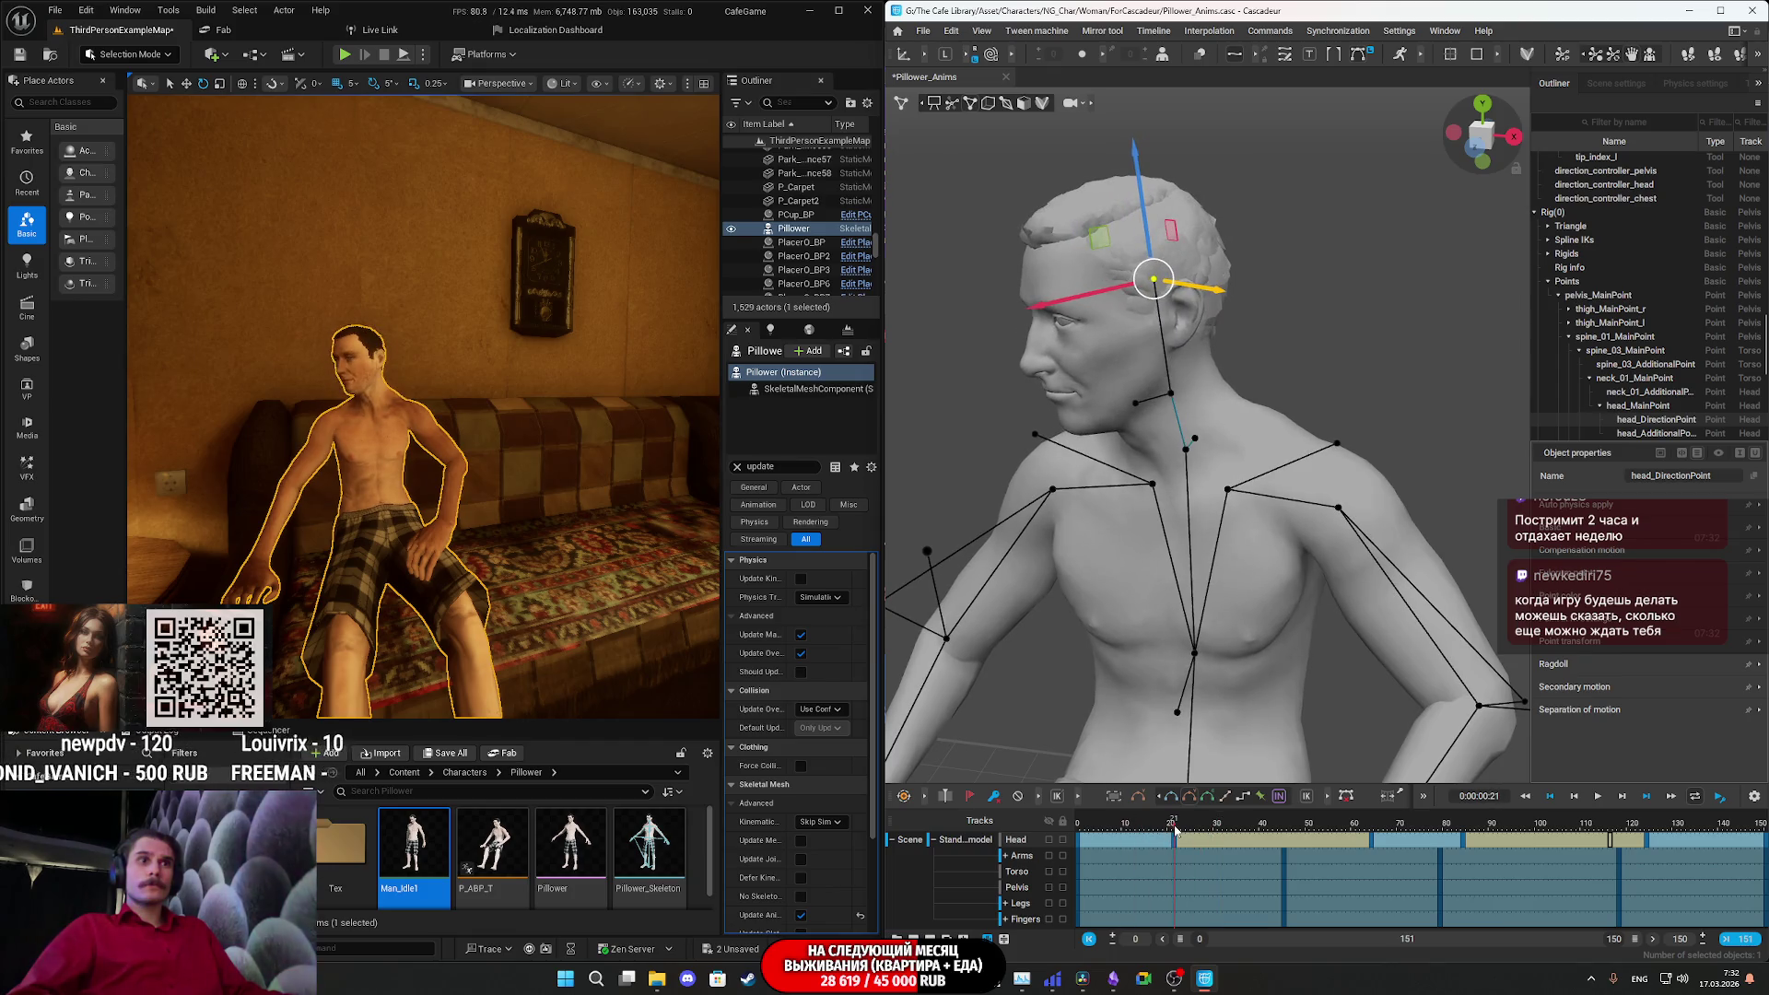
pyautogui.click(1287, 860)
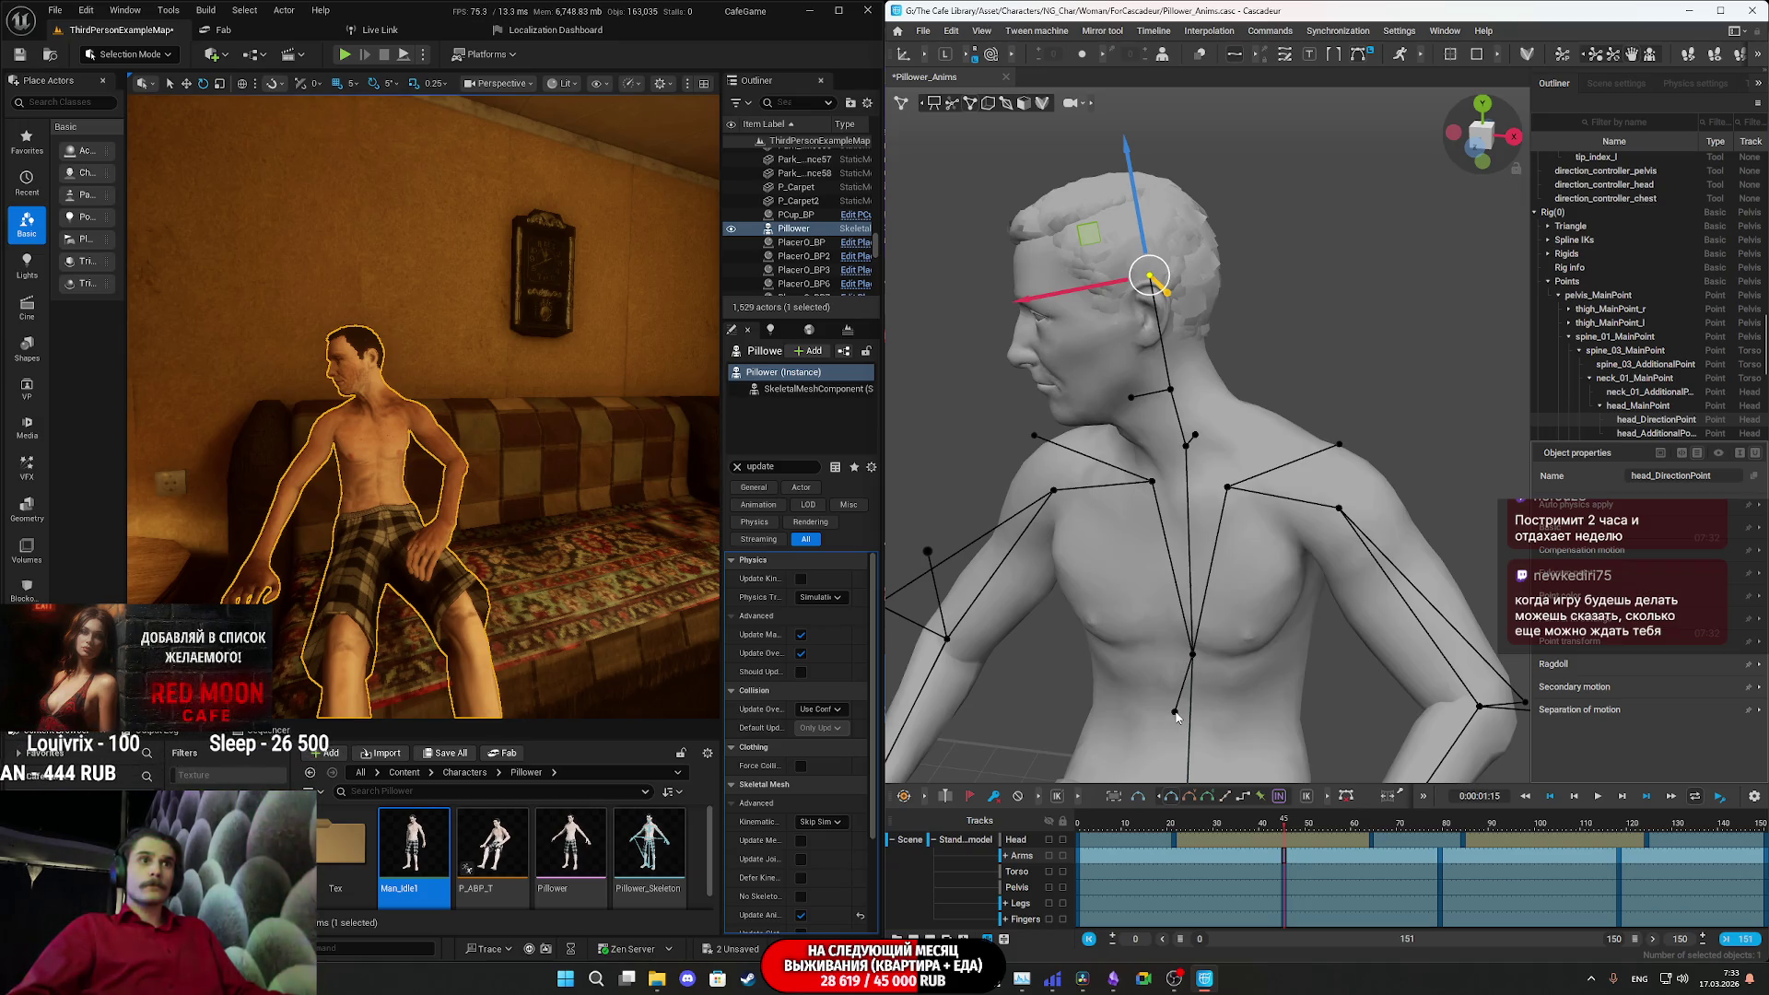
# - At frame 21, select the chest point spine_03_AdditionalPoint and nudge it slightly sideways
pyautogui.click(1173, 859)
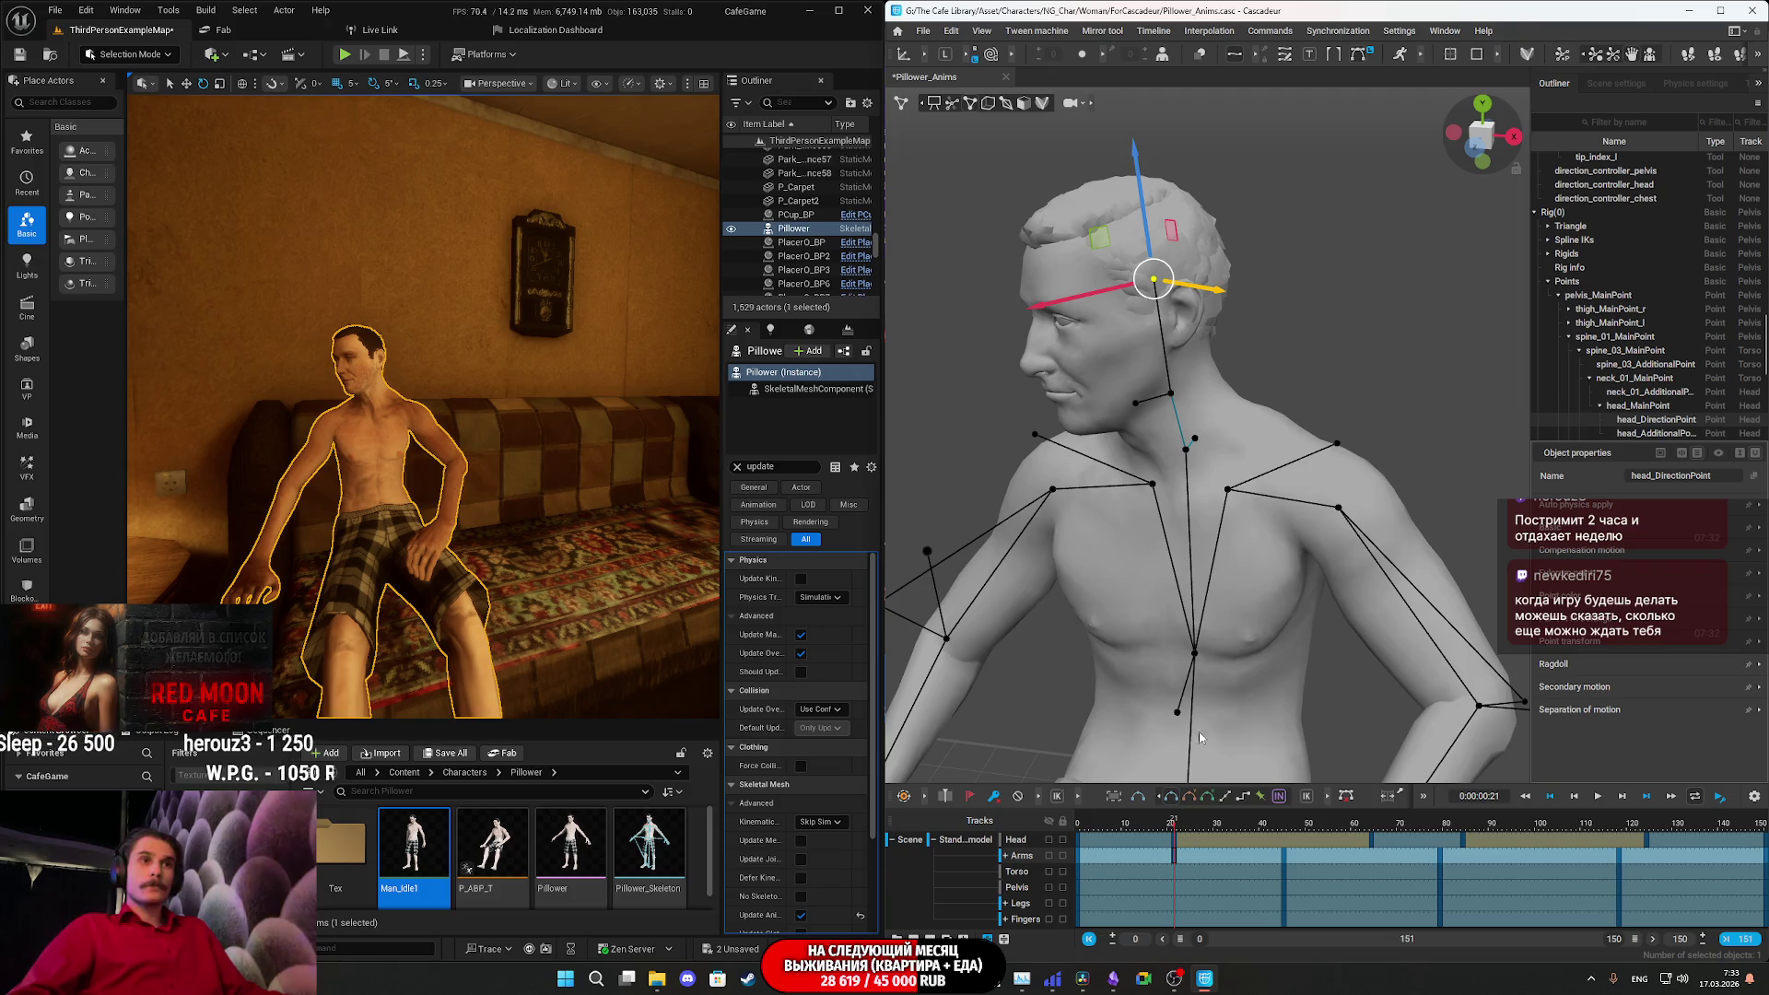
pyautogui.click(1177, 712)
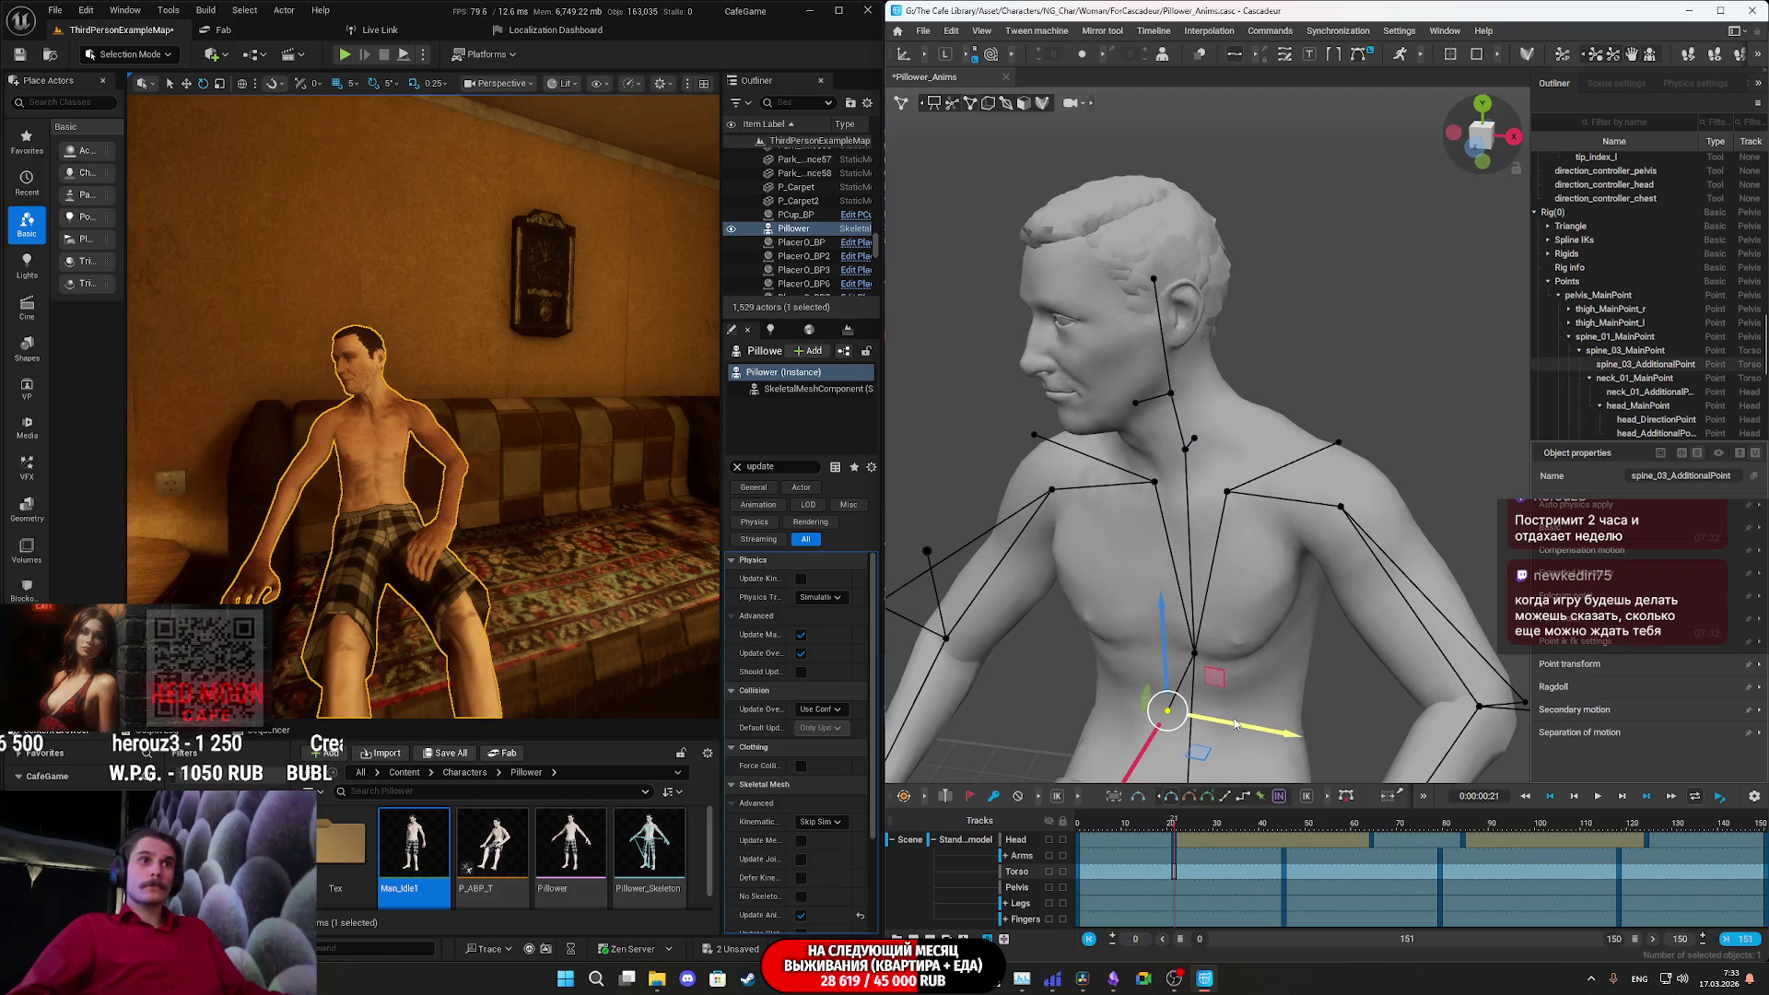
pyautogui.moveTo(1236, 724); pyautogui.dragTo(1231, 722)
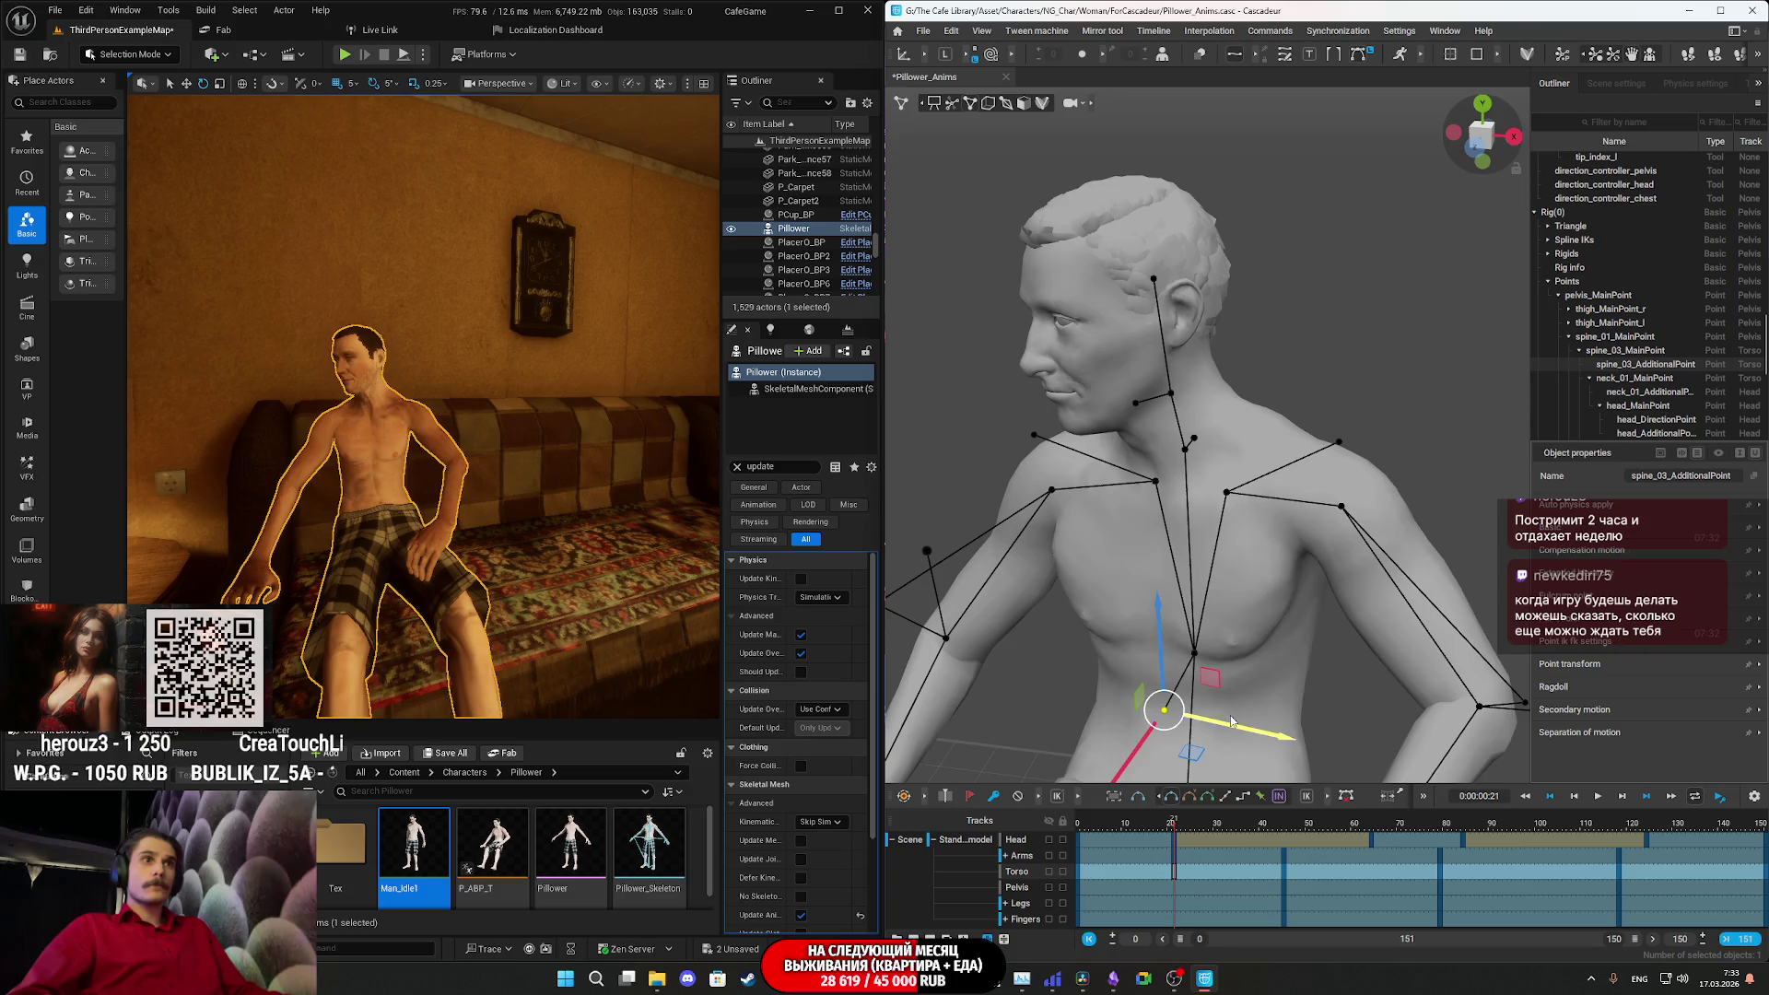
pyautogui.scroll(-3, 1243, 709)
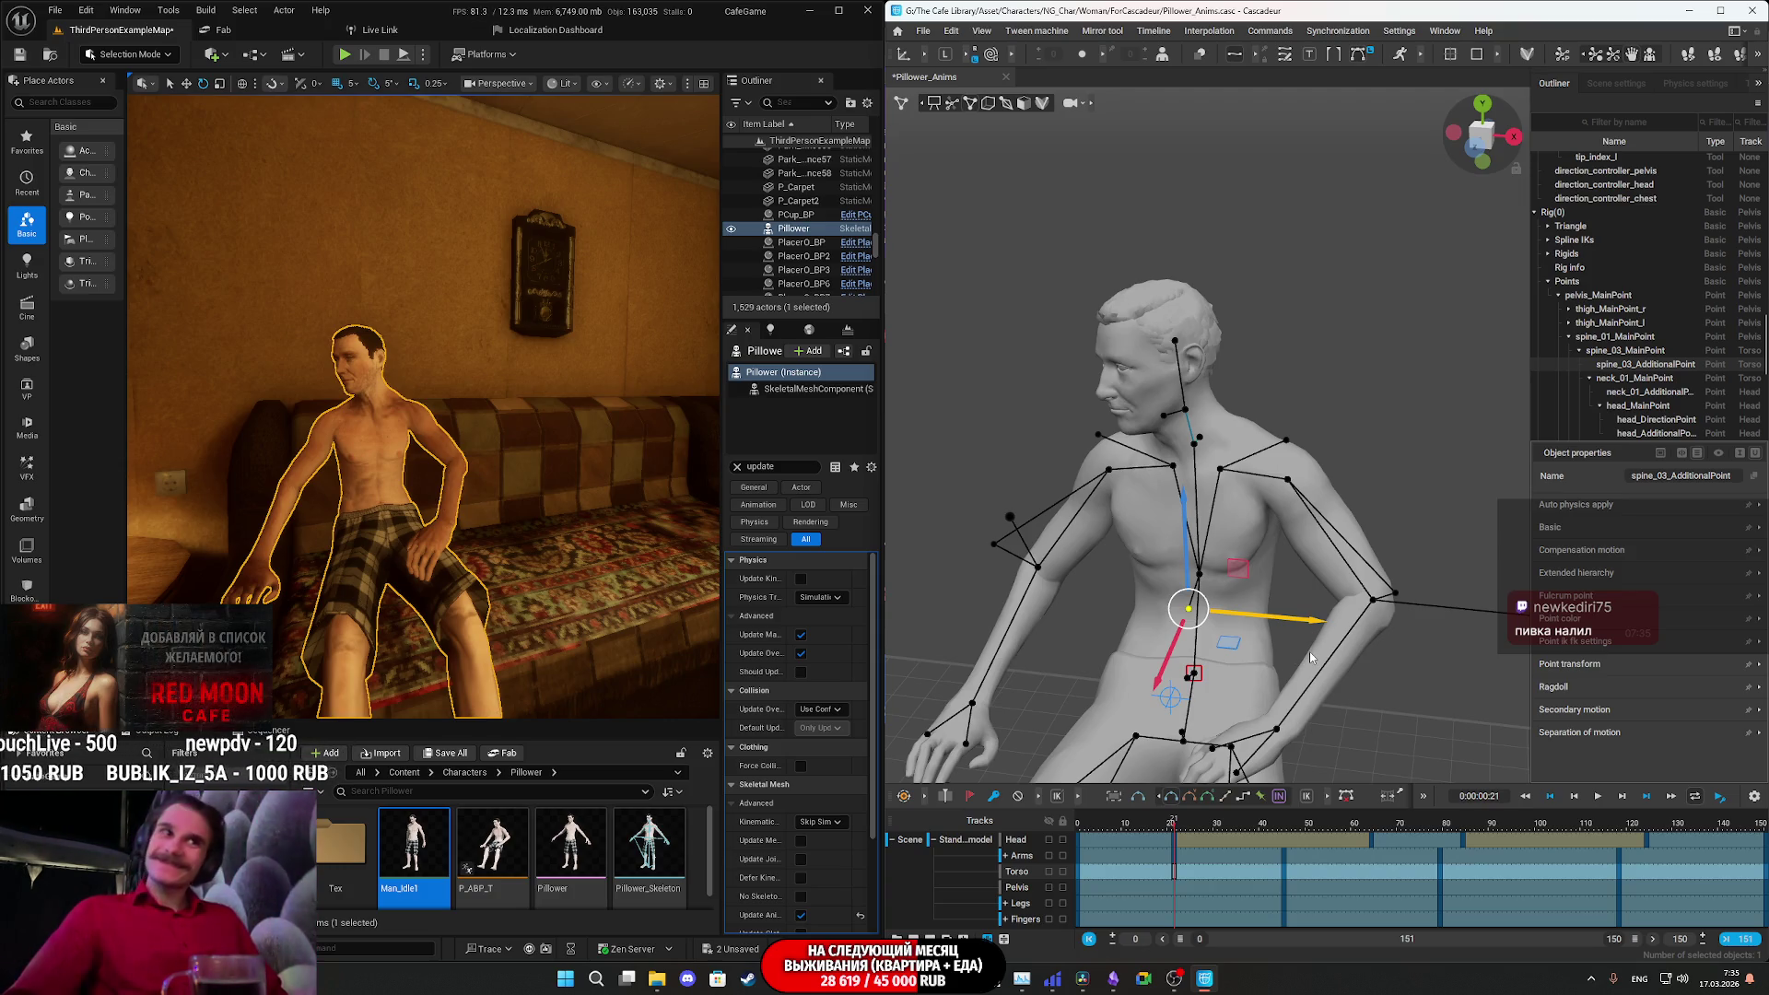
# - Scrub through frames 11–22, then at frame 21 shift the chest slightly further sideways
pyautogui.moveTo(1153, 826); pyautogui.dragTo(1174, 828)
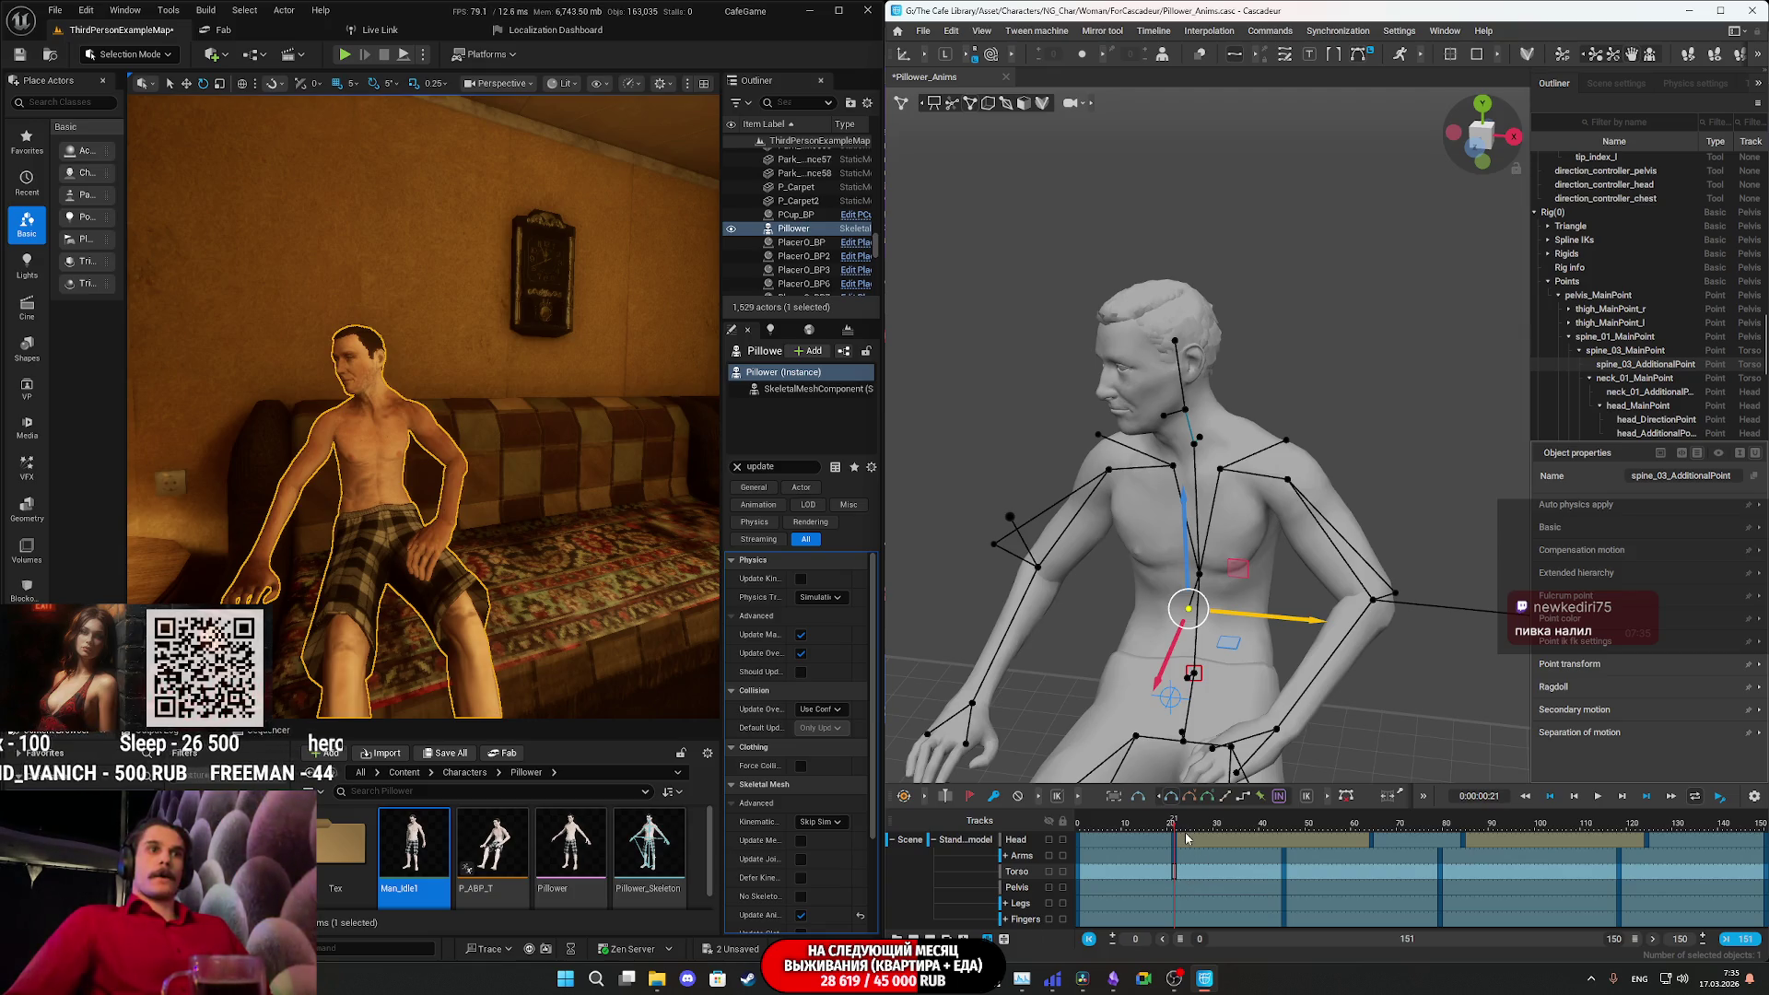
pyautogui.moveTo(1174, 829)
pyautogui.mouseDown()
pyautogui.moveTo(1156, 831)
pyautogui.moveTo(1201, 841)
pyautogui.moveTo(1133, 852)
pyautogui.moveTo(1287, 863)
pyautogui.mouseUp()
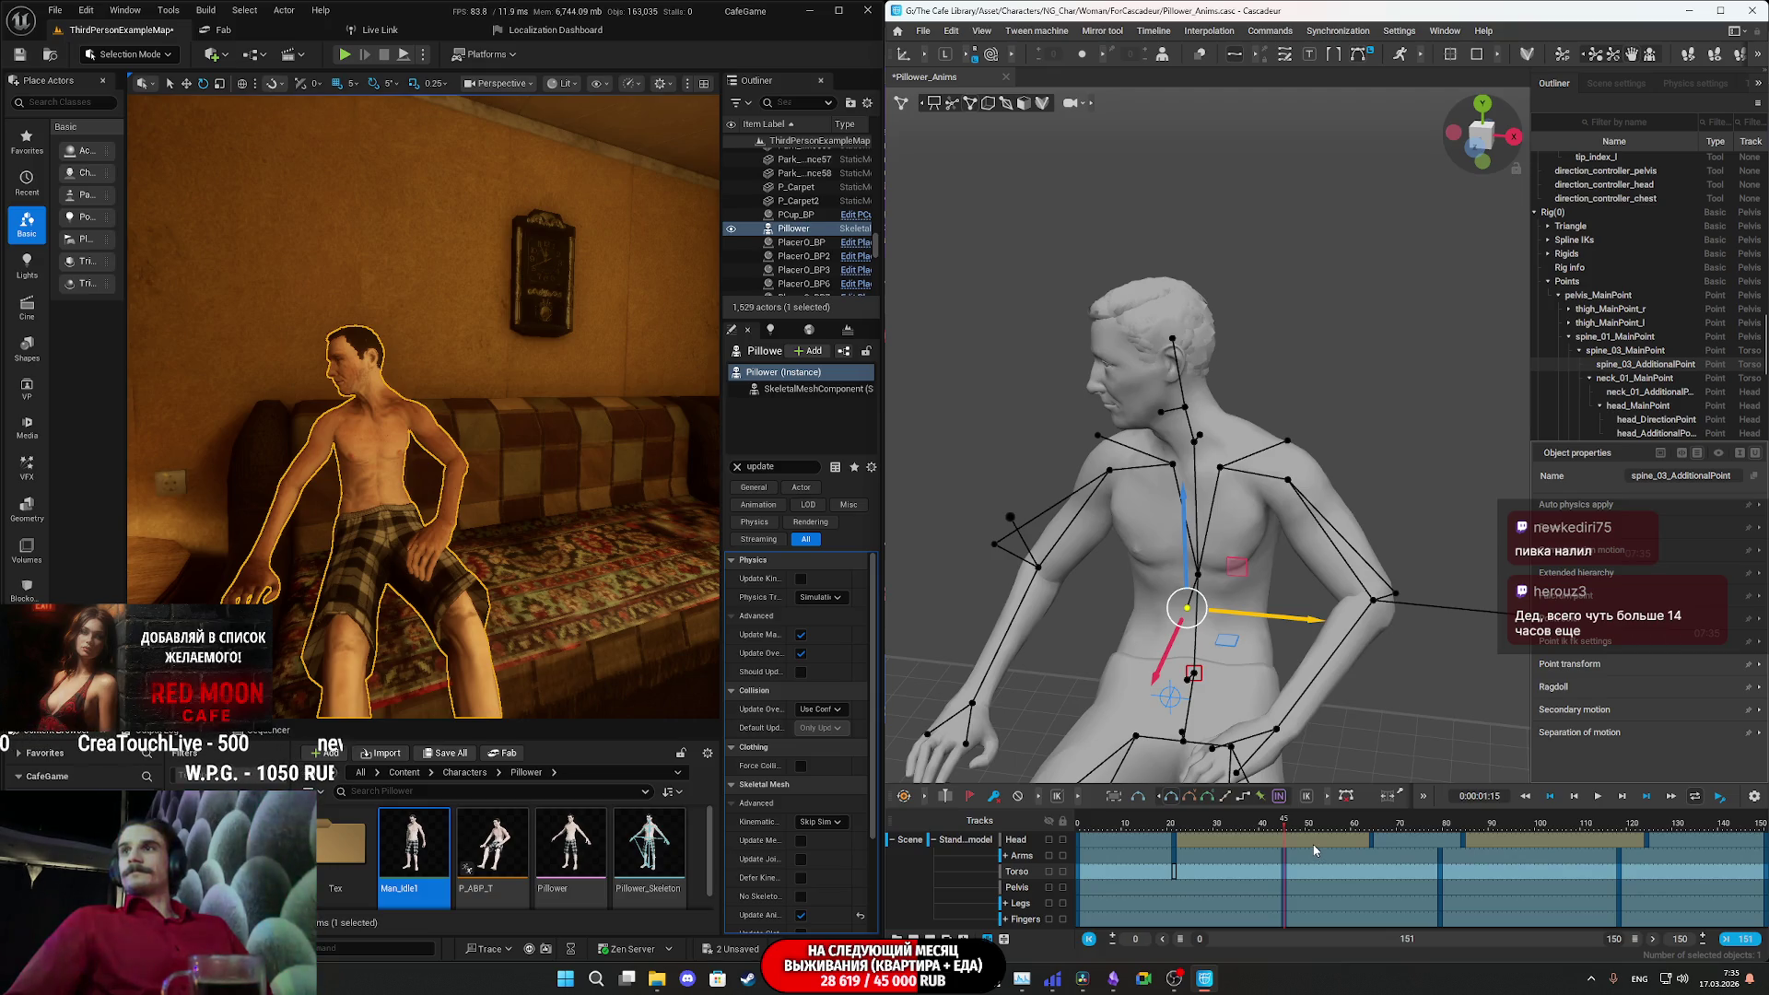
pyautogui.click(1177, 875)
pyautogui.click(1174, 875)
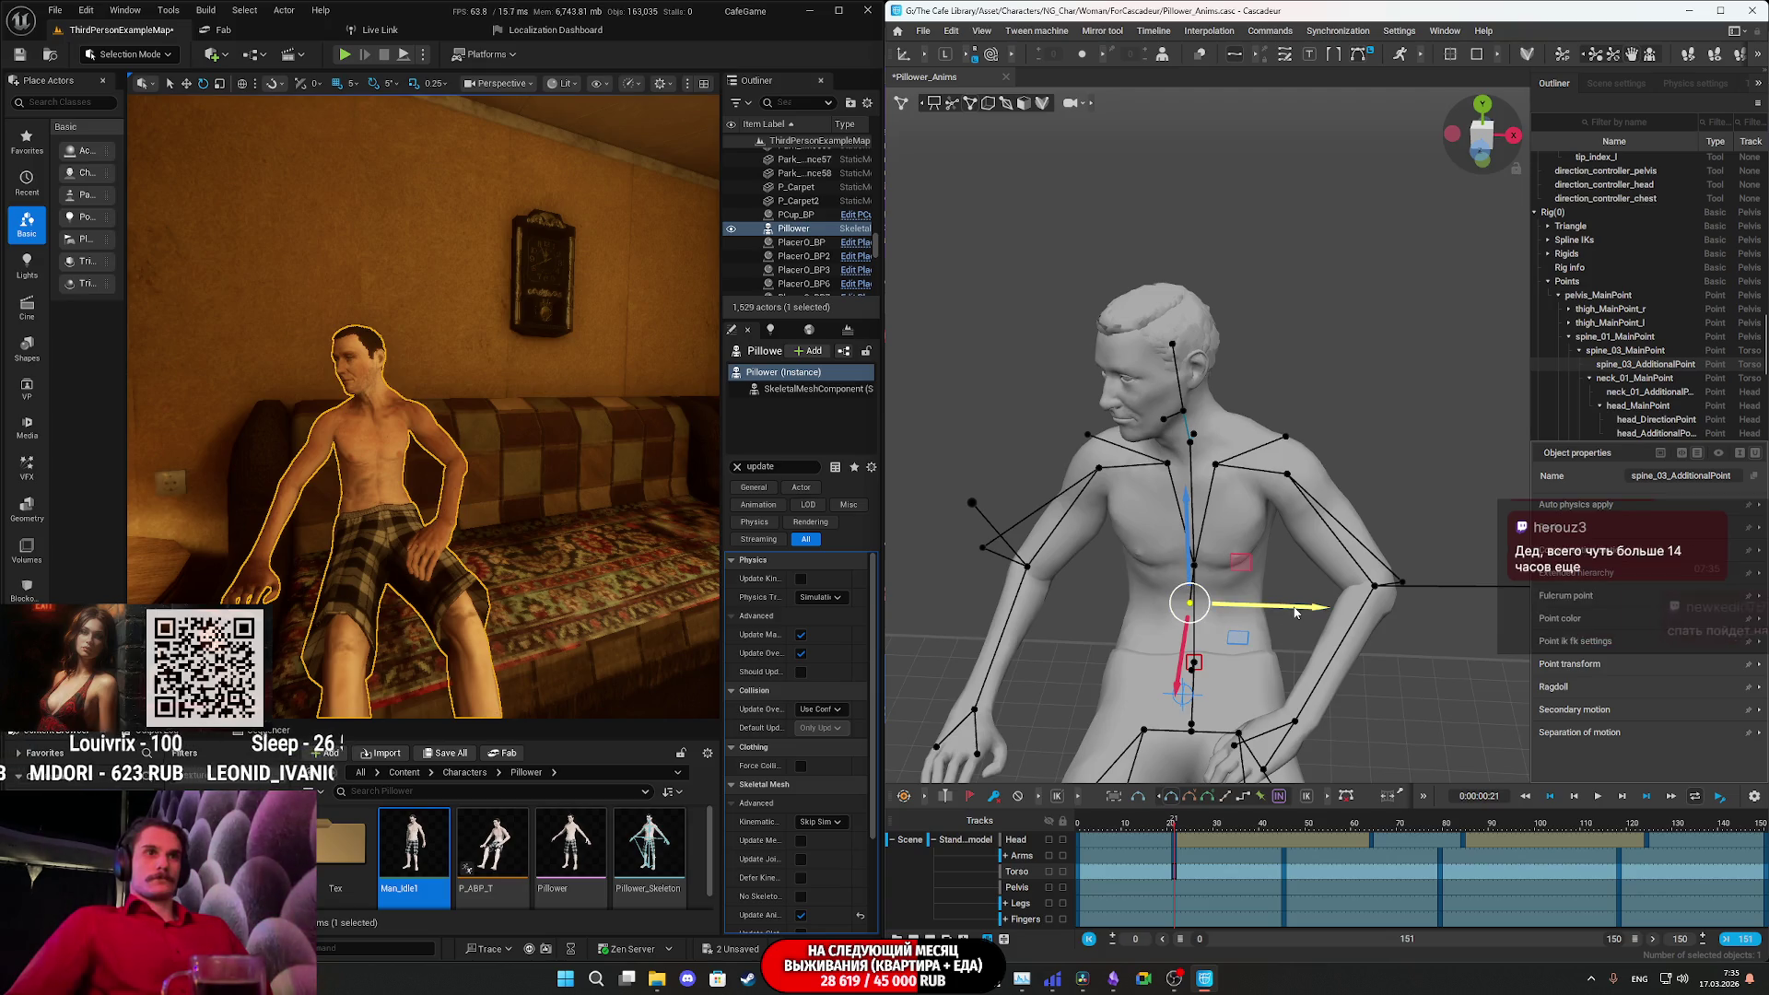
pyautogui.moveTo(1296, 613); pyautogui.dragTo(1292, 610)
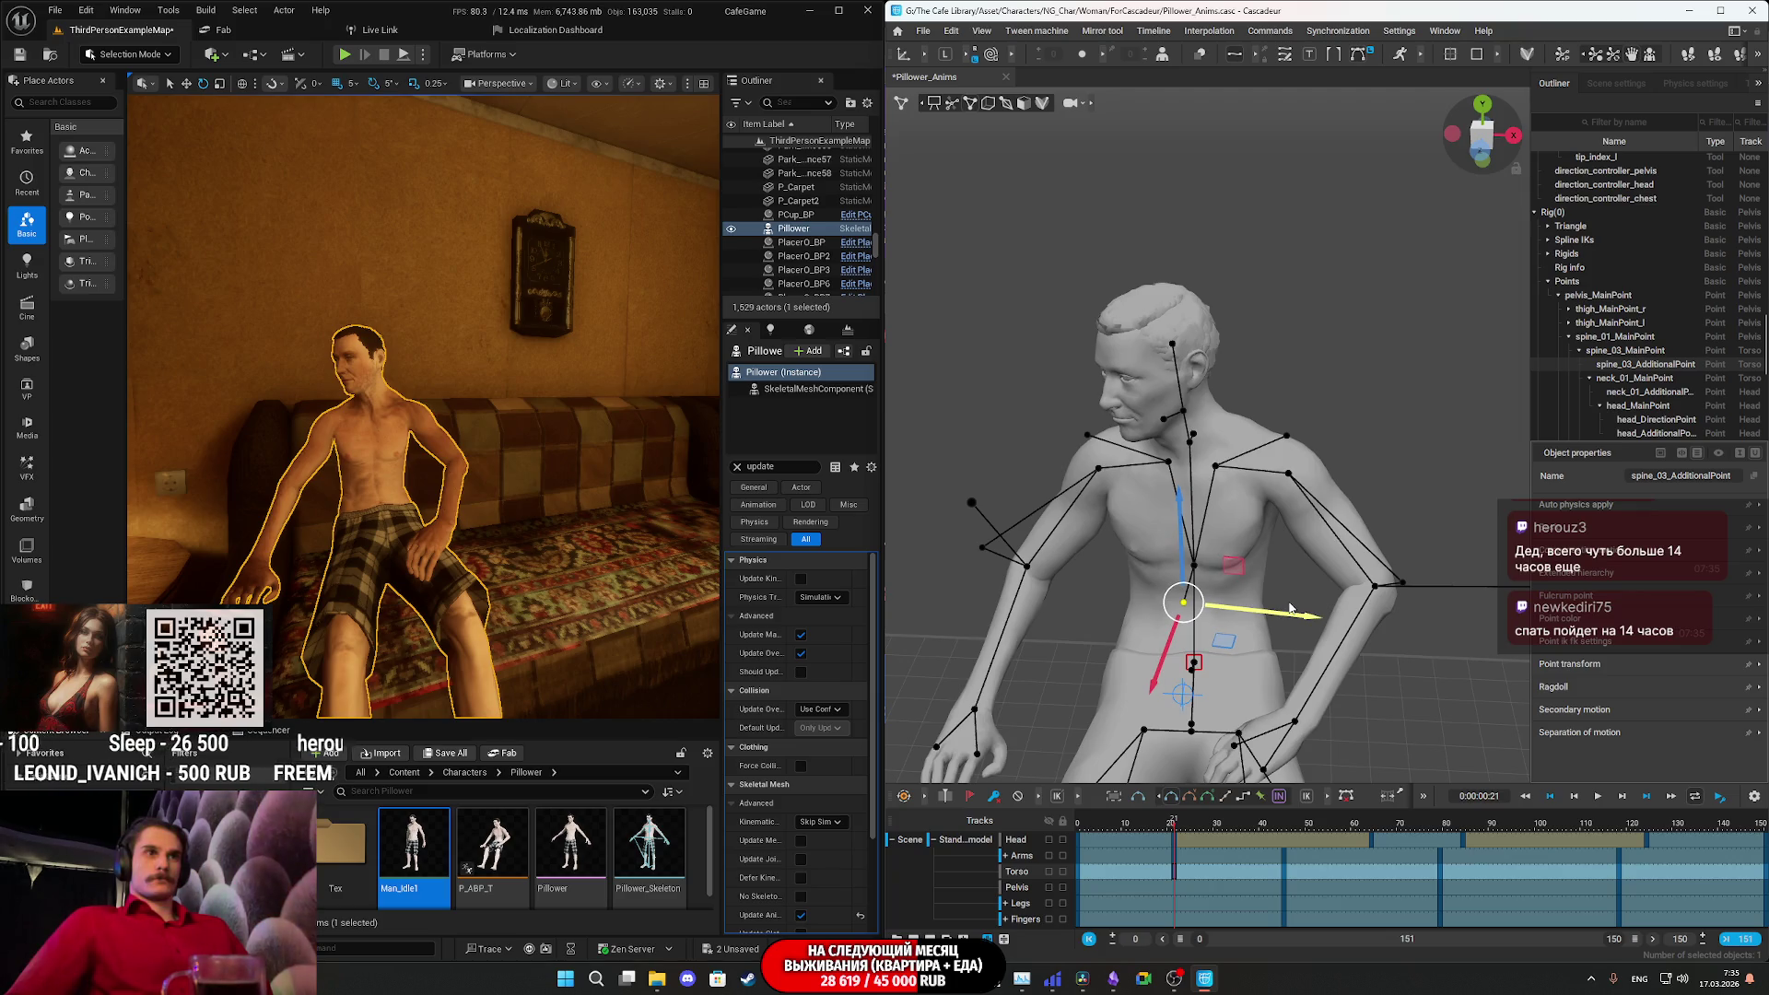
# - Raise and readjust the right shoulder point clavicle_MainPoint_r at frame 21
pyautogui.click(1157, 471)
pyautogui.moveTo(1157, 471); pyautogui.dragTo(1226, 528, button='right')
pyautogui.moveTo(1085, 462); pyautogui.dragTo(1076, 458)
pyautogui.moveTo(1087, 547); pyautogui.dragTo(1082, 549)
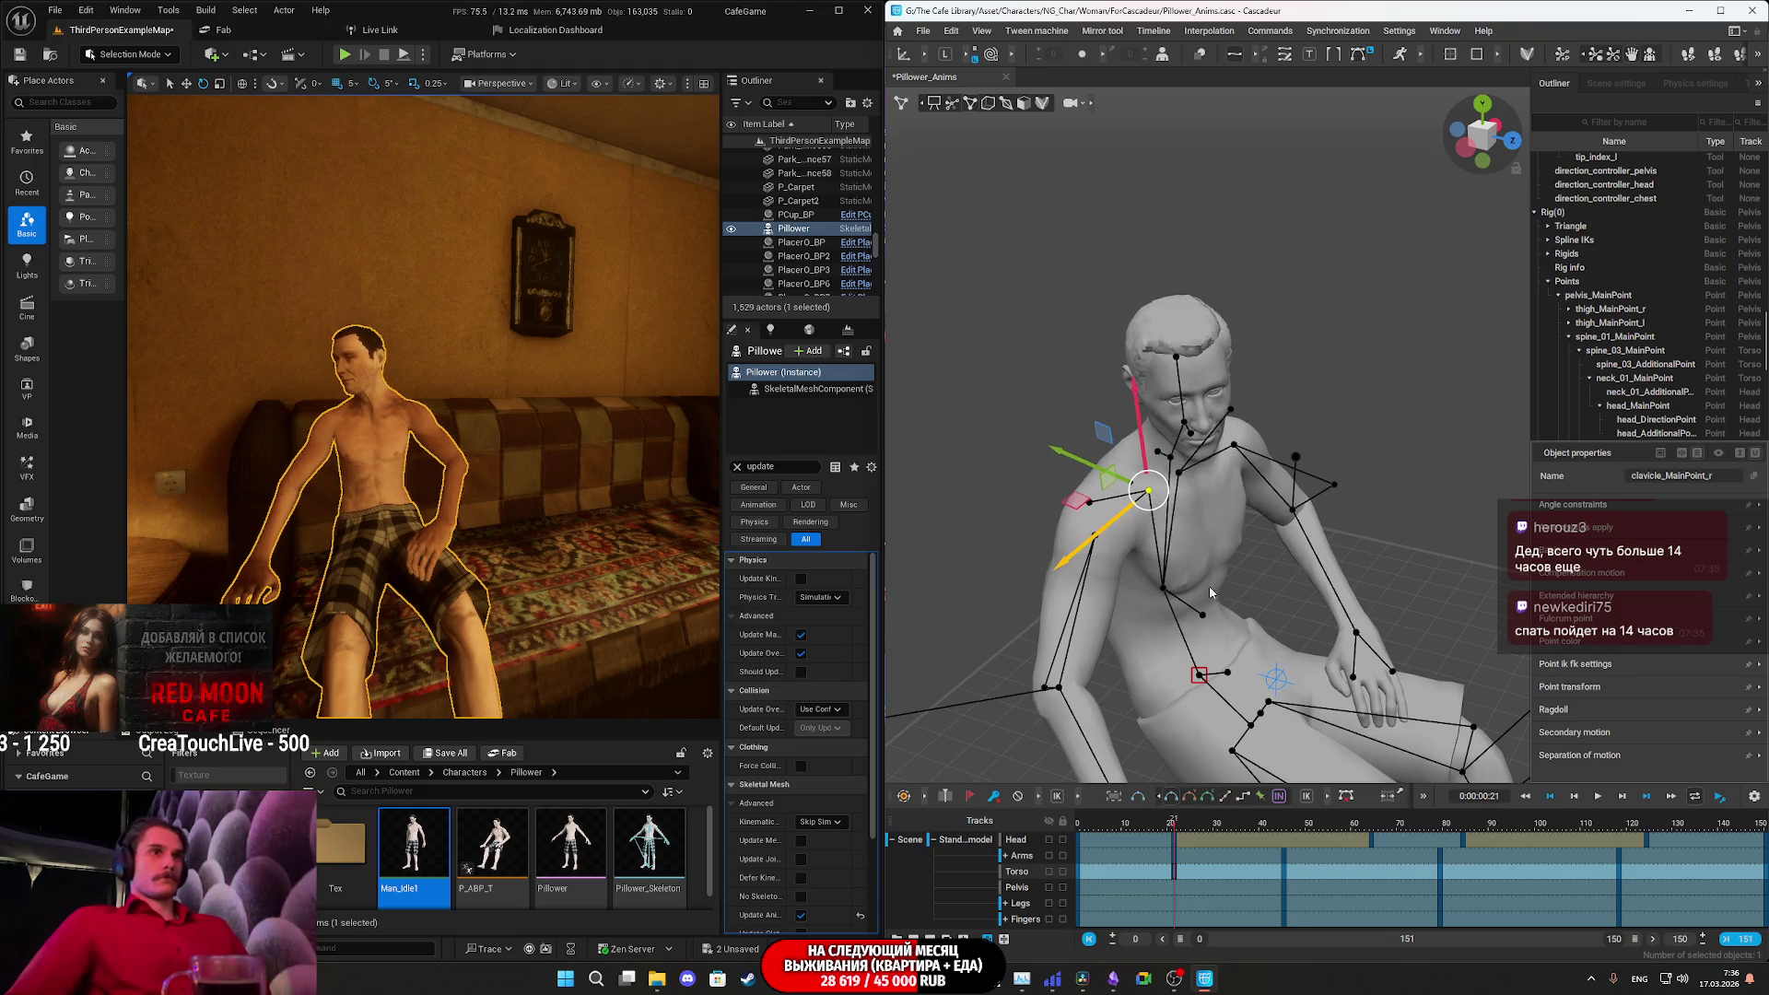
pyautogui.doubleClick(1163, 587)
# - Rotate the upper body slightly at frame 21, leaving the right-arm points out of the selection
pyautogui.press('e')
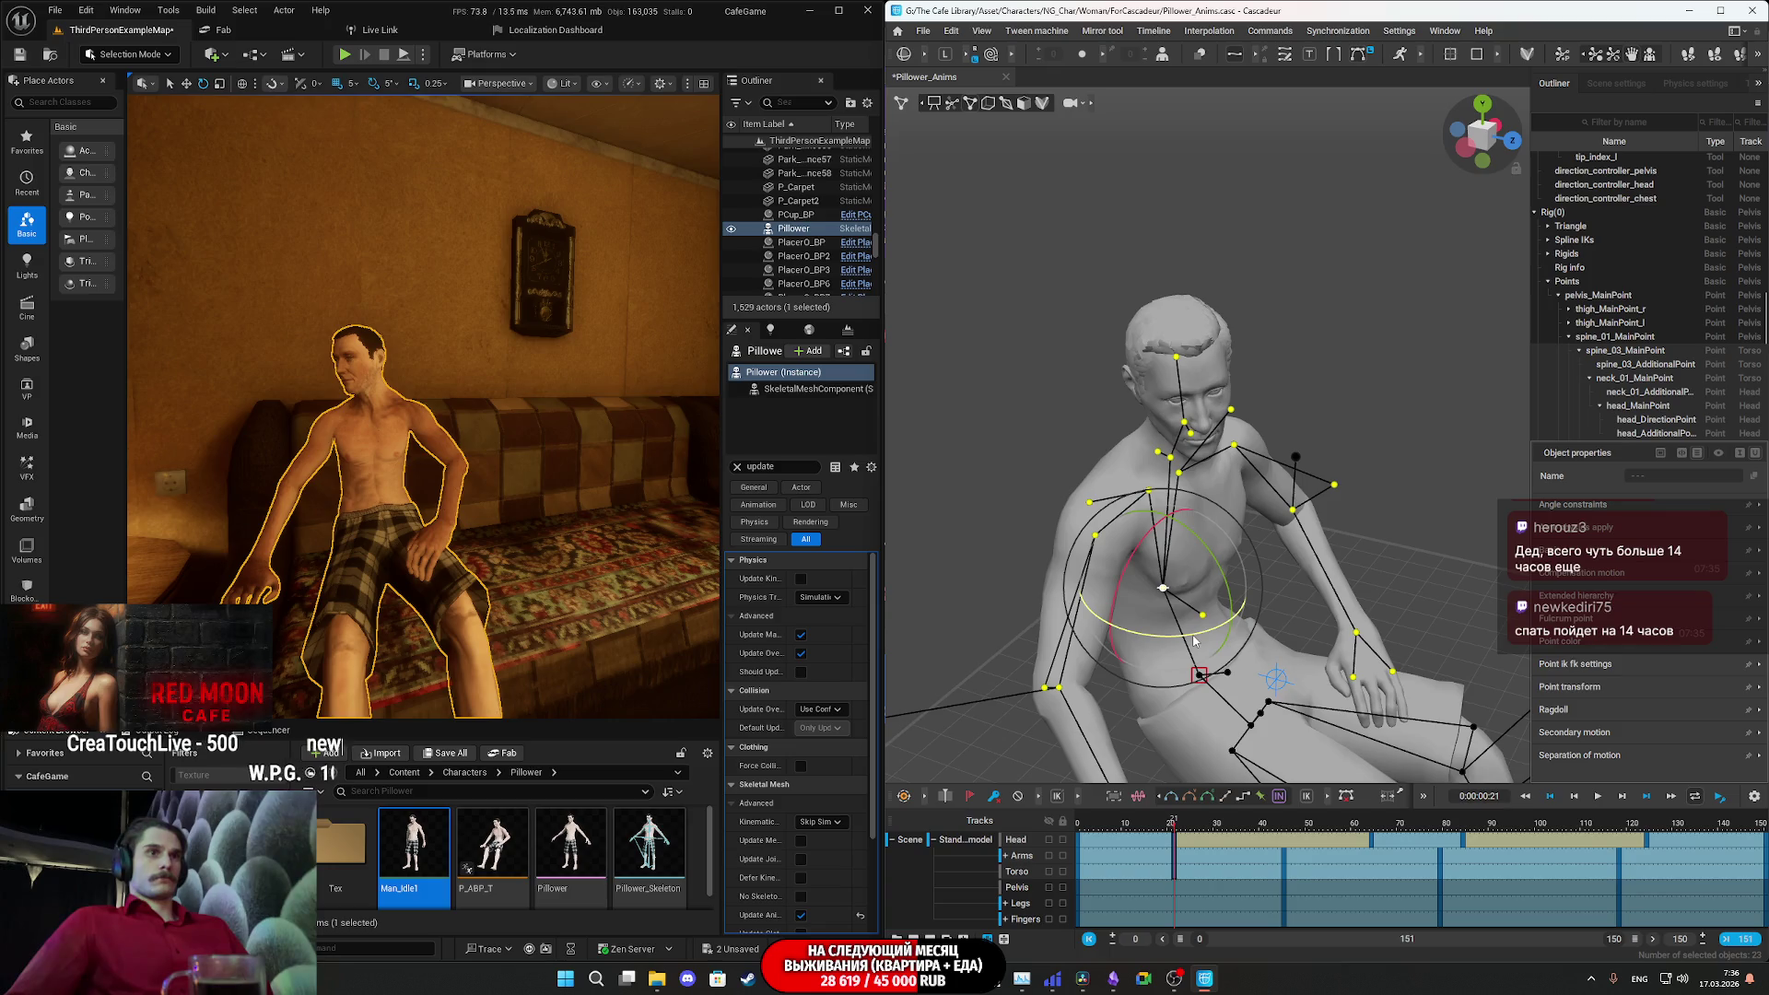
pyautogui.scroll(-3, 1284, 648)
pyautogui.moveTo(1284, 649)
pyautogui.keyDown('alt'); pyautogui.mouseDown()
pyautogui.moveTo(1143, 641)
pyautogui.moveTo(1080, 495)
pyautogui.mouseUp(); pyautogui.keyUp('alt')
pyautogui.scroll(2, 1142, 641)
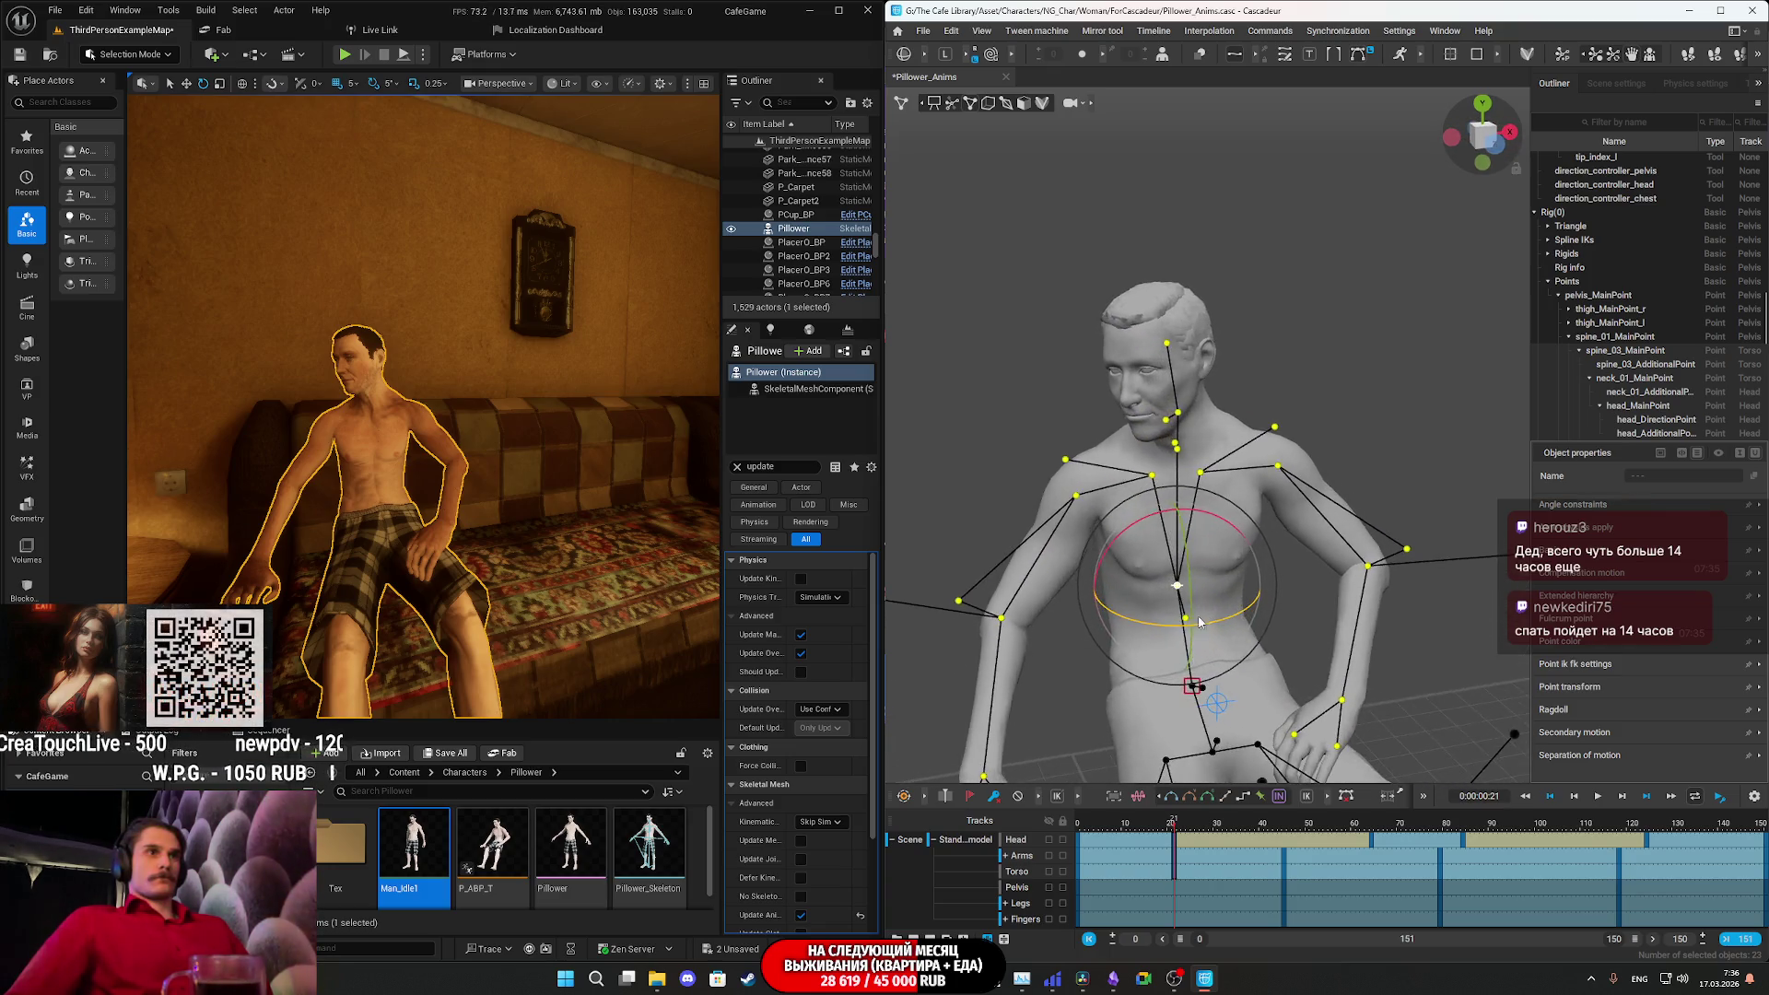
pyautogui.moveTo(1317, 572); pyautogui.dragTo(1243, 479)
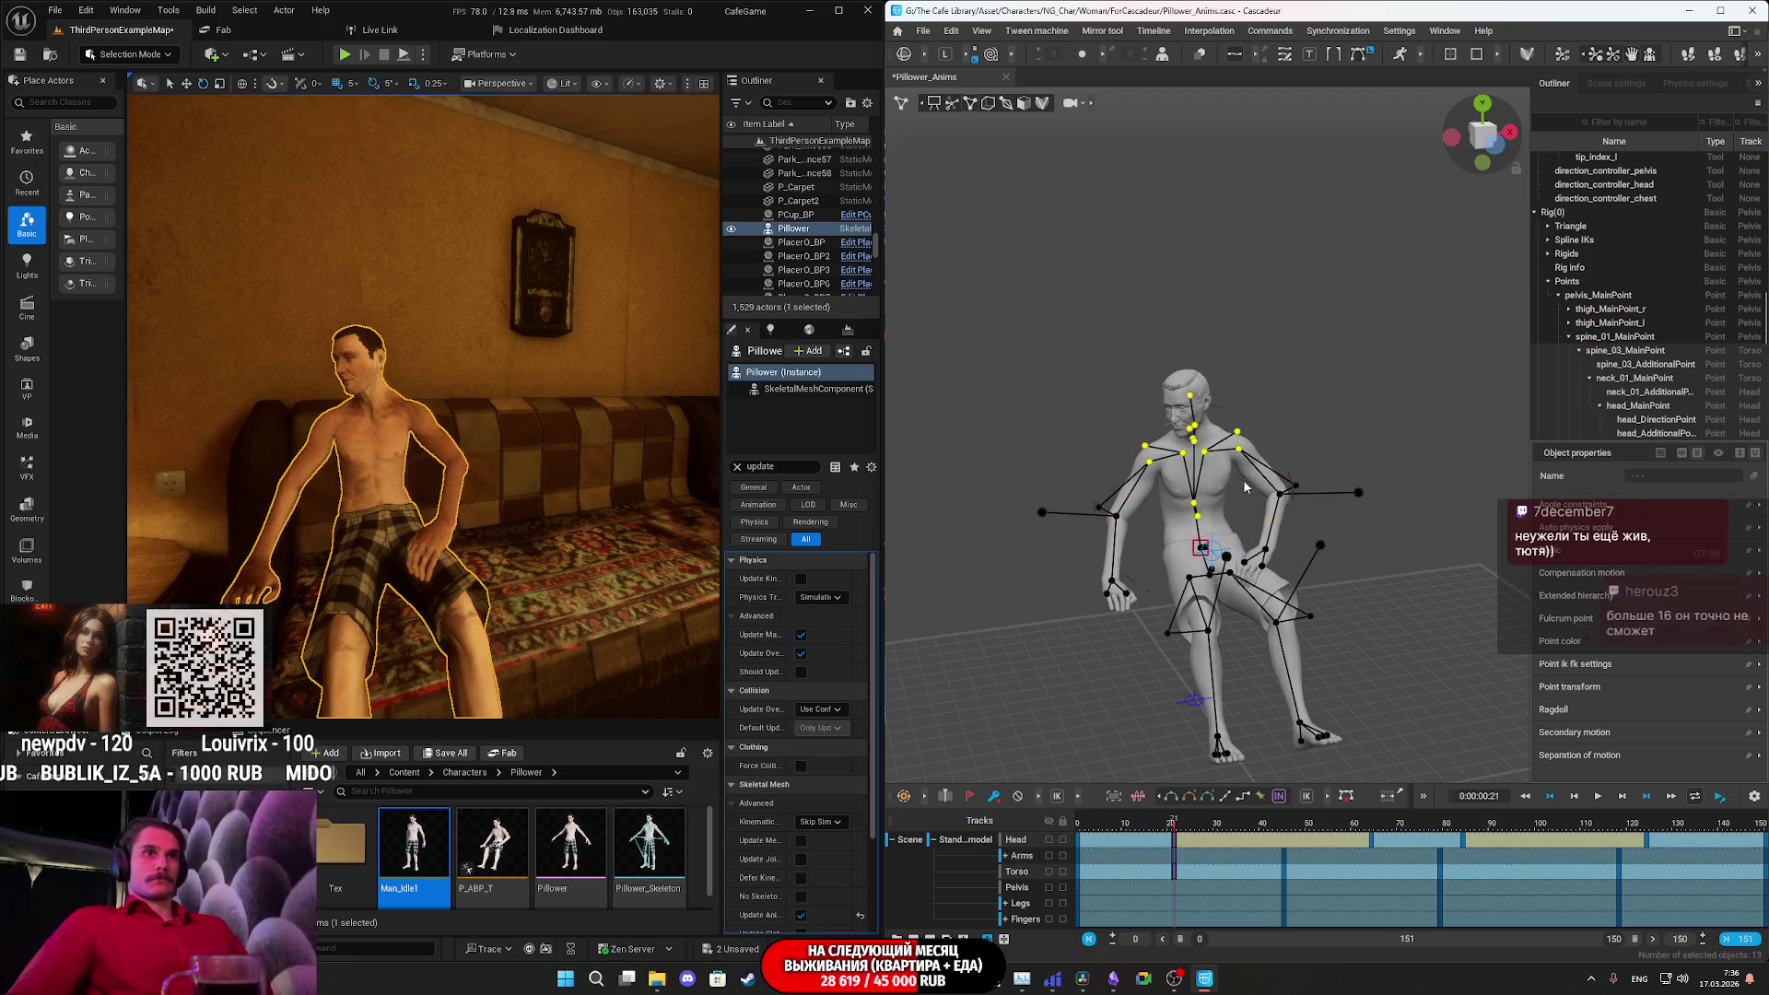
pyautogui.press('f')
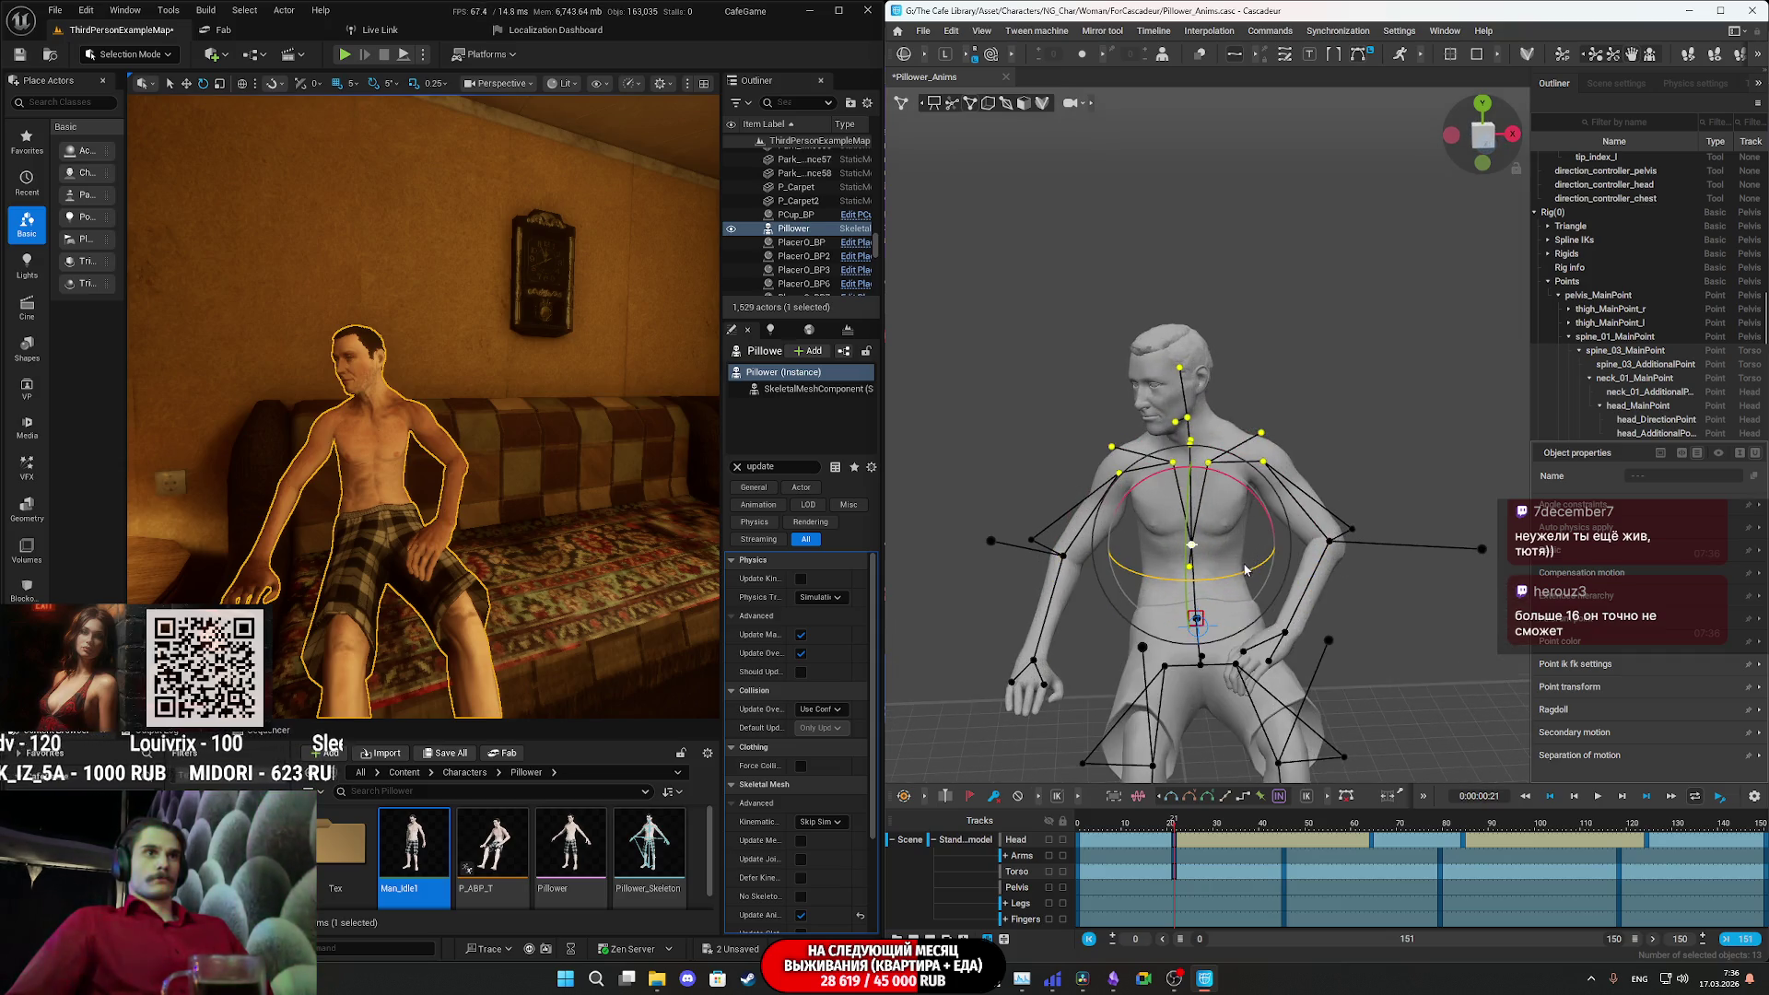
pyautogui.moveTo(1245, 572); pyautogui.dragTo(1238, 578)
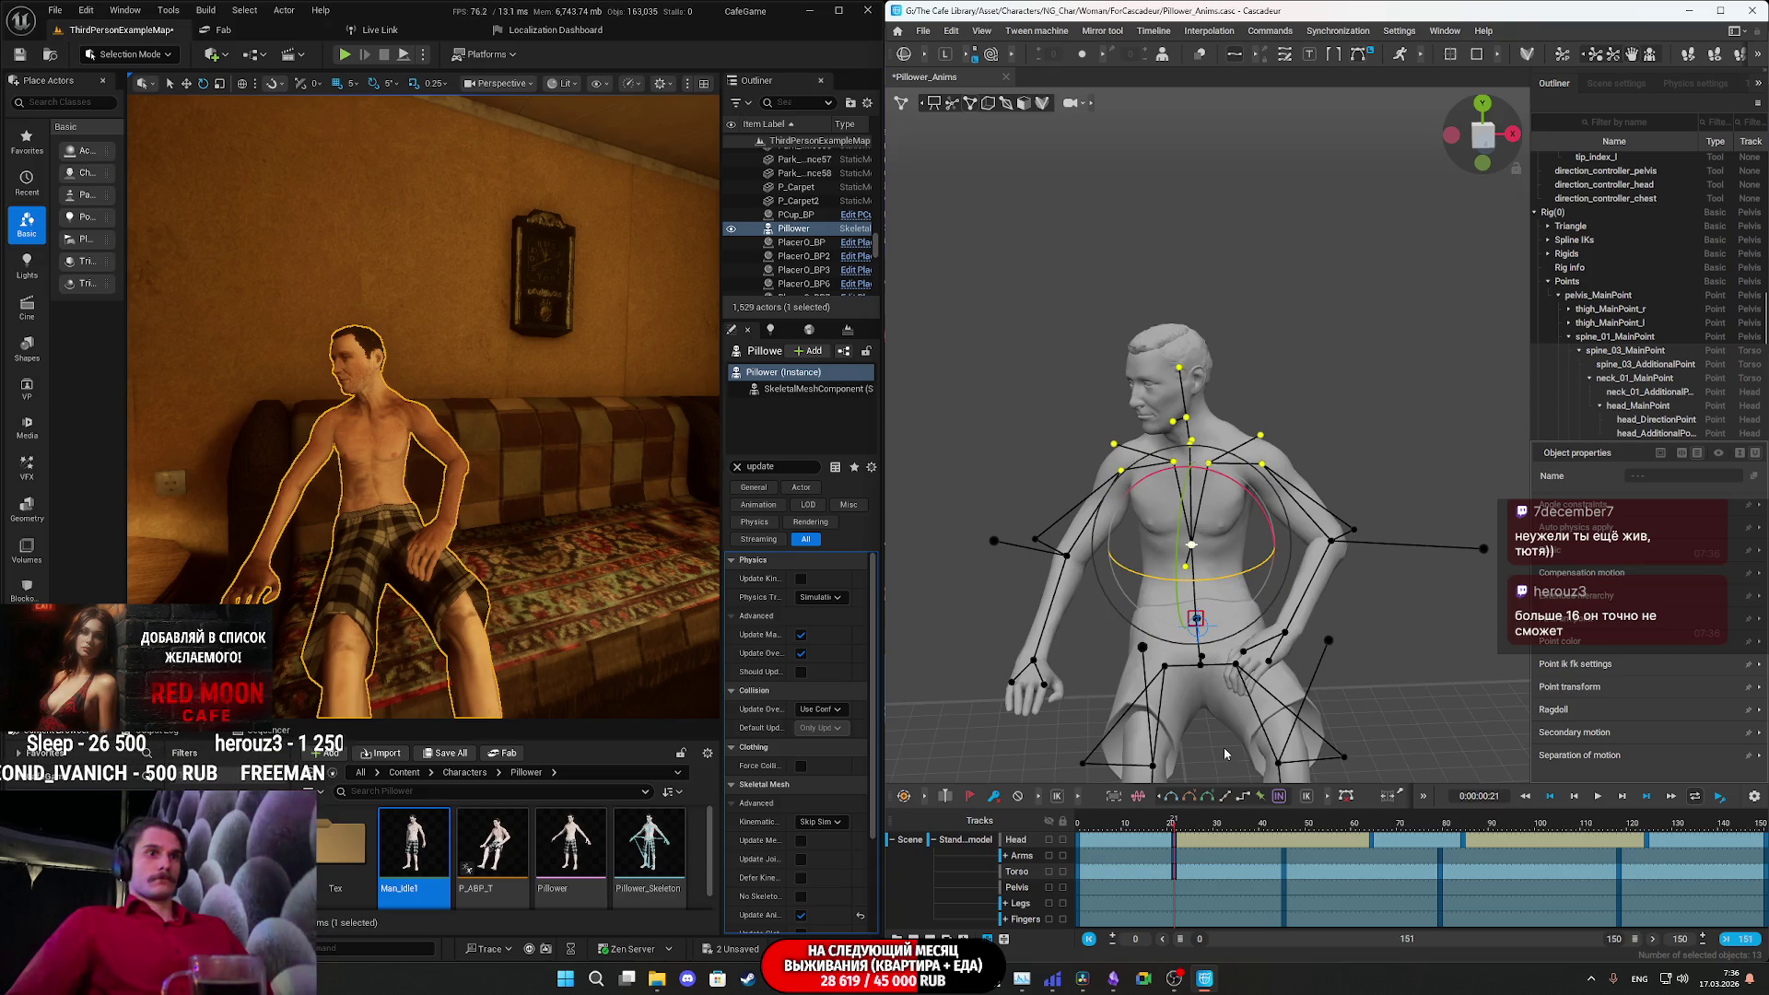
# - Play the idle, then twist the pelvis slightly at frame 45
pyautogui.scroll(1, 1229, 775)
pyautogui.scroll(1, 1230, 756)
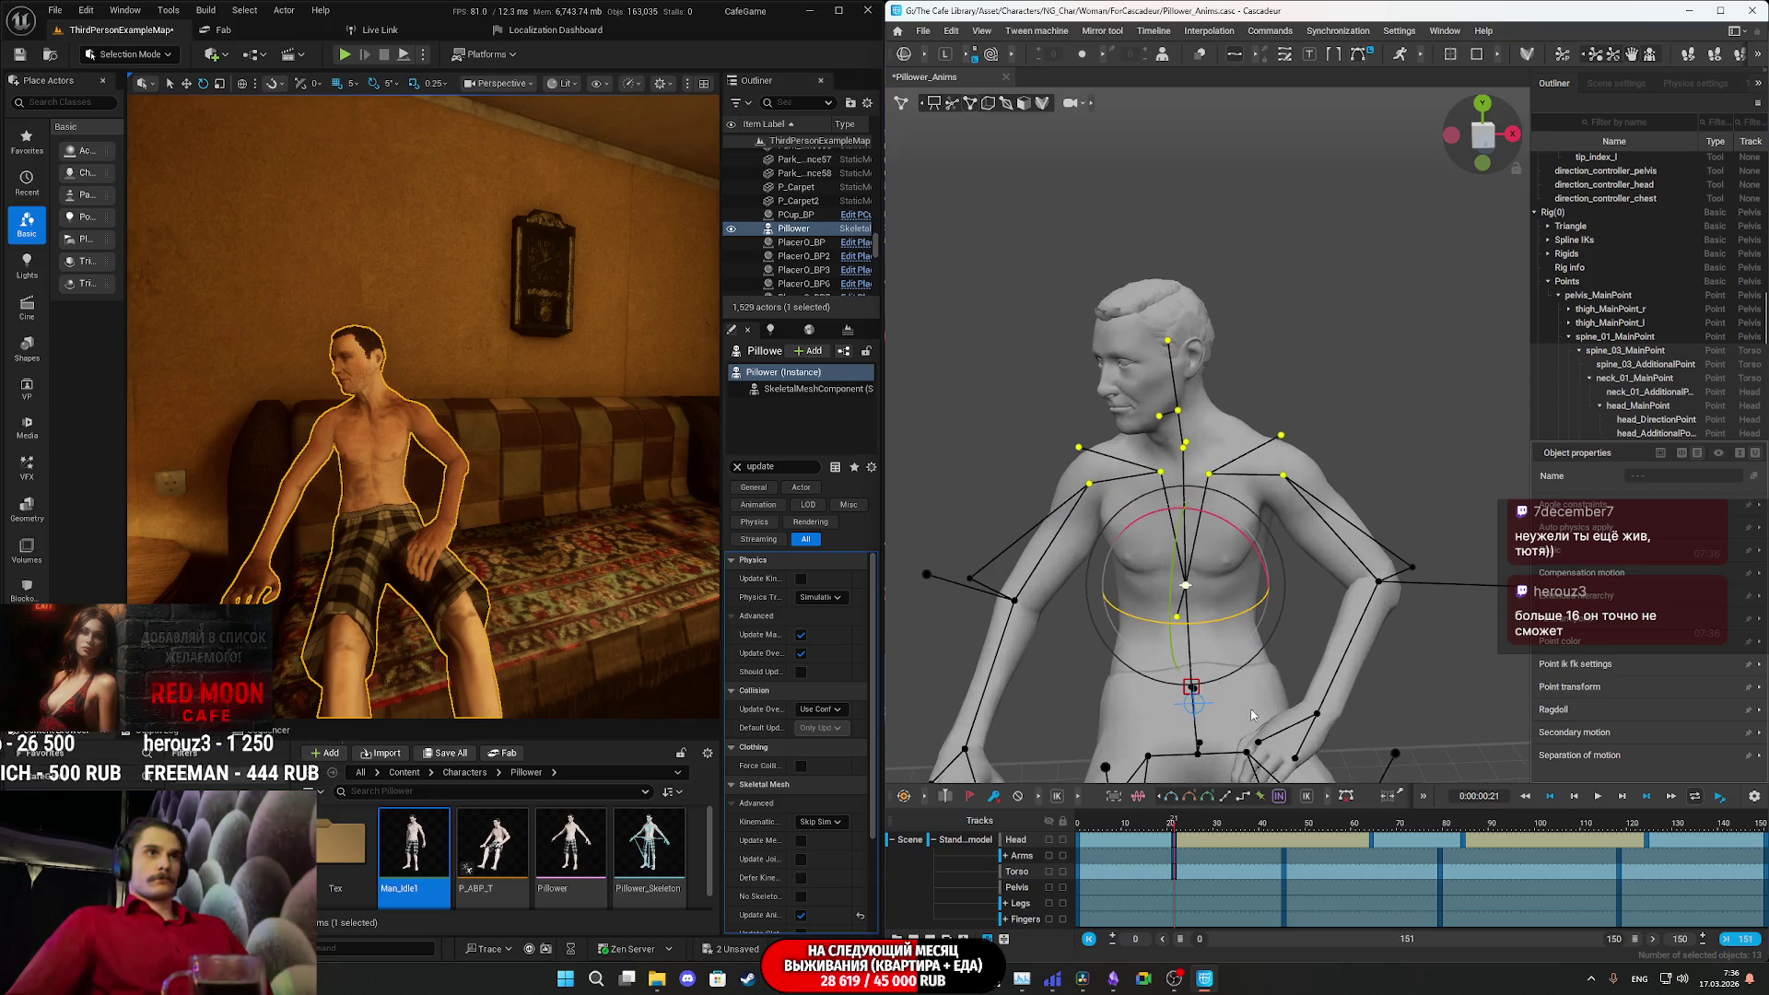
pyautogui.moveTo(1233, 740); pyautogui.dragTo(1238, 721, button='right')
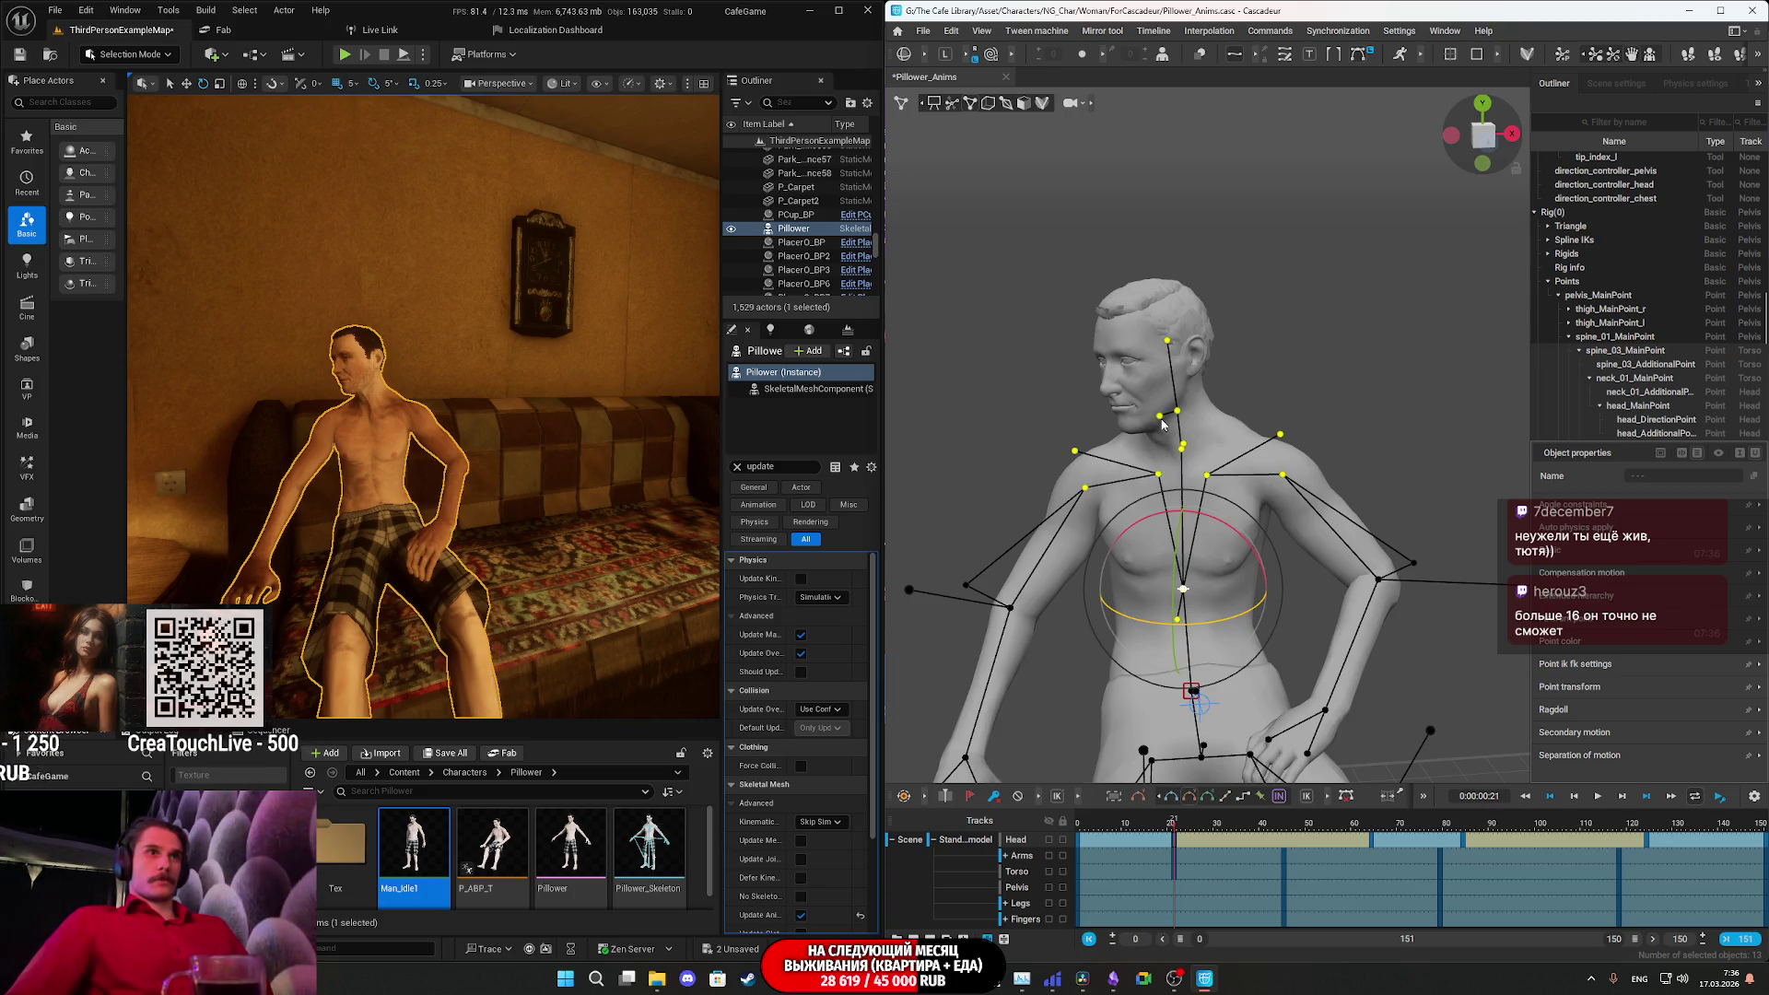
pyautogui.press('space')
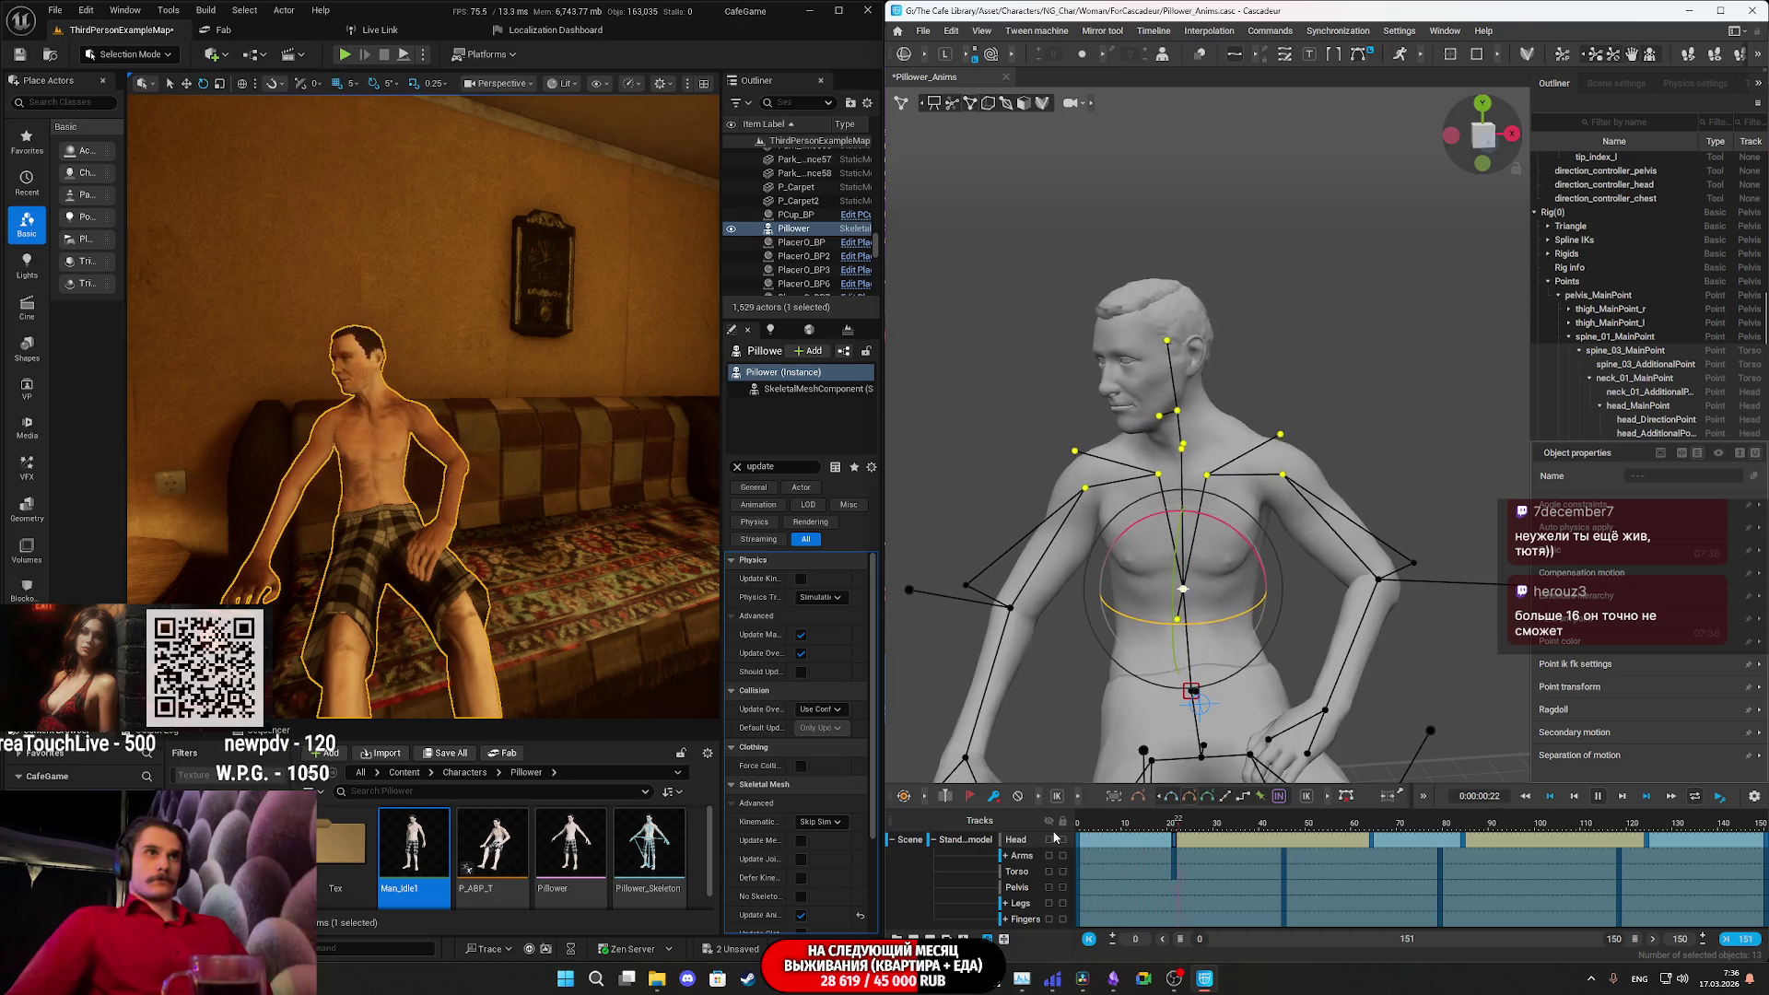
pyautogui.click(1178, 829)
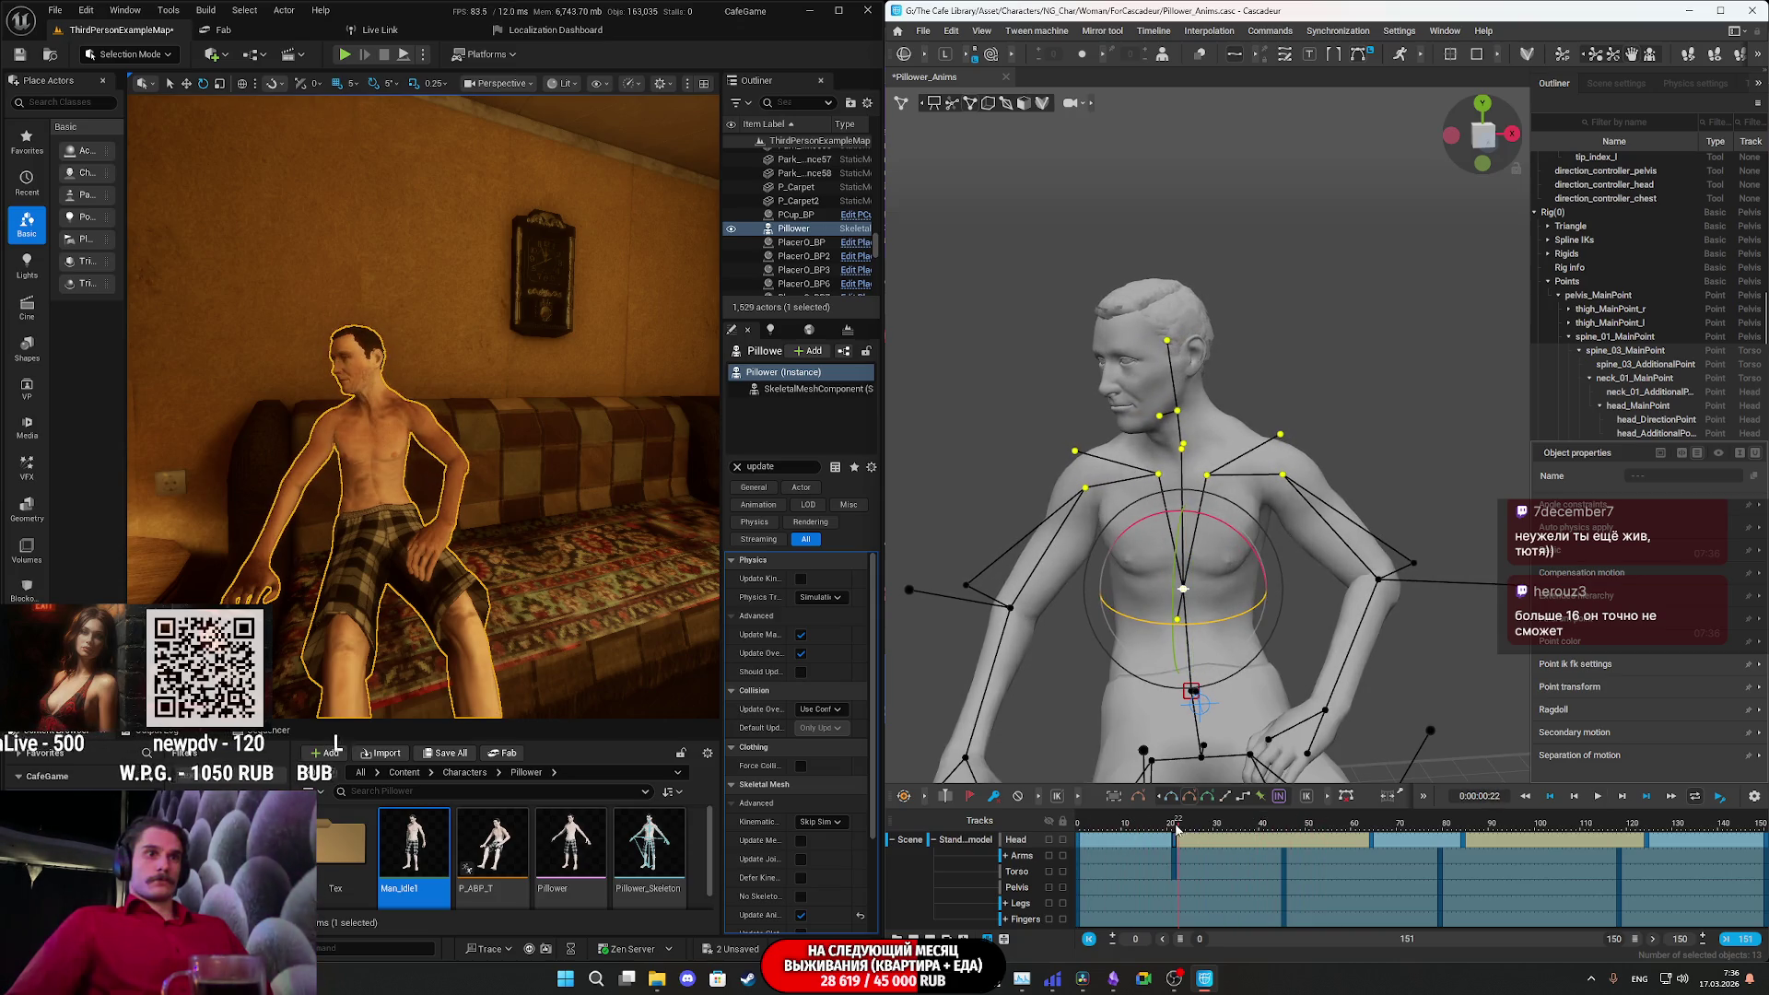
pyautogui.moveTo(1179, 832); pyautogui.dragTo(1282, 833)
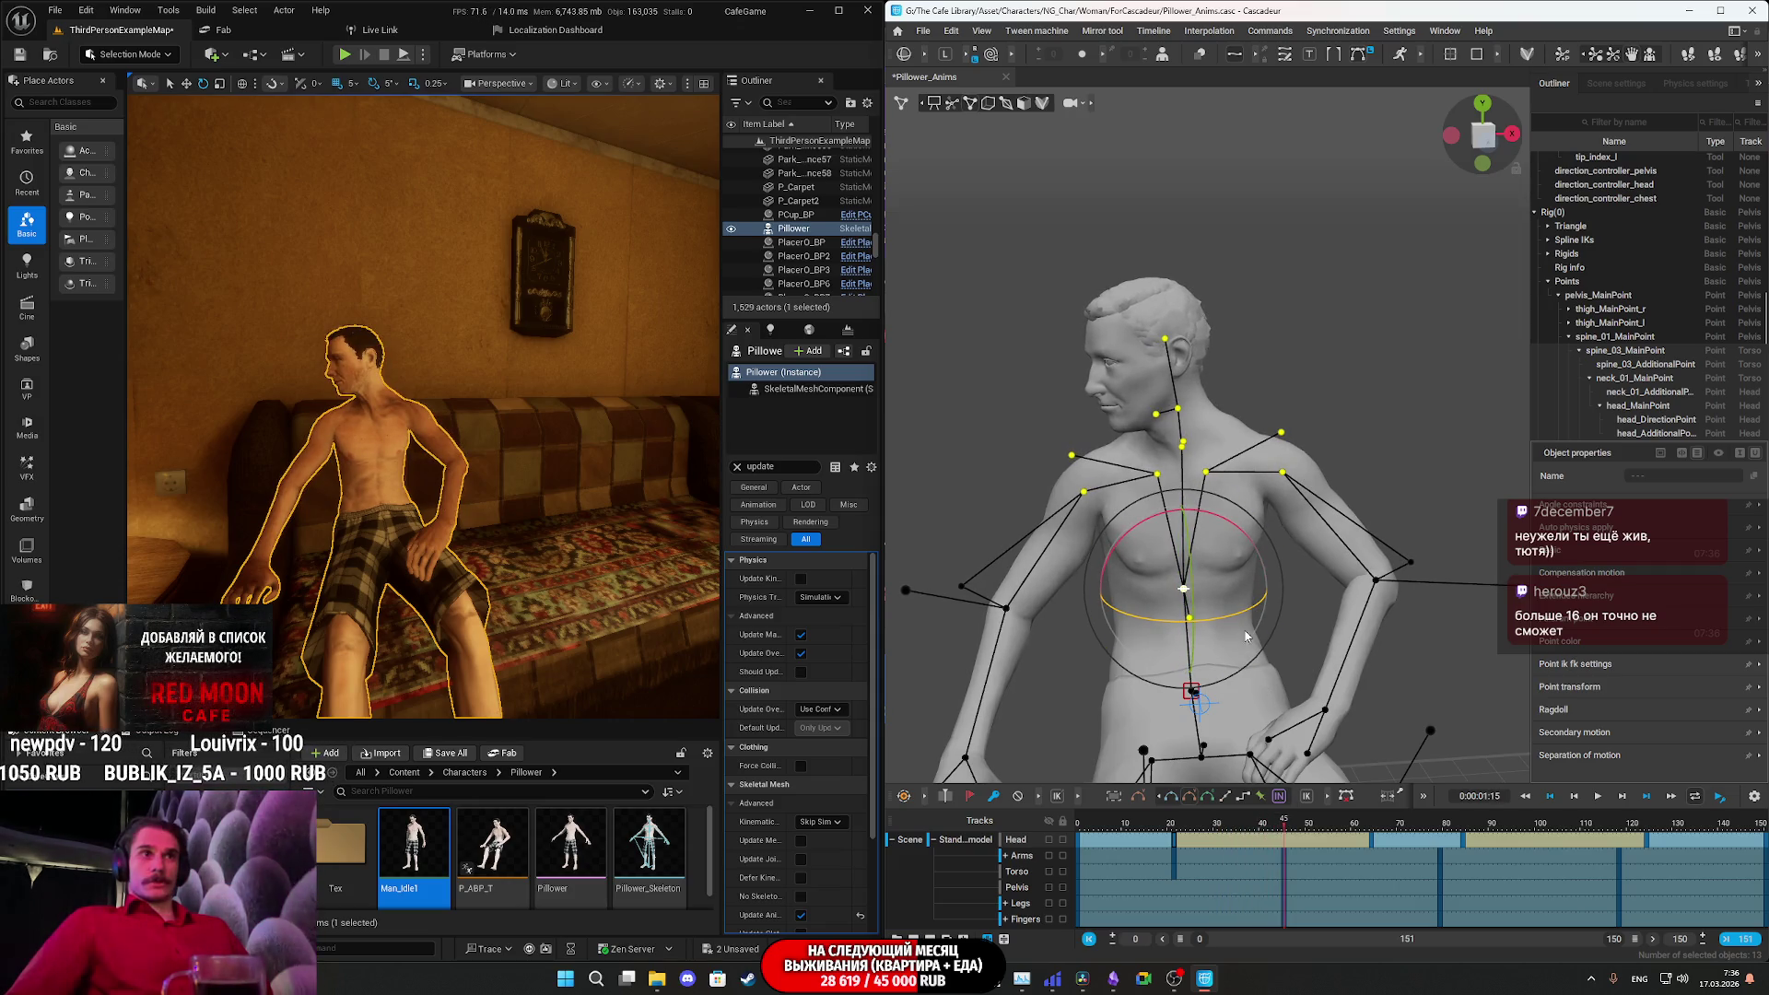
pyautogui.moveTo(1234, 623); pyautogui.dragTo(1225, 629)
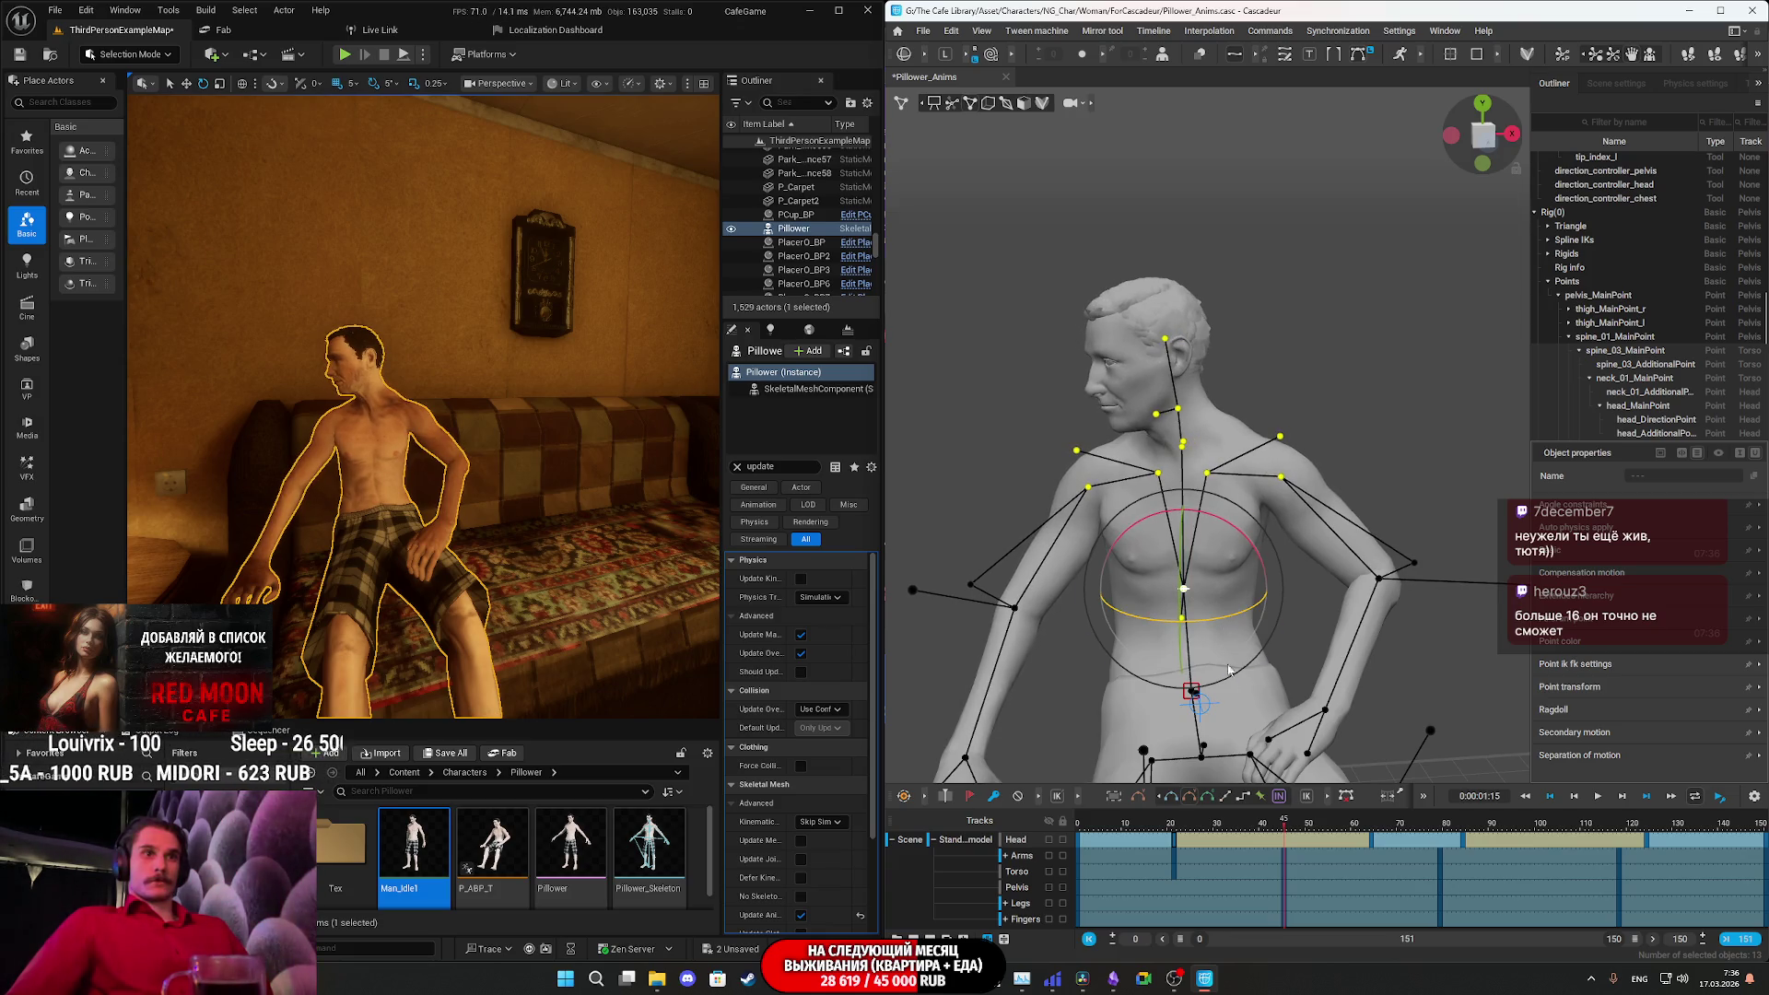
# - Check frames 12 to 24, then rotate the upper body slightly at frame 79
pyautogui.click(1185, 828)
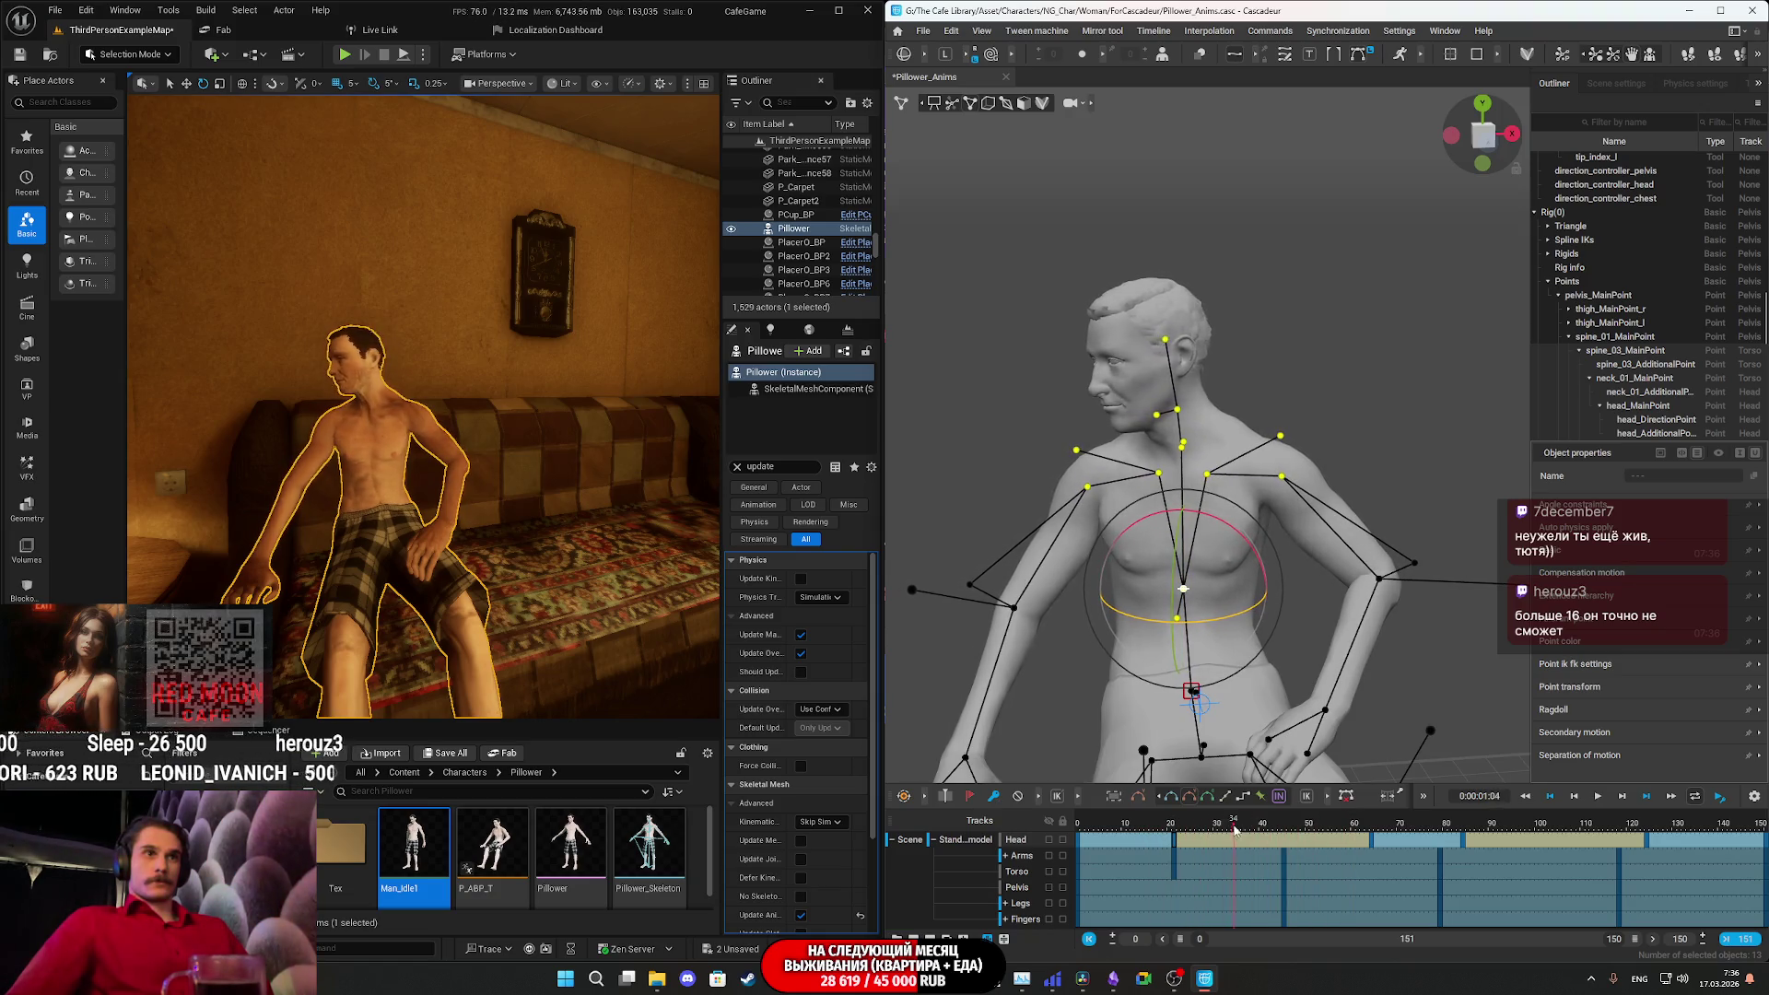
pyautogui.click(1136, 838)
pyautogui.moveTo(1135, 838); pyautogui.dragTo(1175, 834)
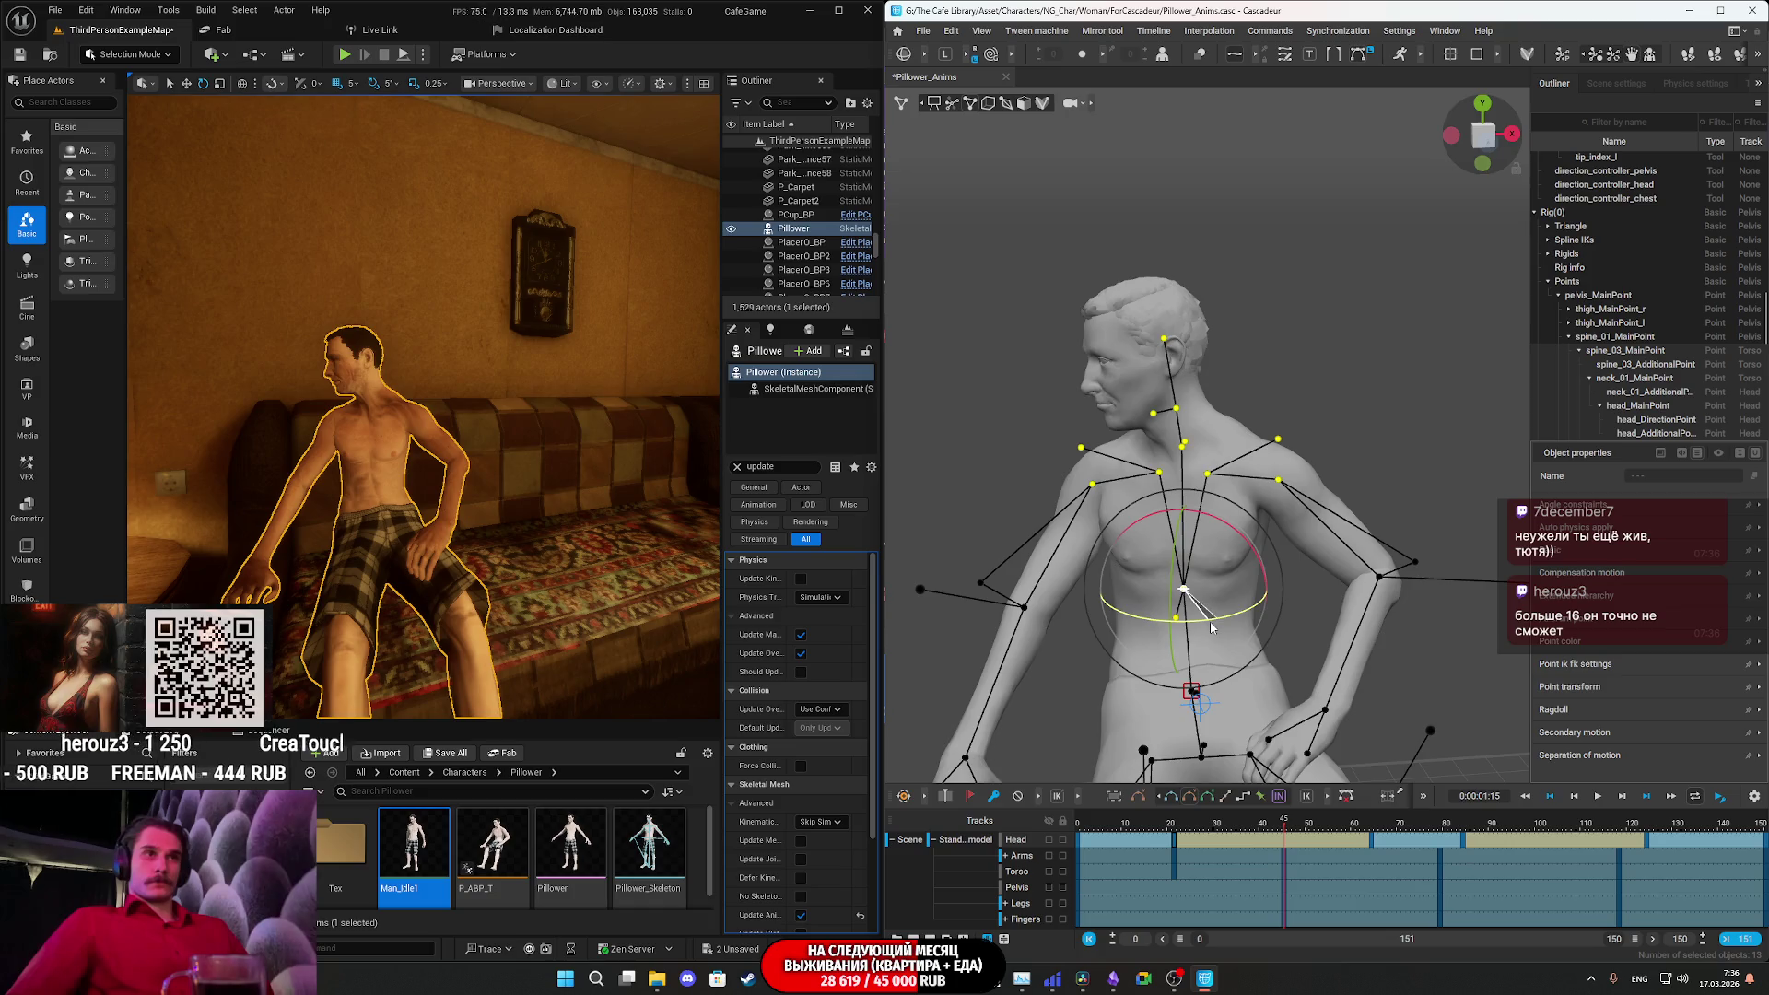
pyautogui.click(1173, 826)
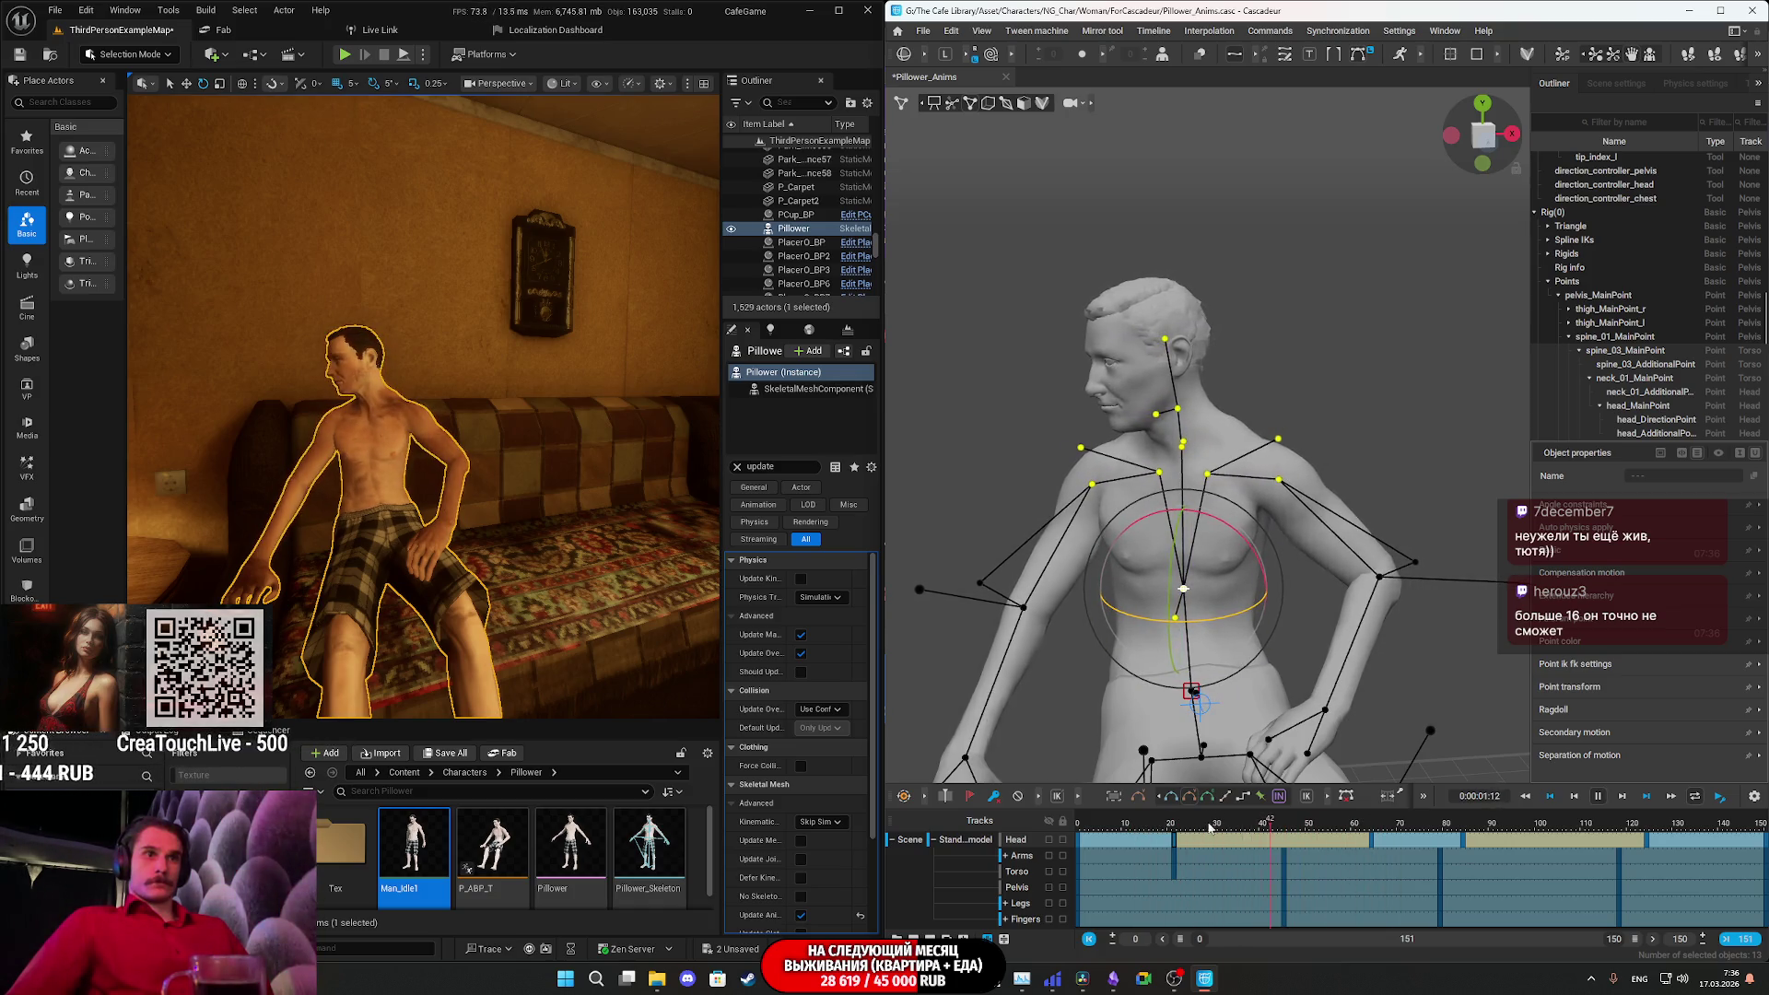
pyautogui.click(1442, 832)
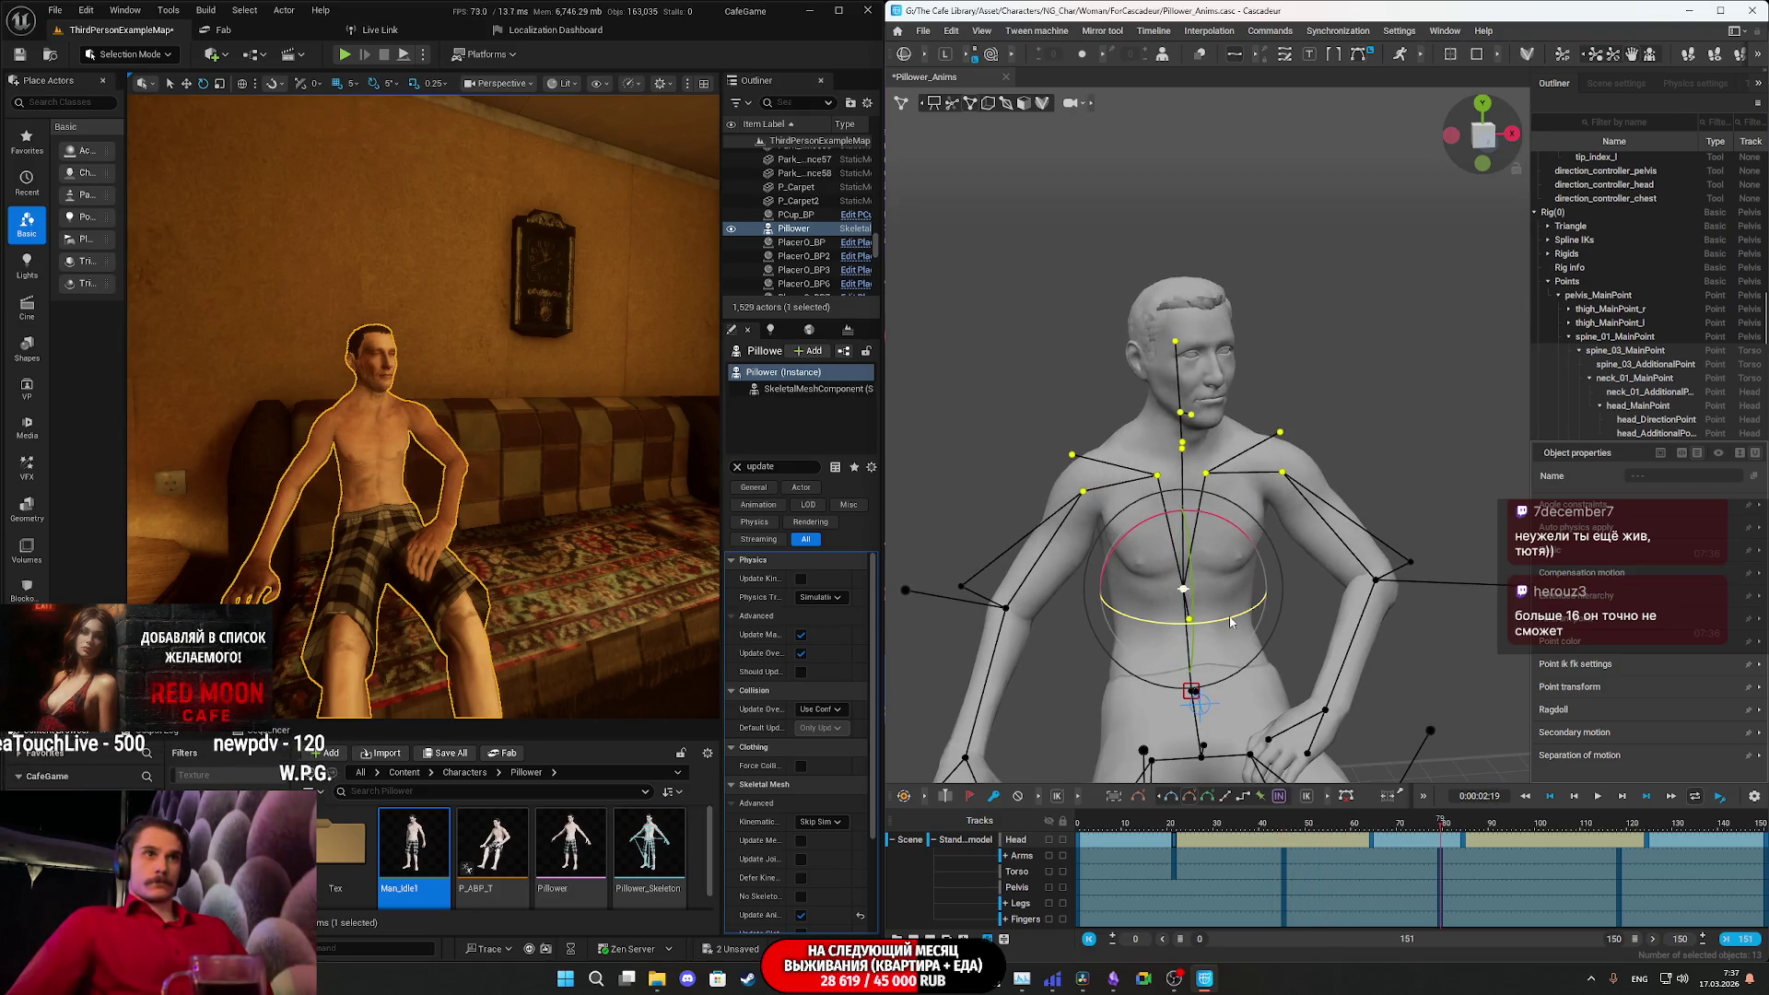
pyautogui.moveTo(1233, 623); pyautogui.dragTo(1246, 621)
pyautogui.click(1442, 830)
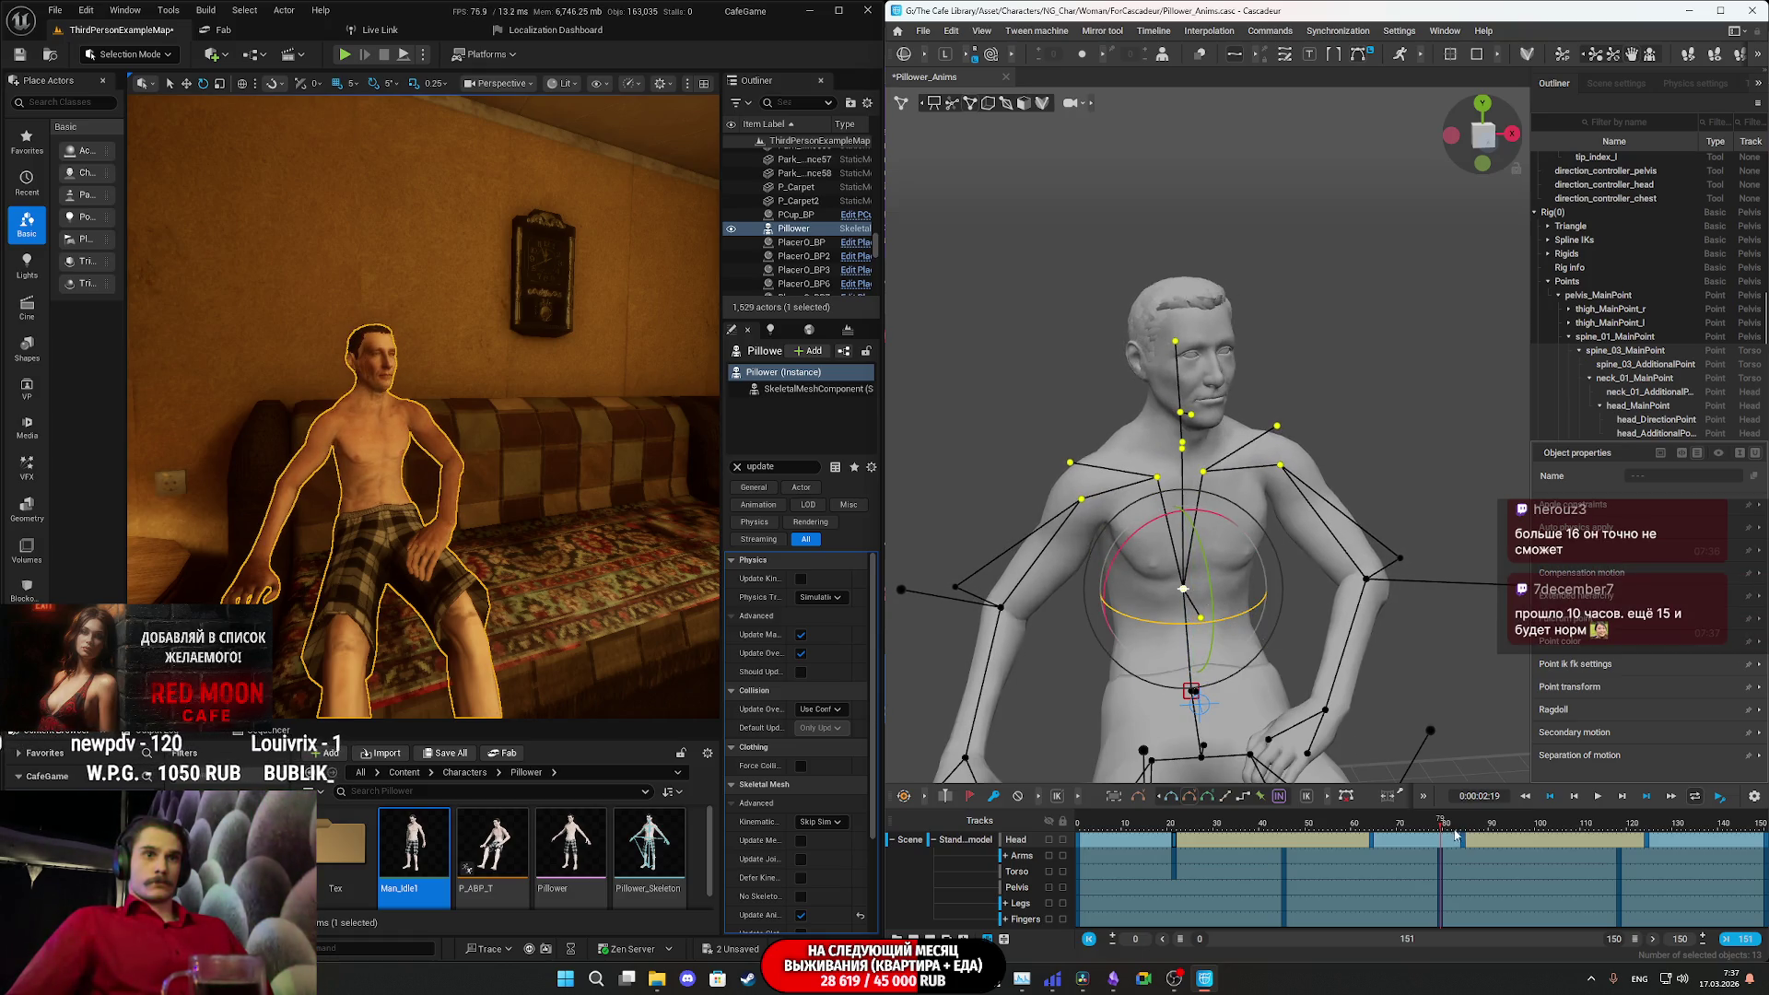
# - Twist the torso at frame 95 and play the idle back to check the motion
pyautogui.press('space')
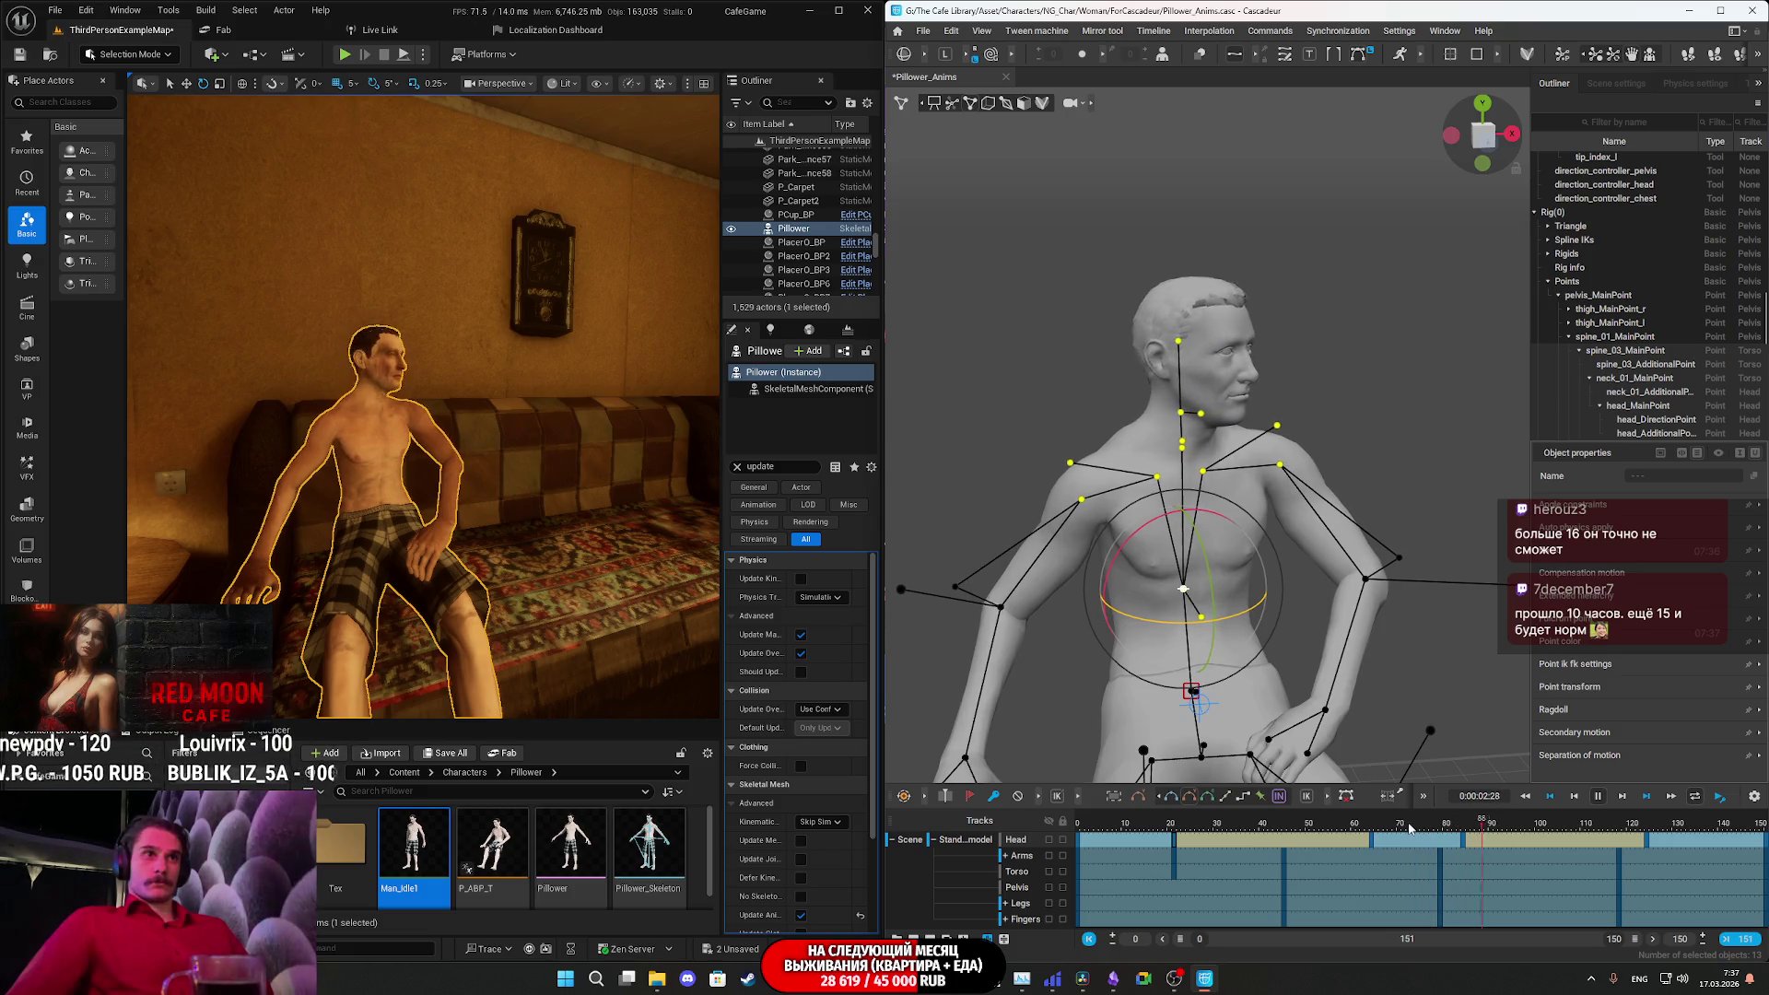
pyautogui.moveTo(1560, 847)
pyautogui.mouseDown()
pyautogui.moveTo(1467, 840)
pyautogui.moveTo(1615, 858)
pyautogui.mouseUp()
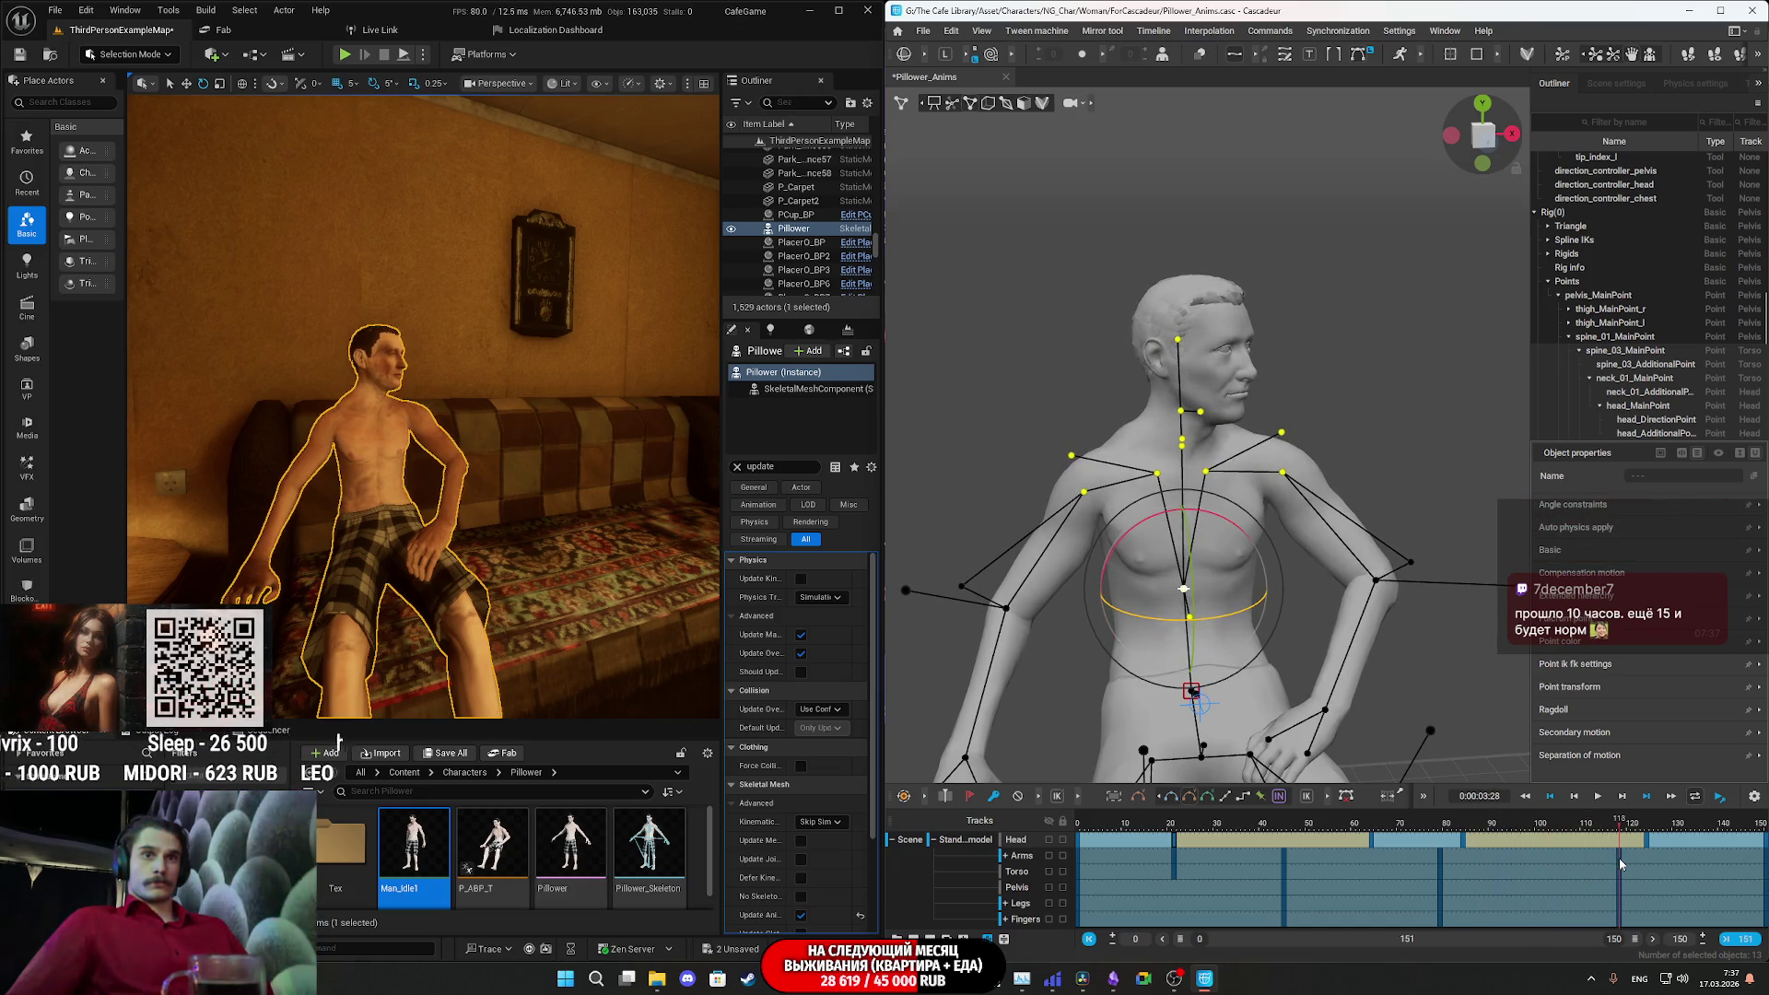
pyautogui.moveTo(1221, 623); pyautogui.dragTo(1235, 618)
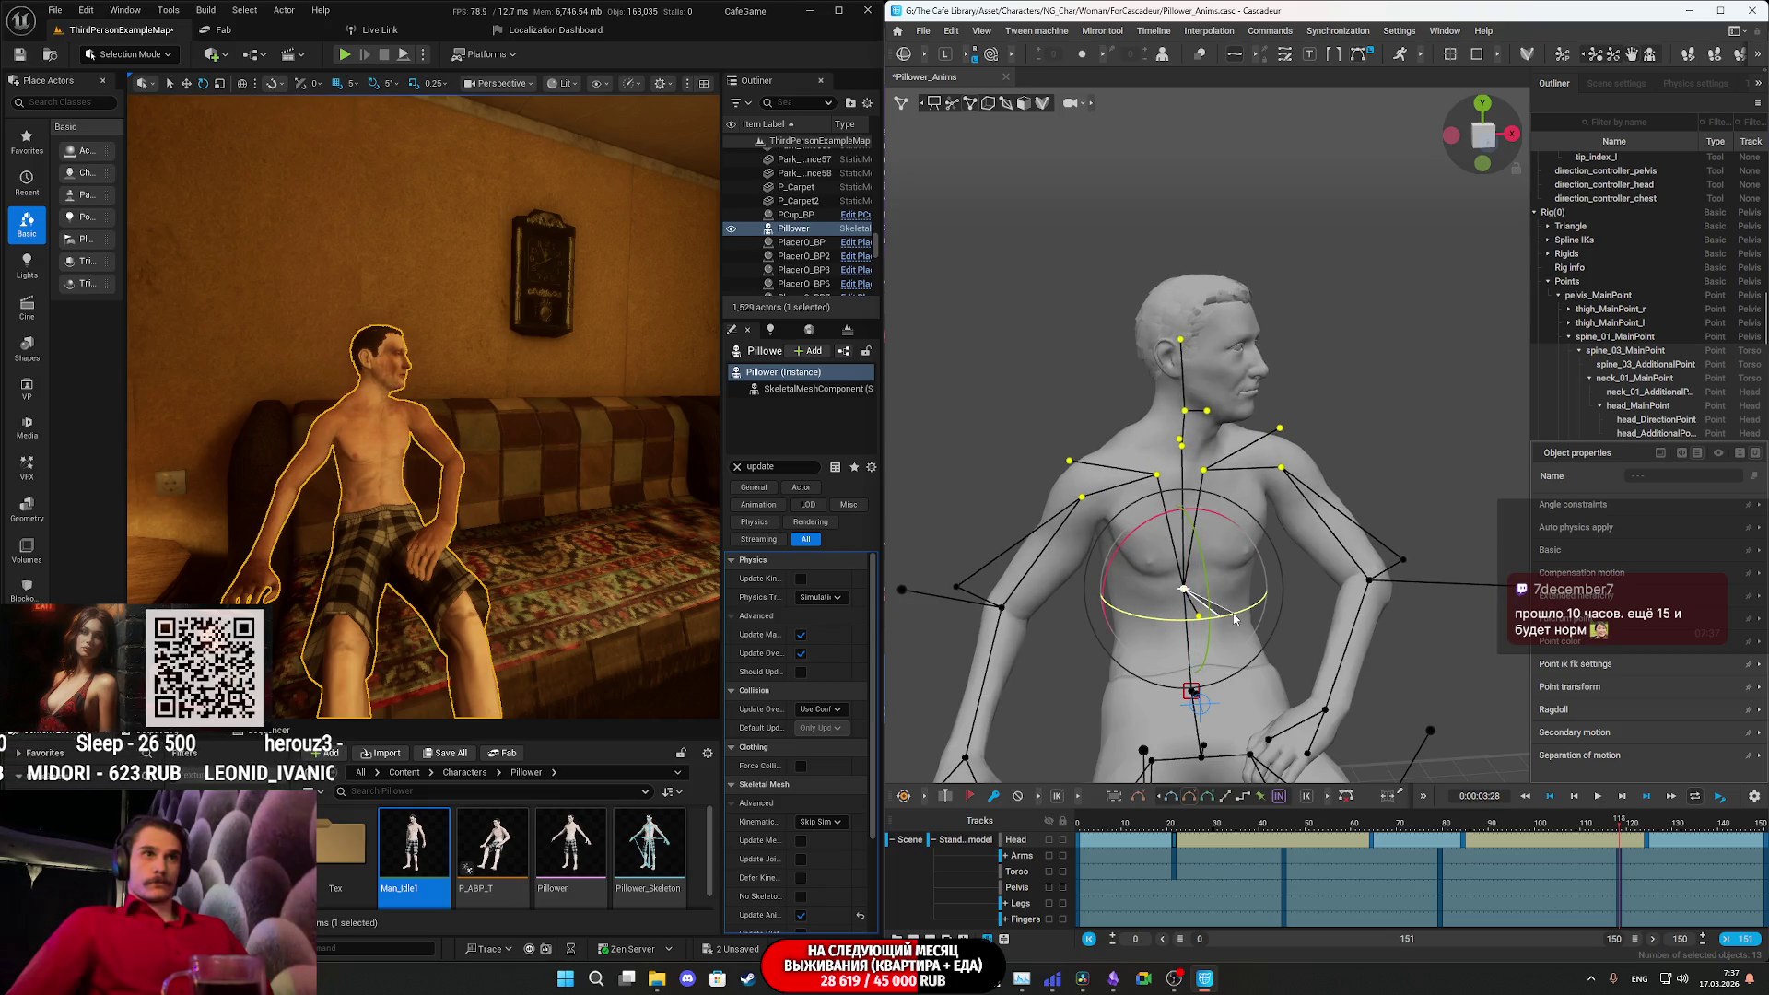
pyautogui.click(1301, 823)
pyautogui.press('space')
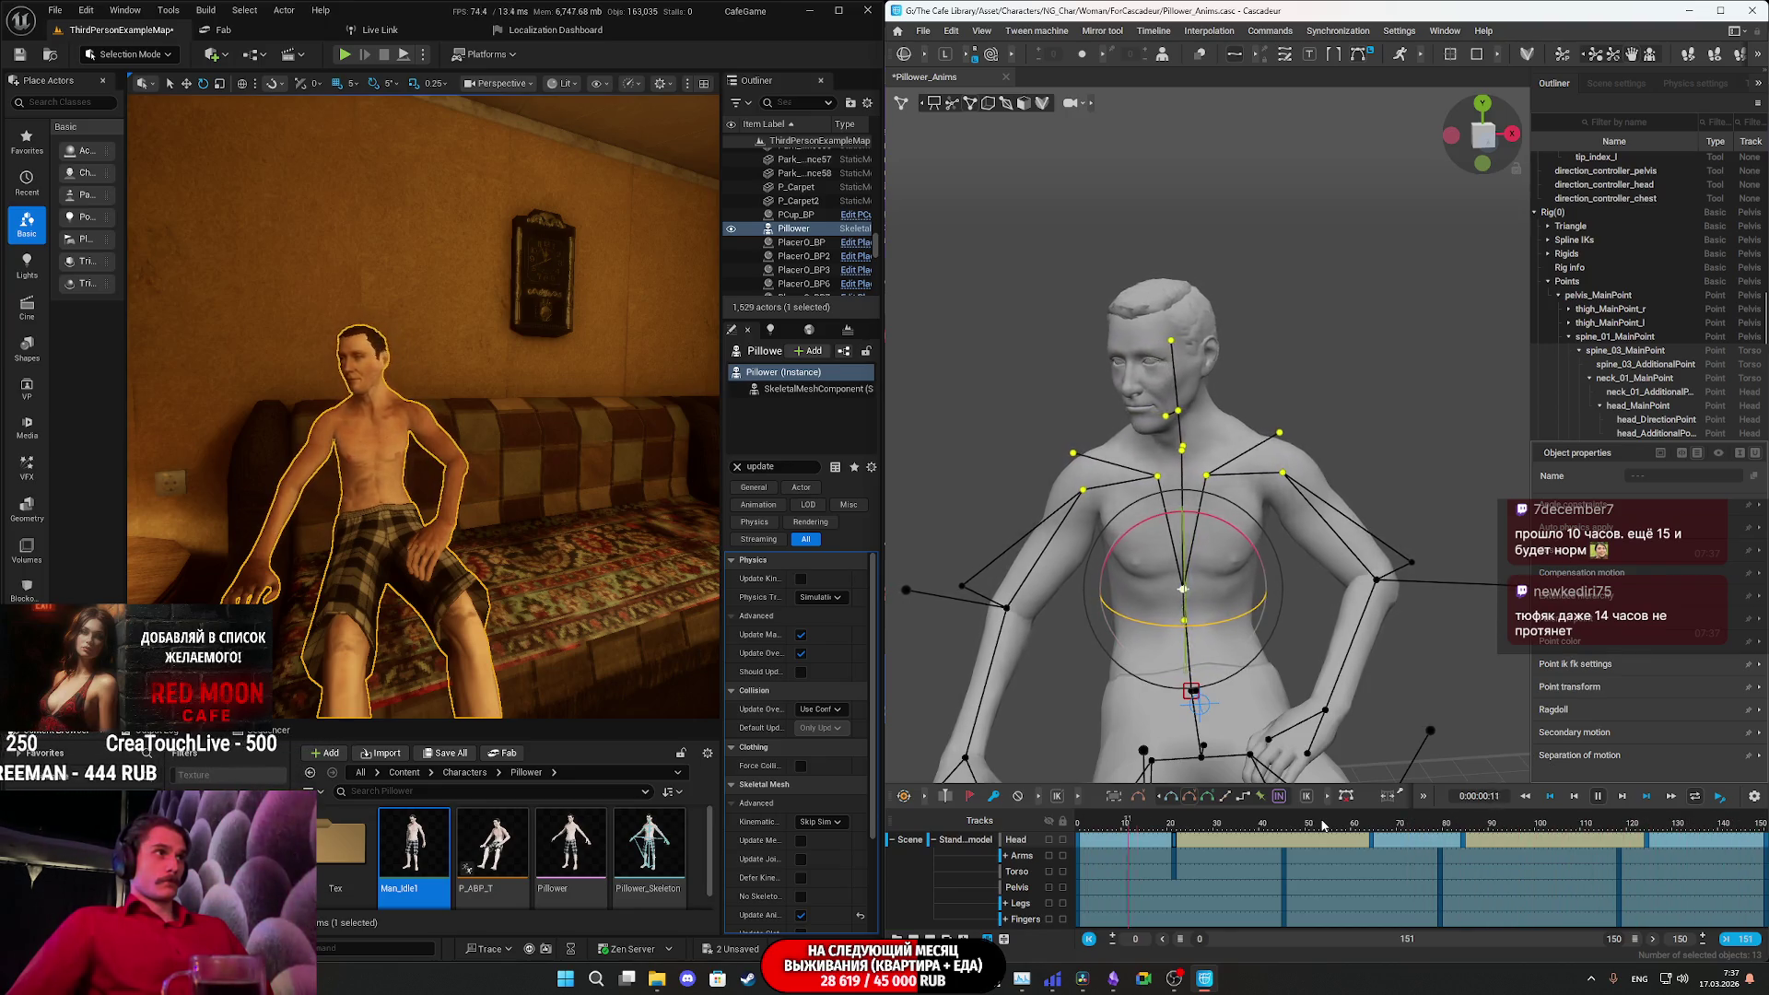
pyautogui.press('space')
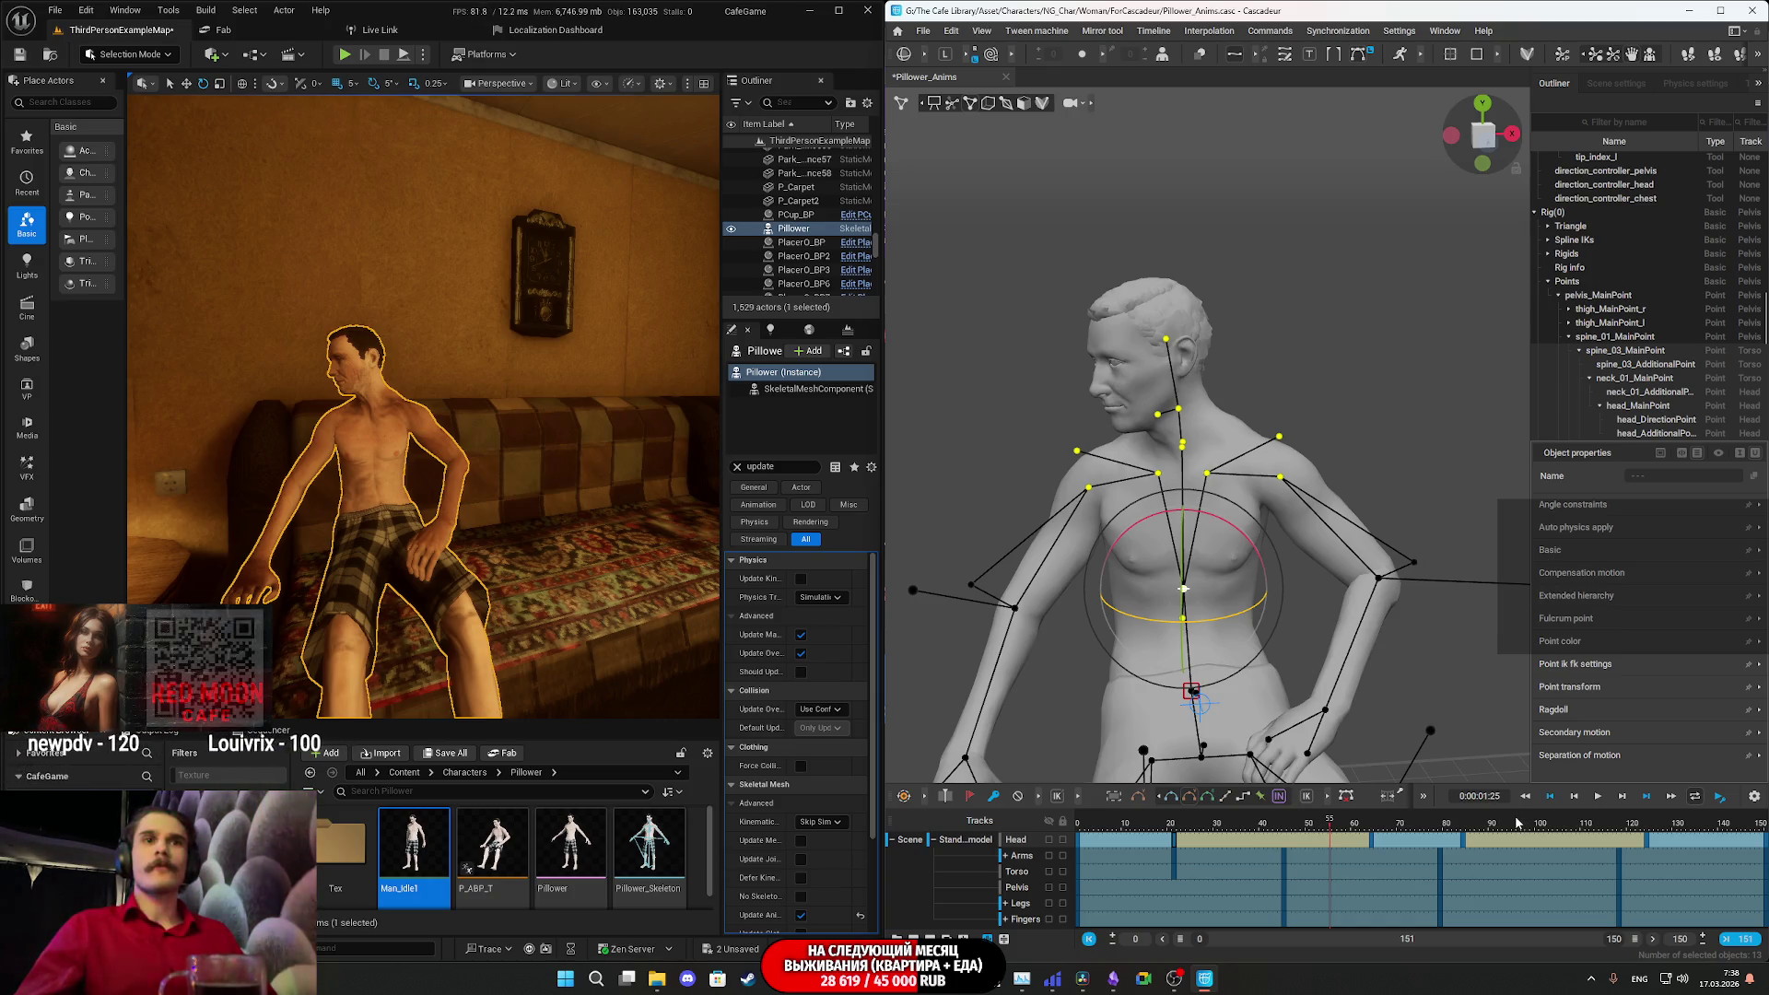
# - Play the seated character's idle animation from the start to review it
pyautogui.press('space')
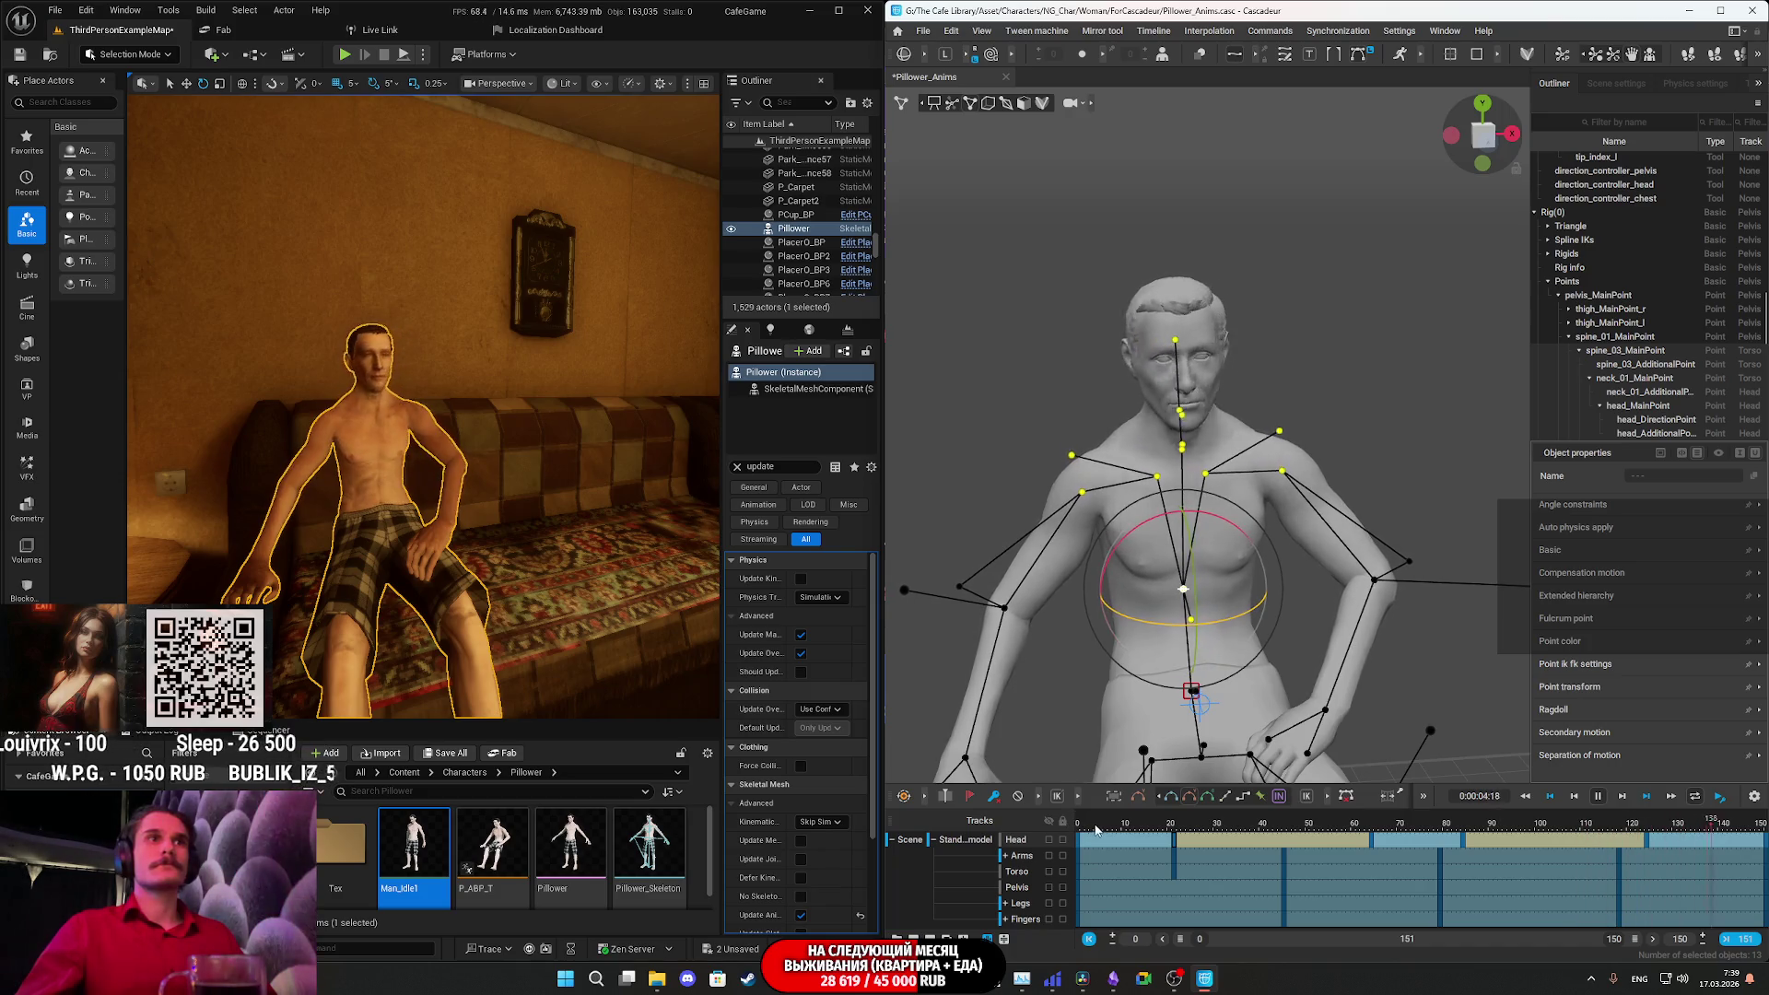
# - At frame 21, select the head control point and turn the head further forward
pyautogui.click(1196, 825)
pyautogui.click(1174, 825)
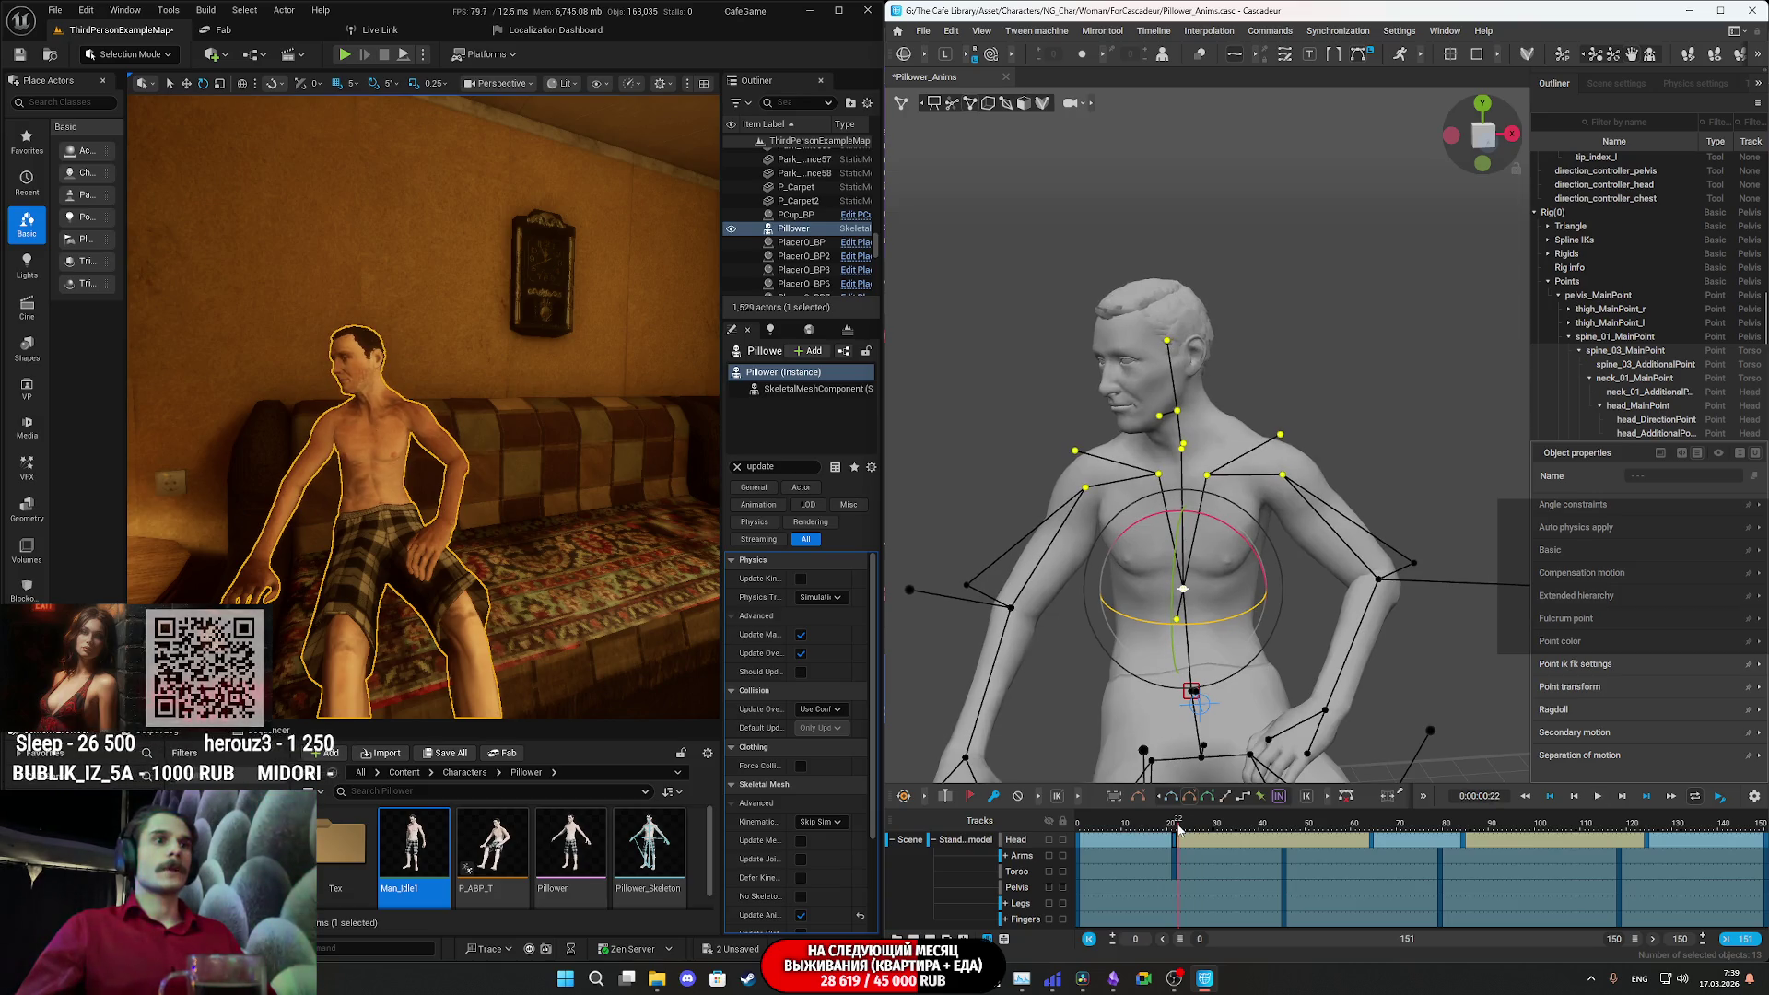
pyautogui.click(1163, 420)
pyautogui.click(1160, 416)
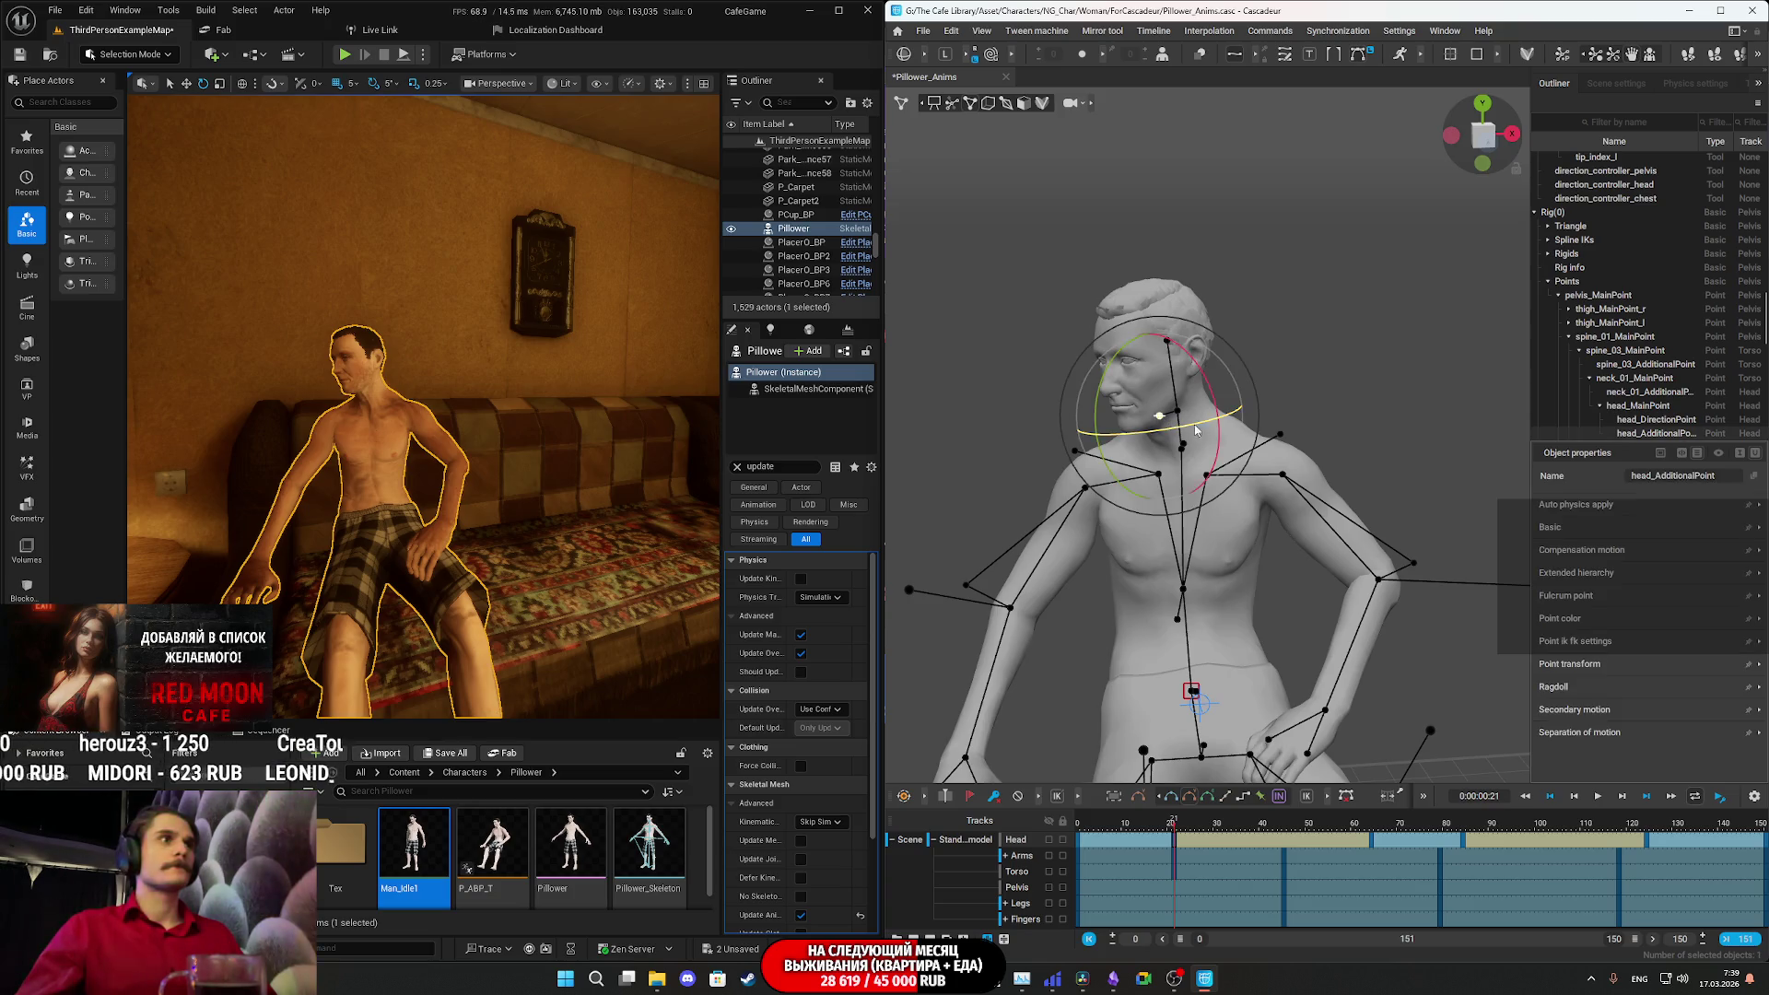
pyautogui.press('w')
pyautogui.moveTo(1197, 424); pyautogui.dragTo(1245, 421)
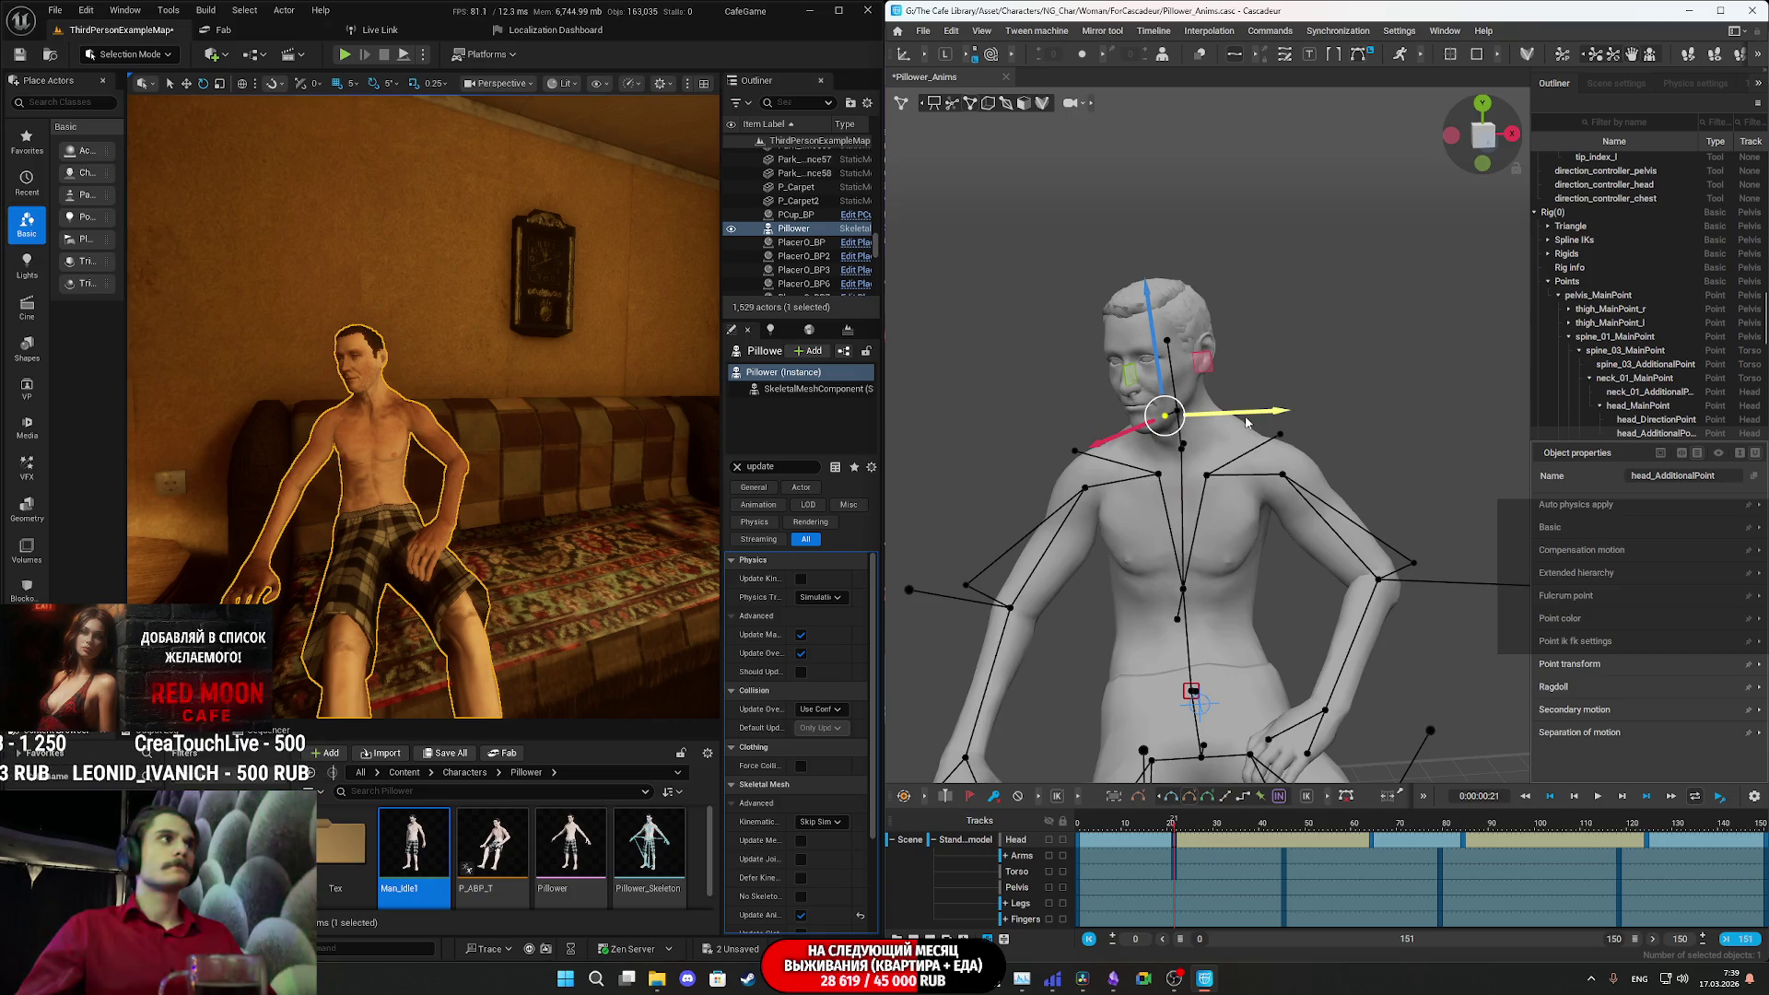
# - Turn the head at frame 64, then play from about frame 20 to review the motion
pyautogui.click(1276, 831)
pyautogui.moveTo(1277, 832); pyautogui.dragTo(1285, 832)
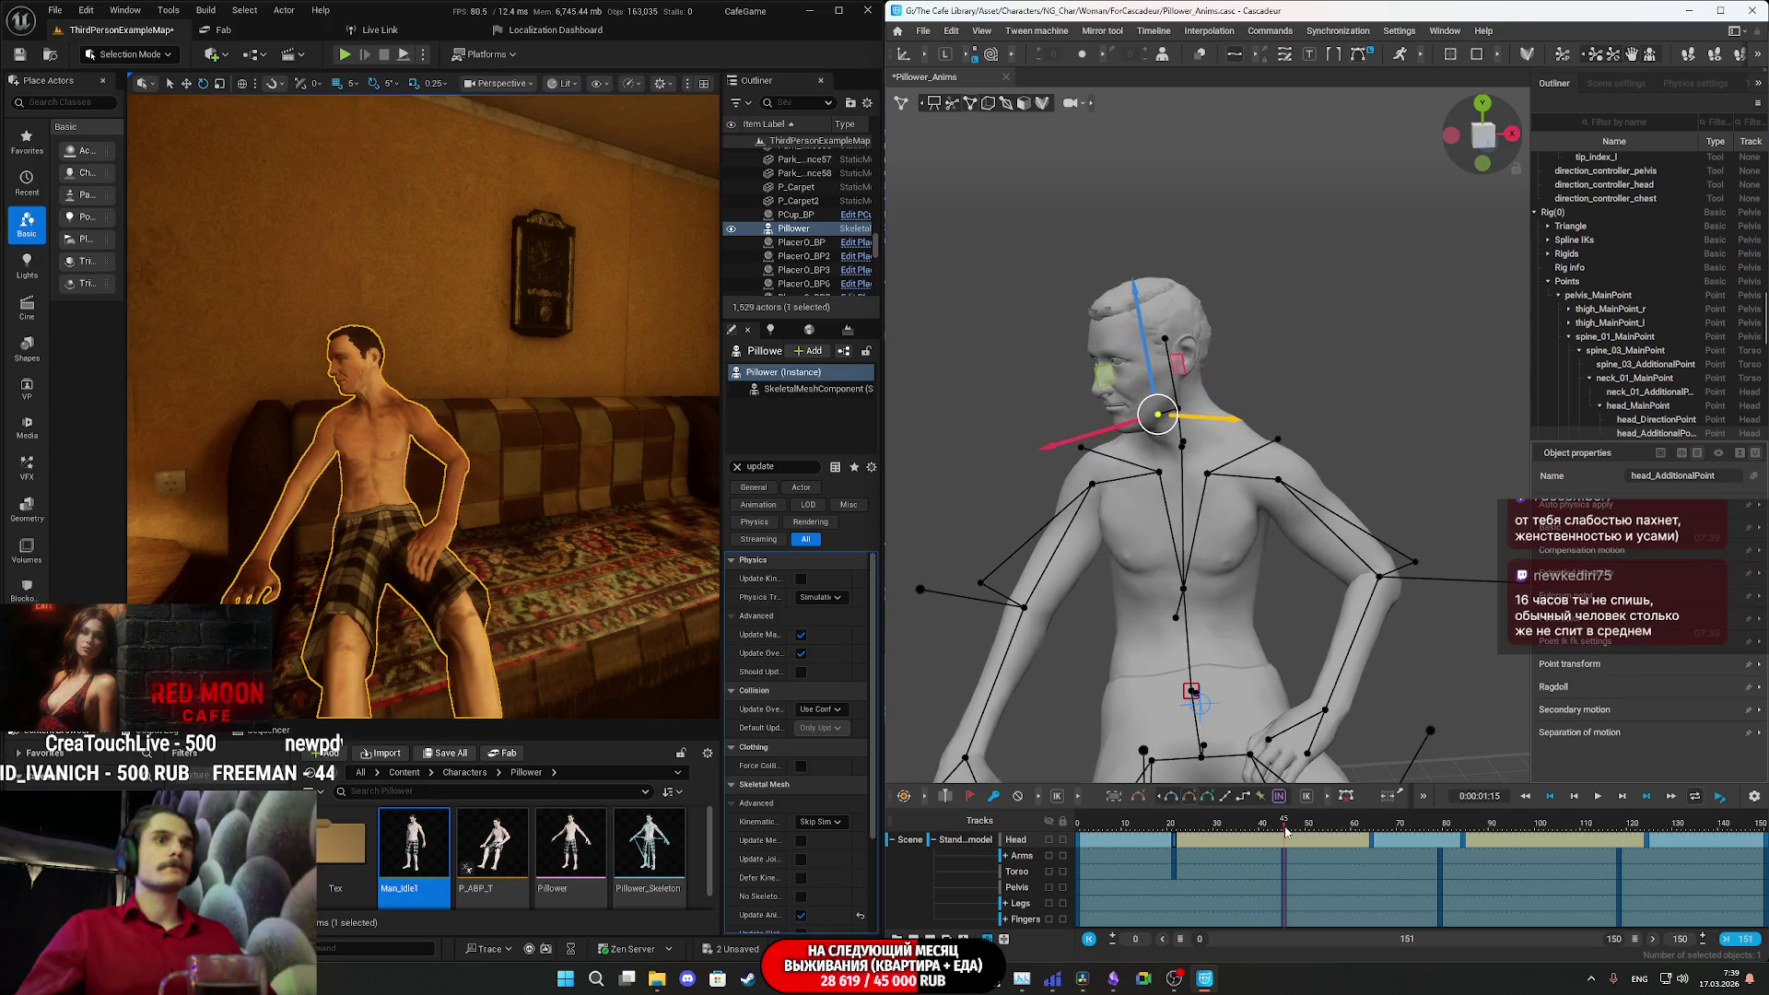
pyautogui.click(1373, 832)
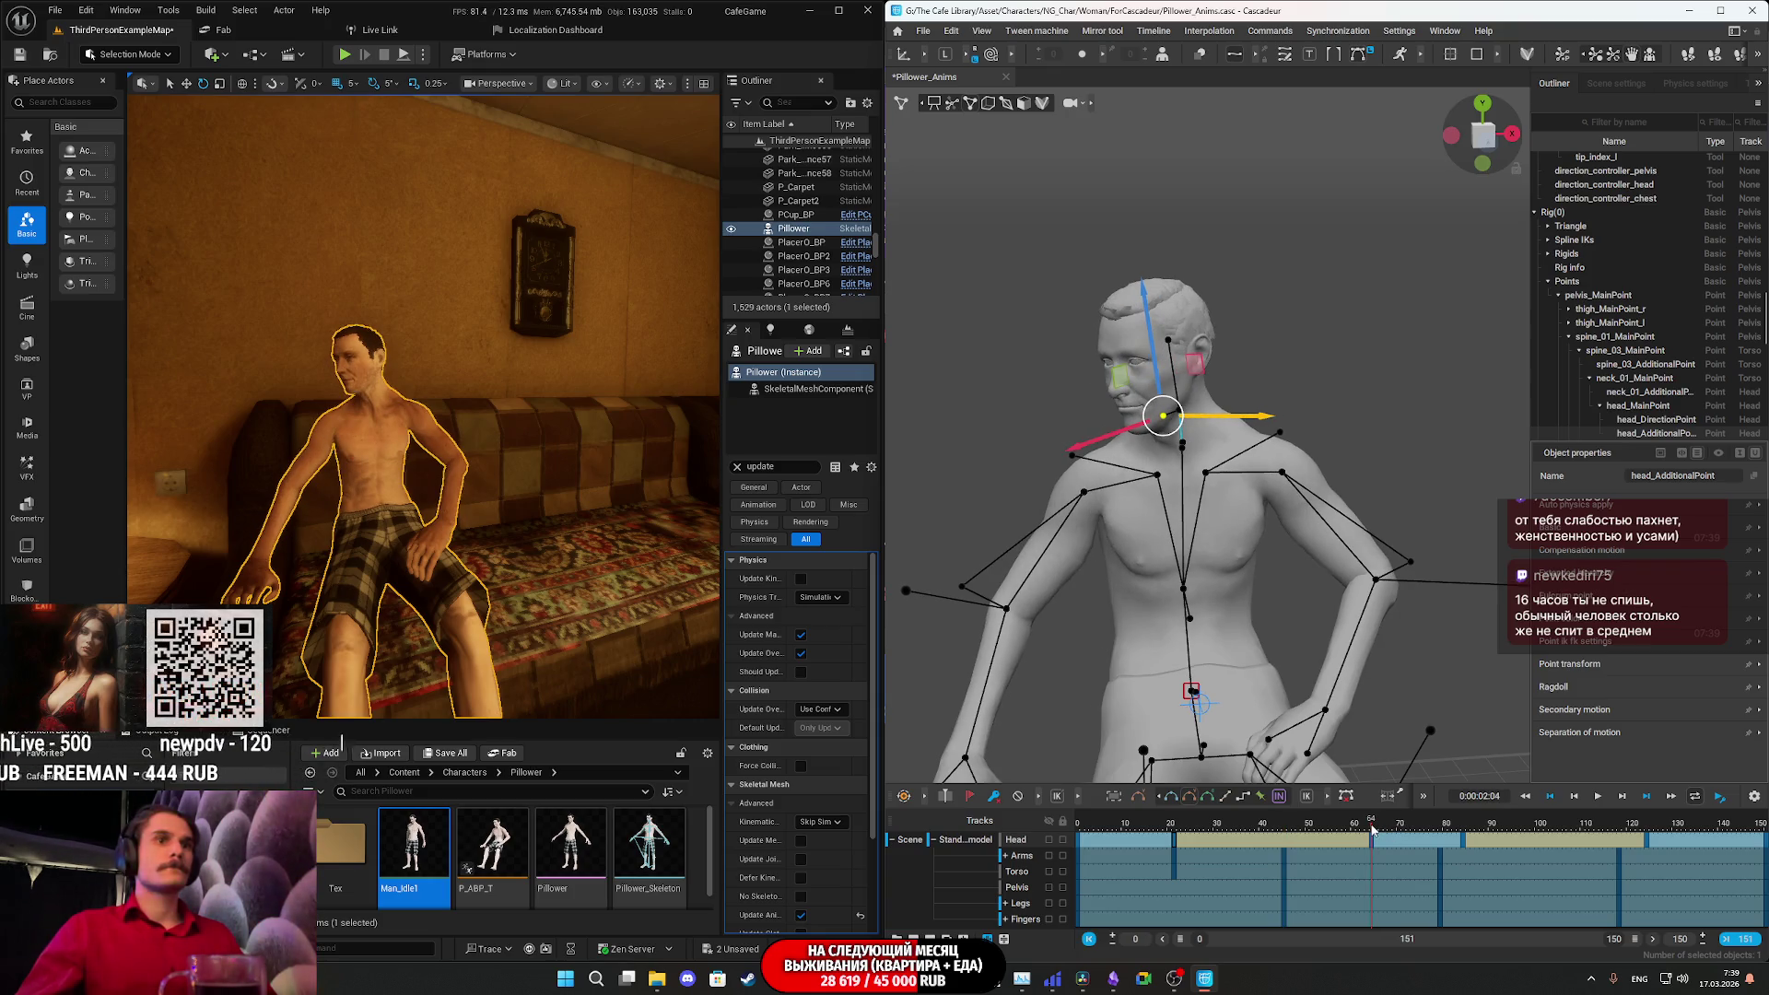
pyautogui.moveTo(1259, 423); pyautogui.dragTo(1260, 424)
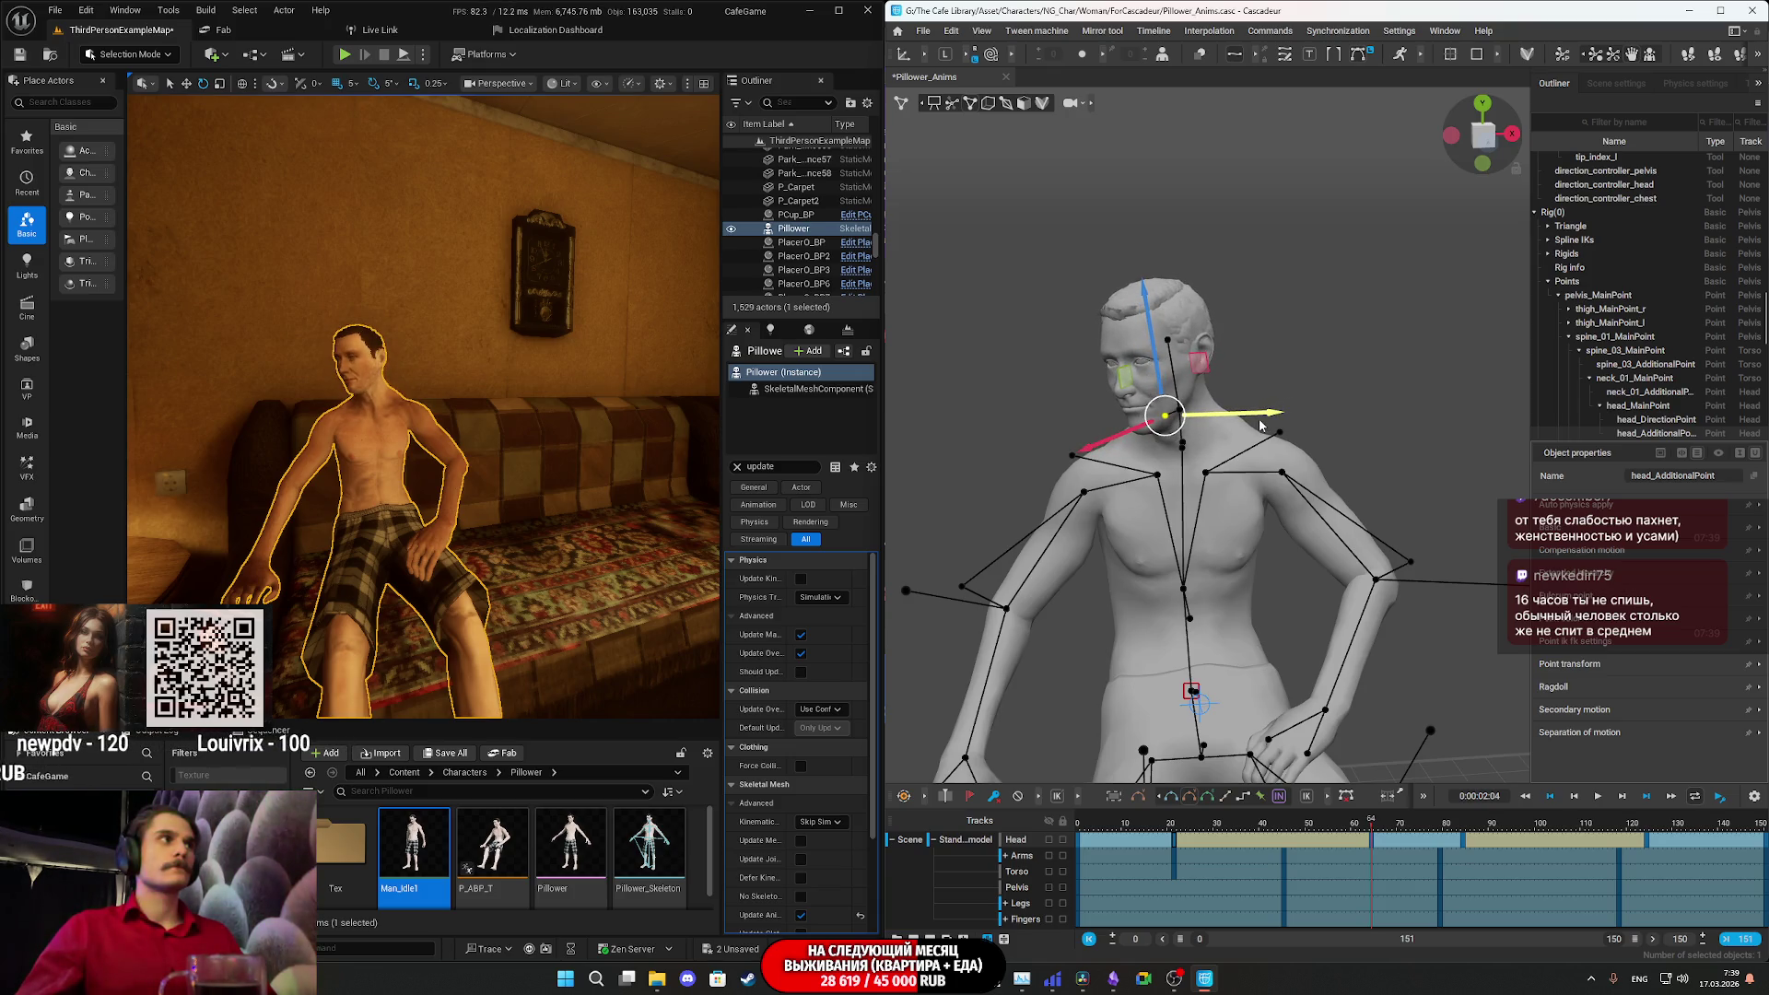
pyautogui.click(1171, 823)
pyautogui.press('space')
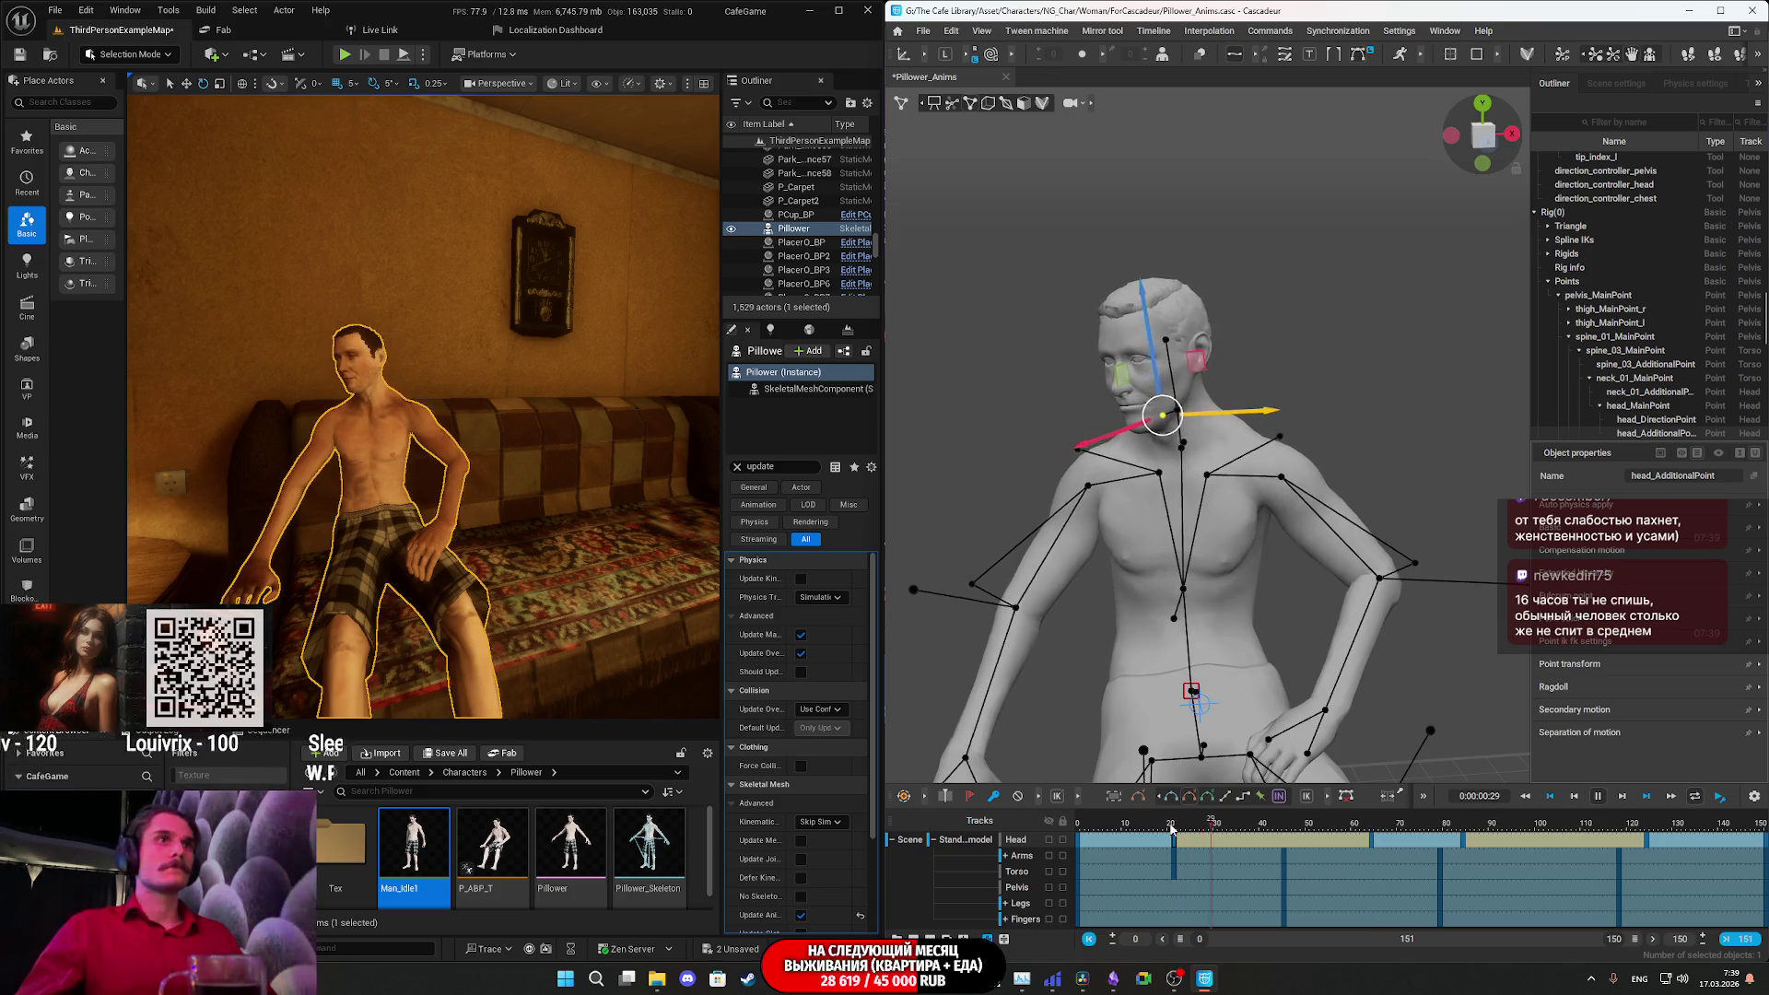
pyautogui.press('space')
# - Turn the head toward the right at frame 84, replay, and collapse the body-part tracks
pyautogui.press('Left')
pyautogui.press('Left')
pyautogui.press('Left')
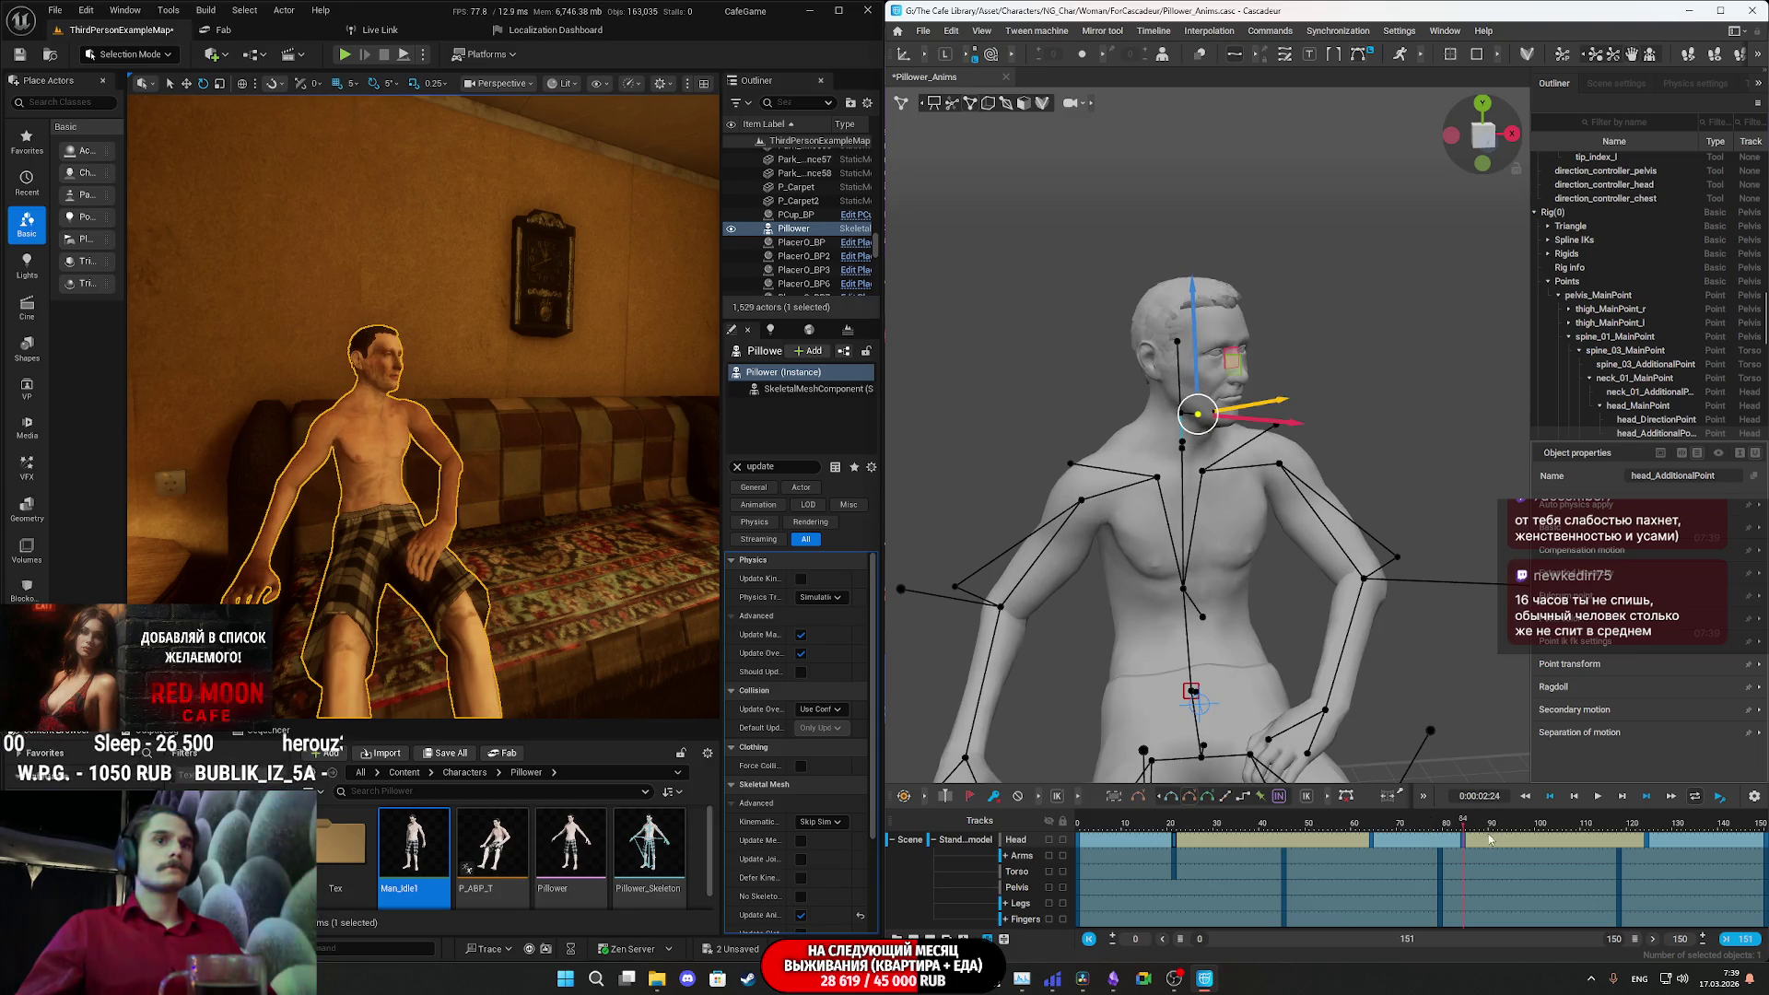
pyautogui.moveTo(1480, 829); pyautogui.dragTo(1461, 843)
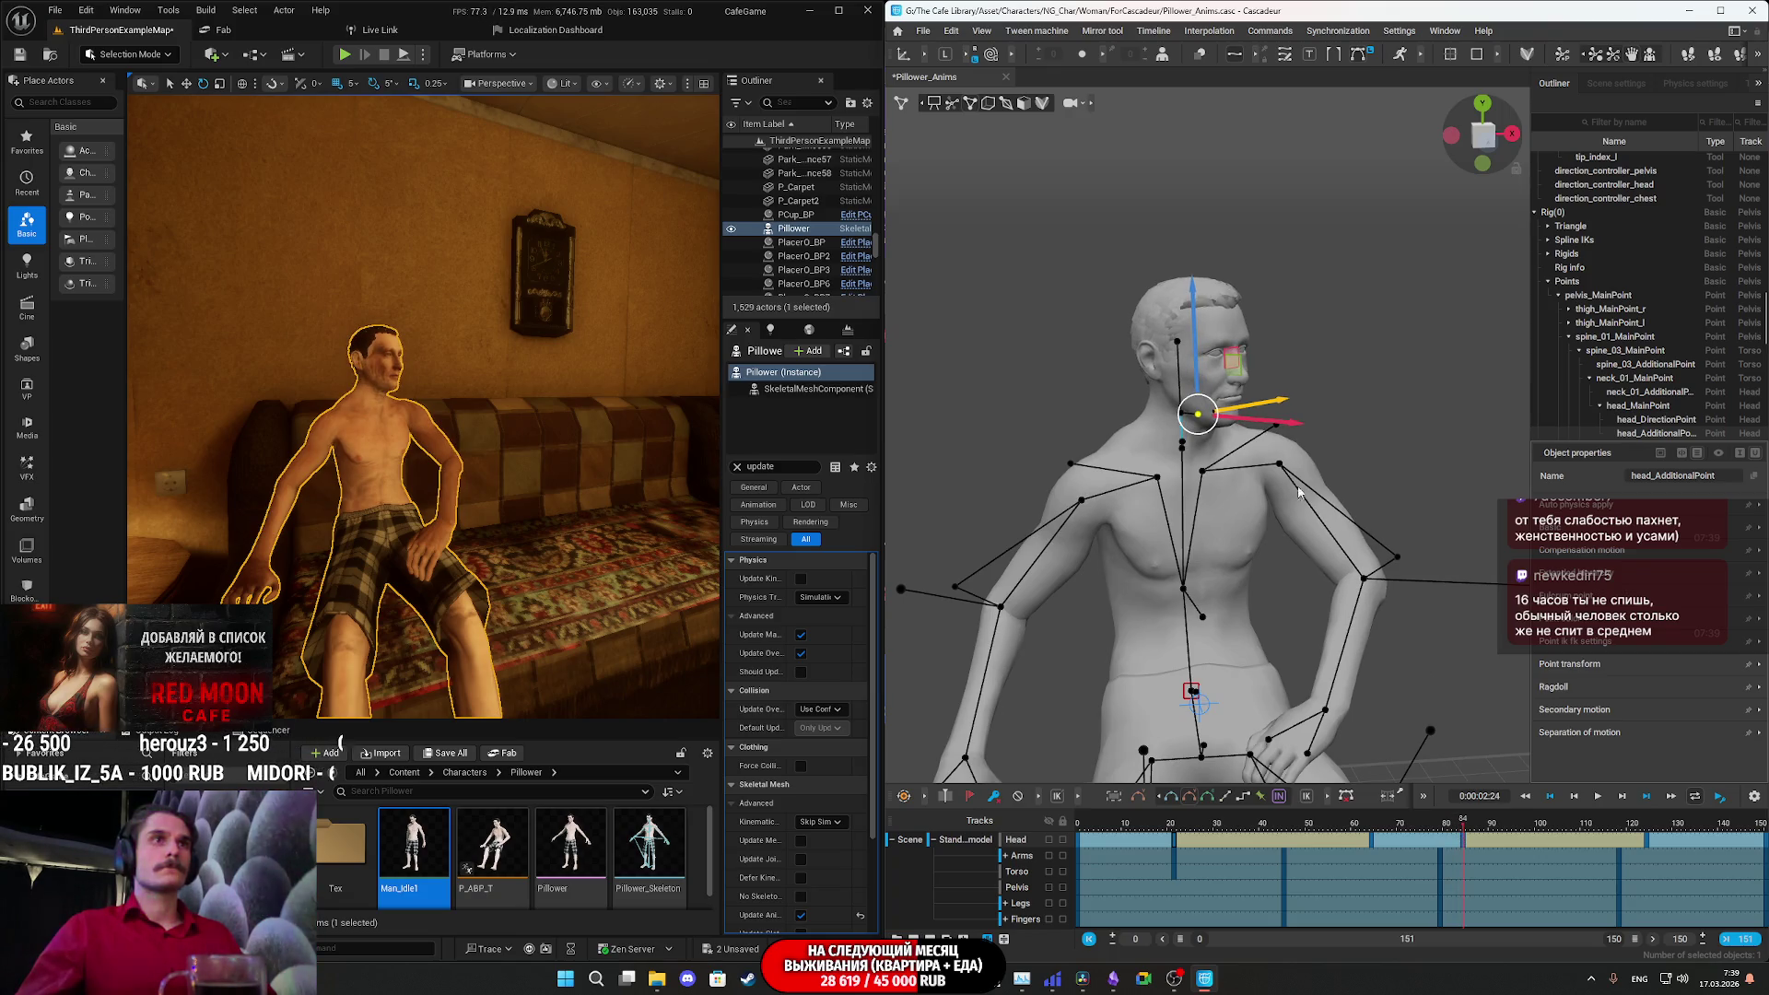
pyautogui.moveTo(1280, 424); pyautogui.dragTo(1267, 412)
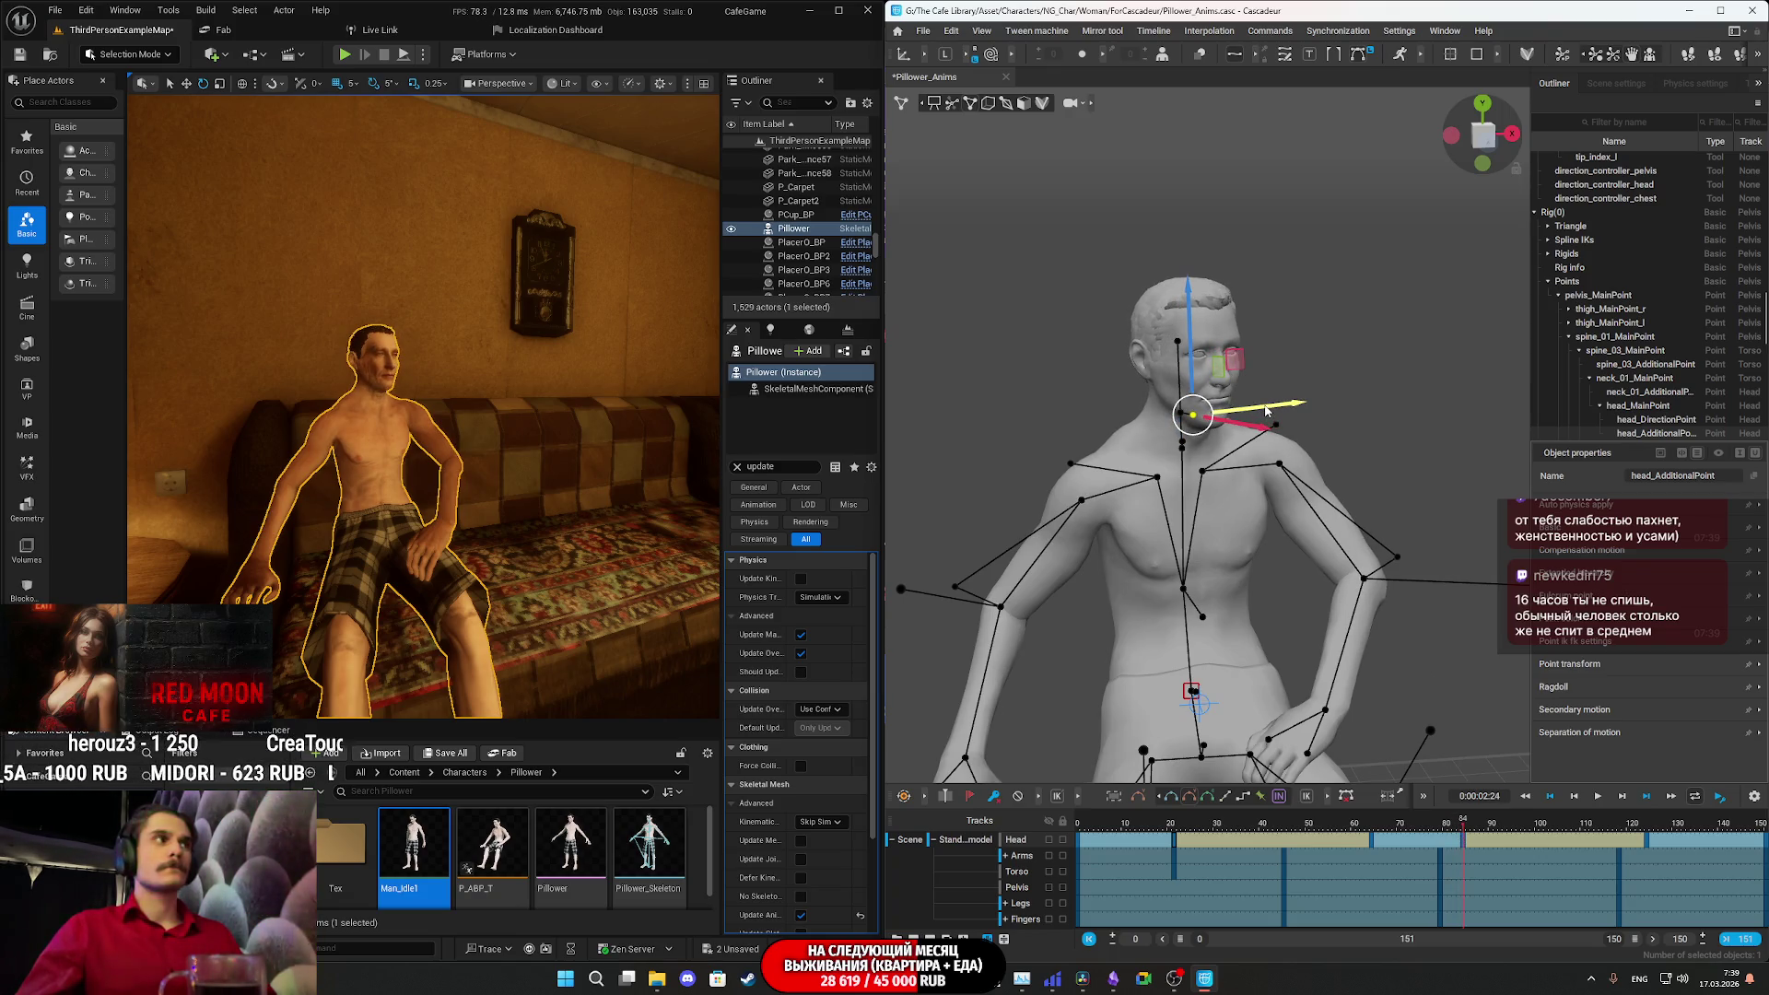
pyautogui.moveTo(1465, 837); pyautogui.dragTo(1545, 831)
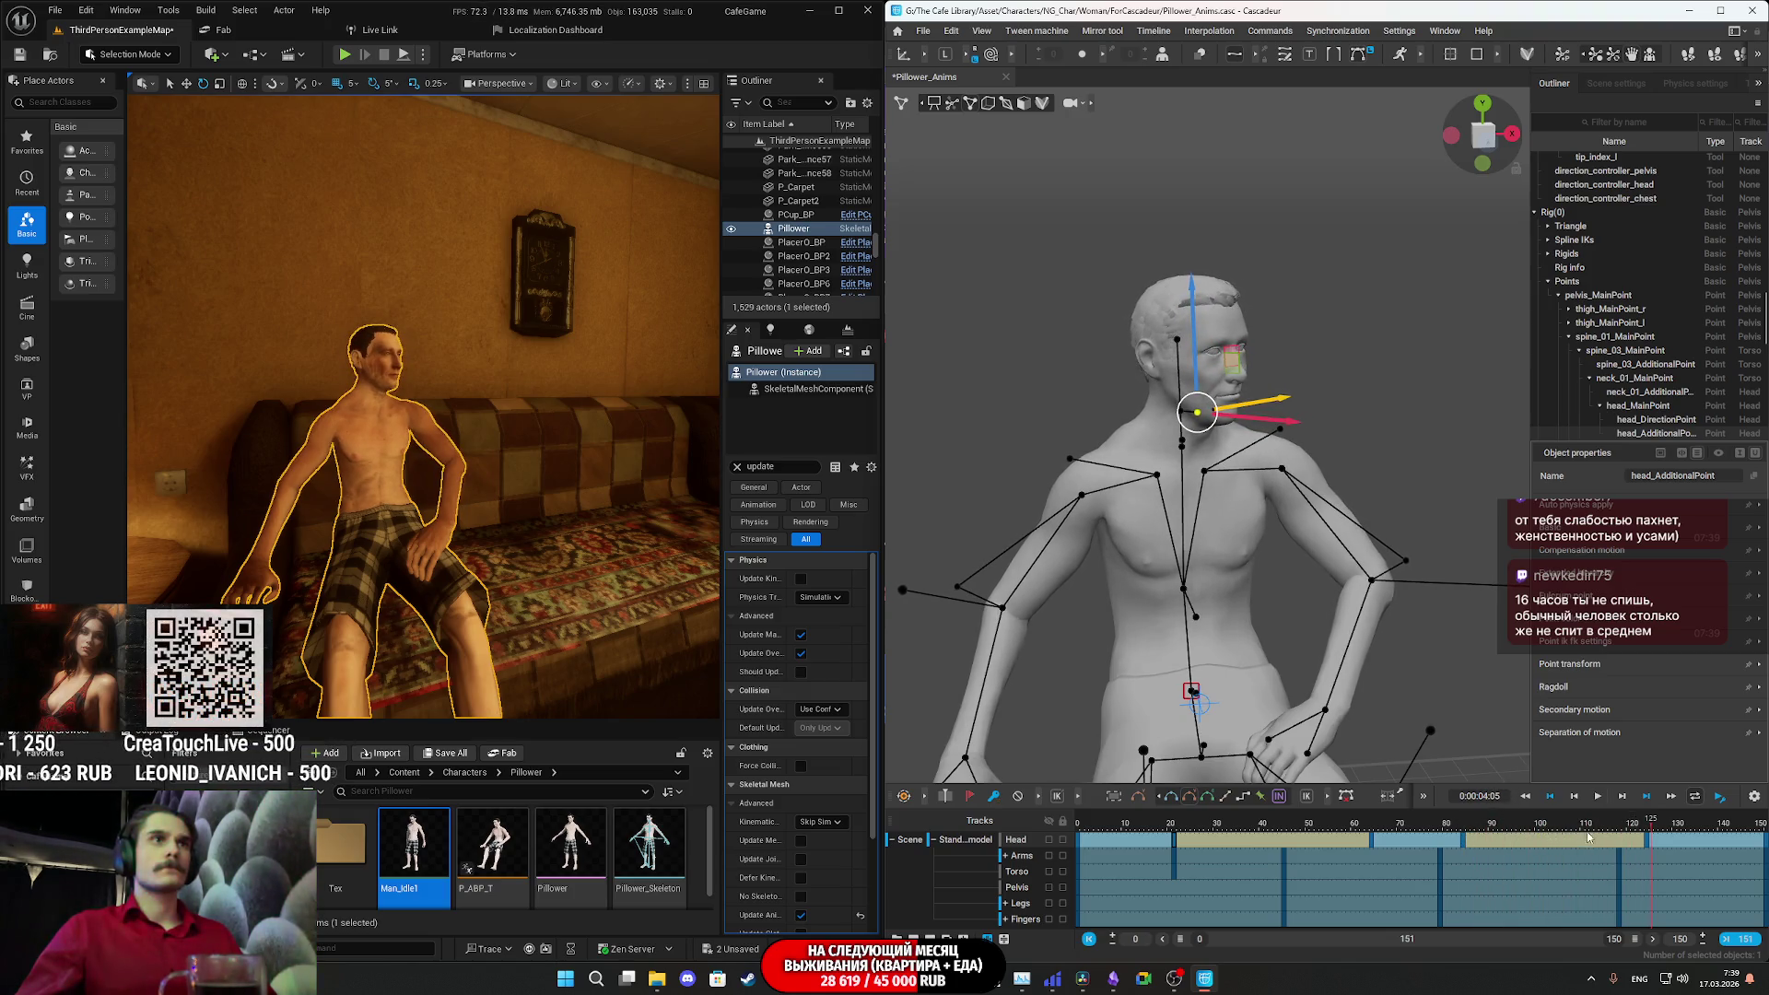
pyautogui.press('space')
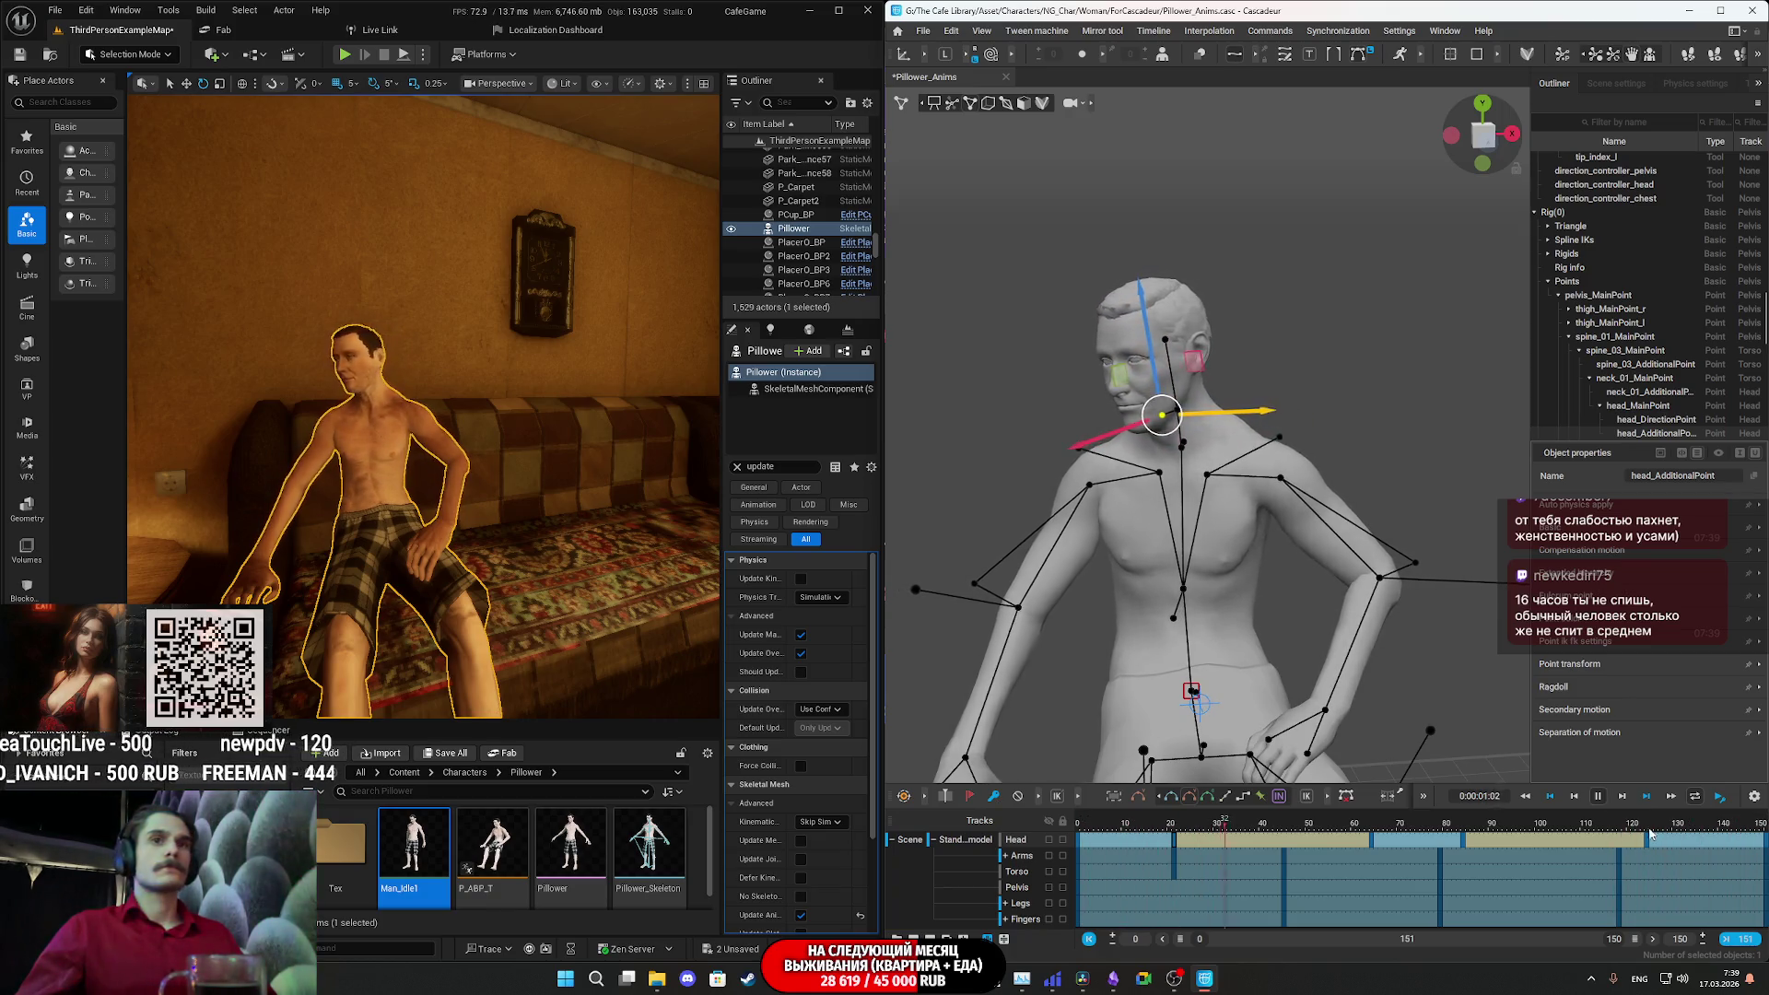
pyautogui.press('space')
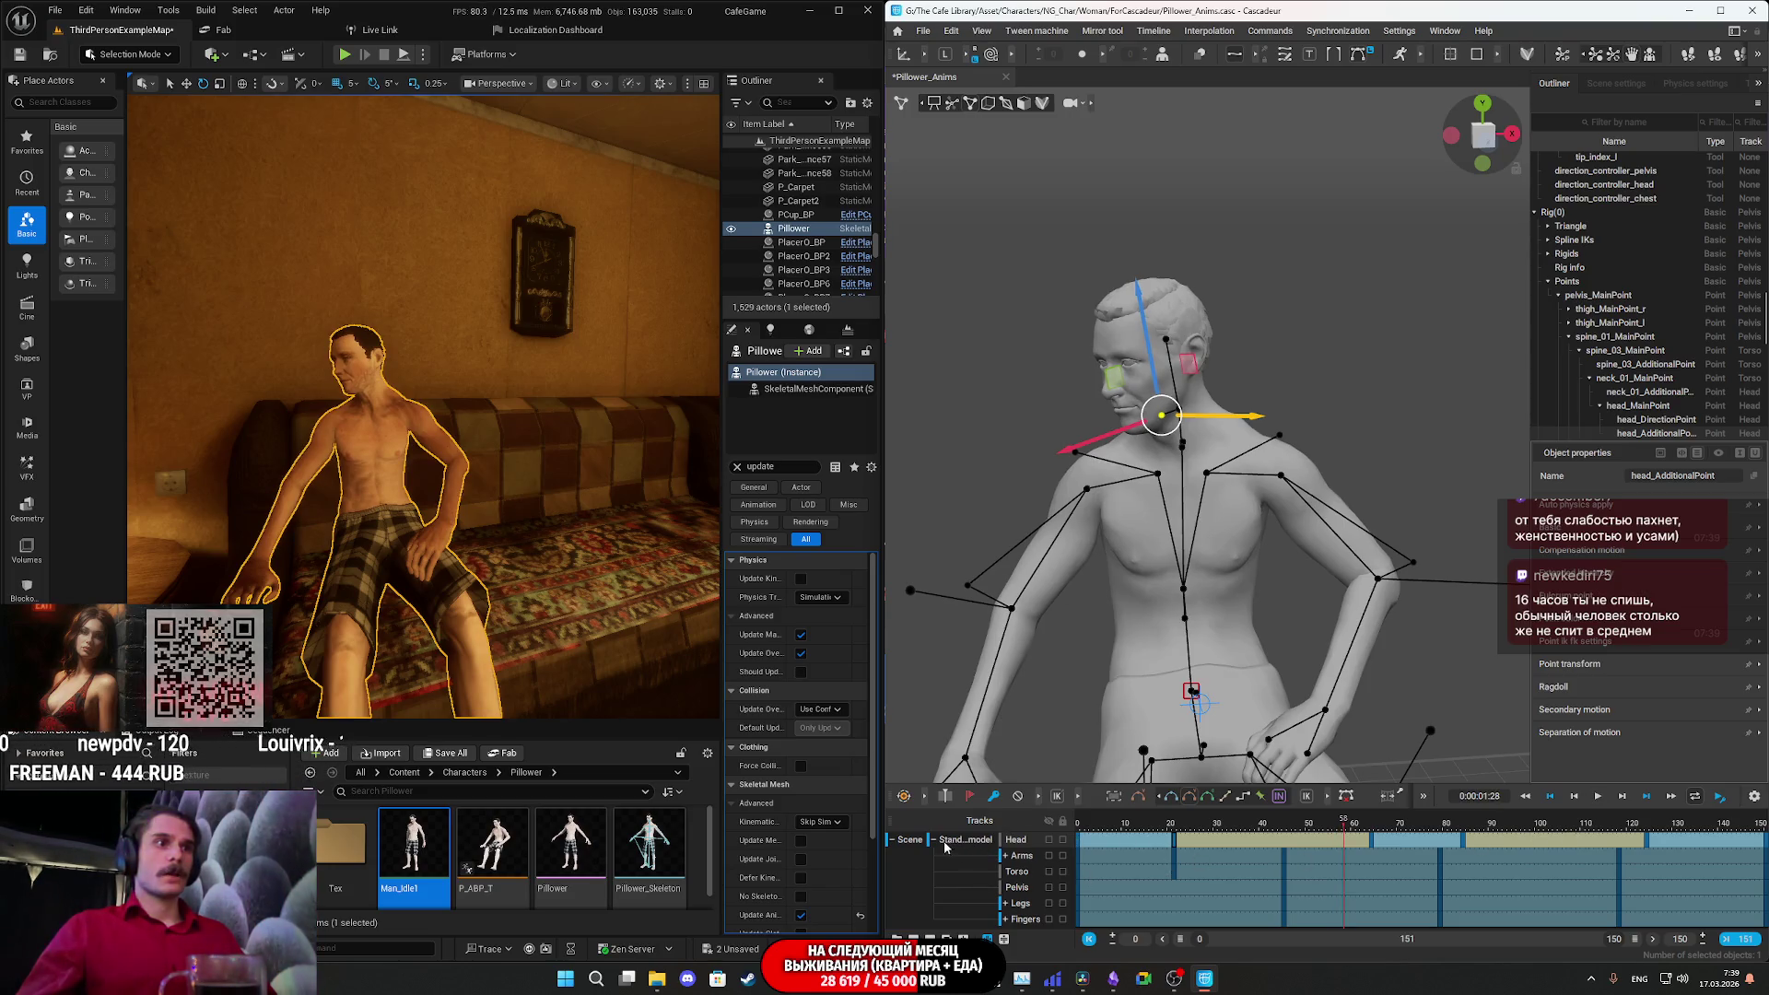
pyautogui.click(932, 839)
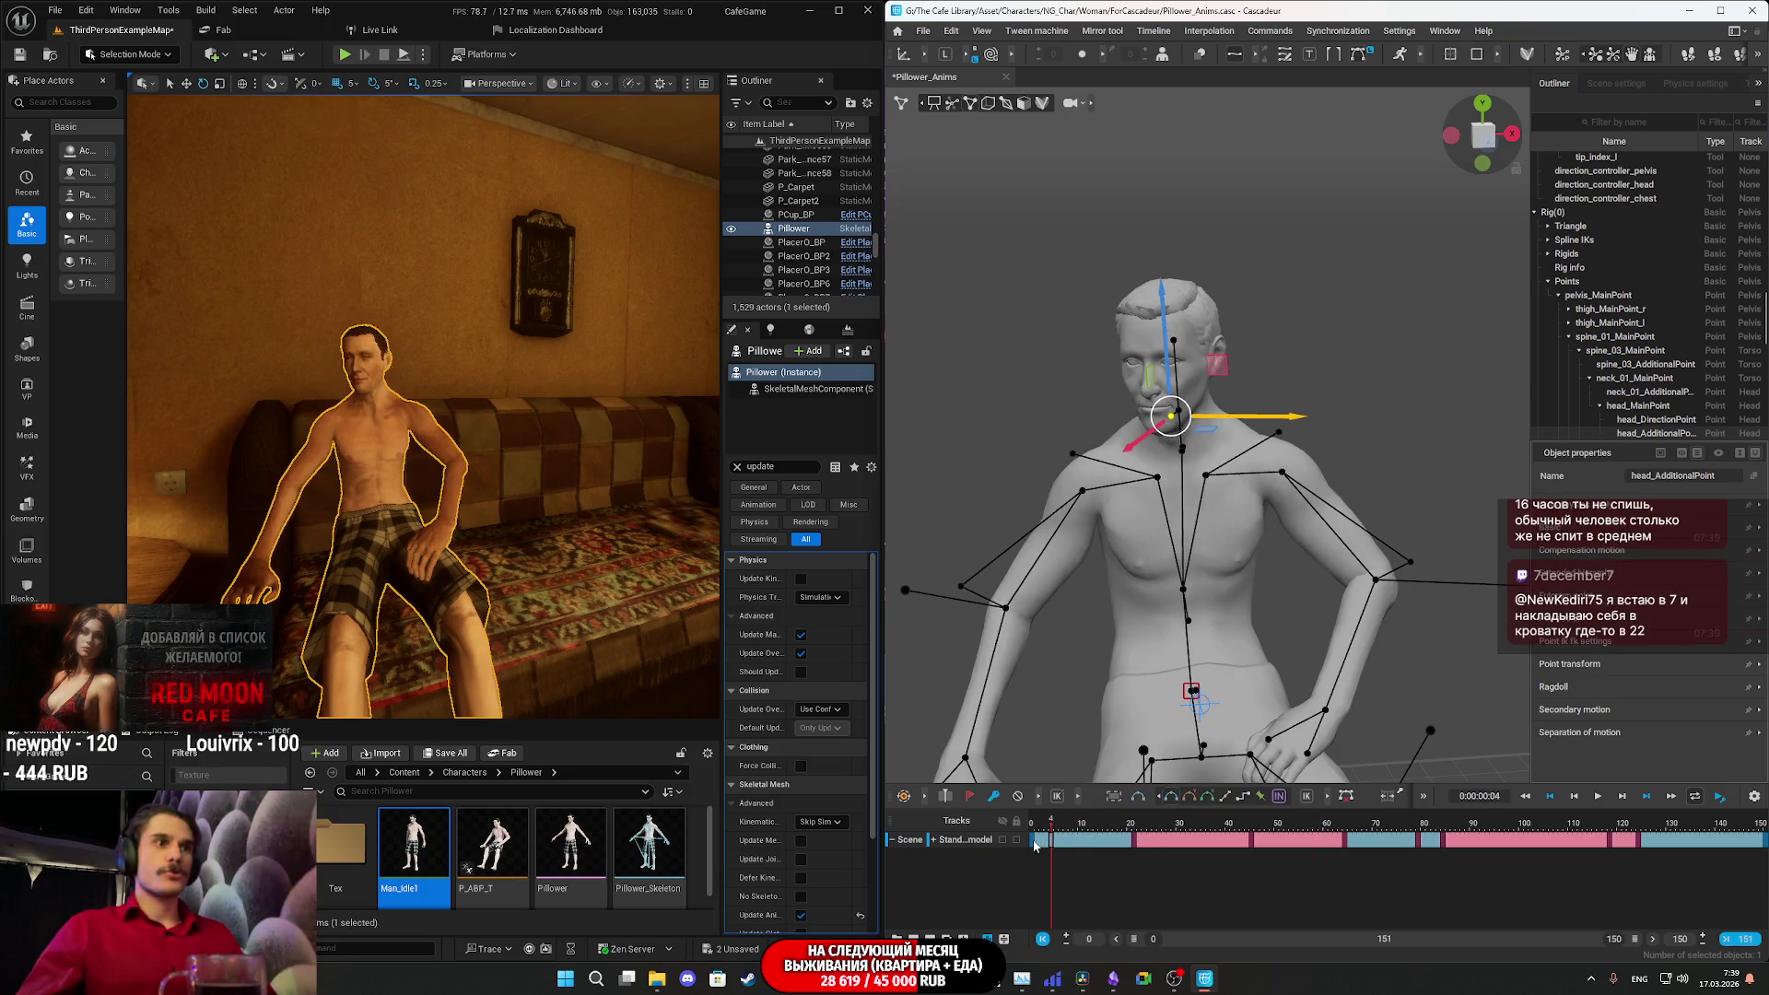
# - Go to the last frame and start an FBX export of the idle animation
pyautogui.click(1584, 839)
pyautogui.moveTo(1614, 835); pyautogui.dragTo(1764, 843)
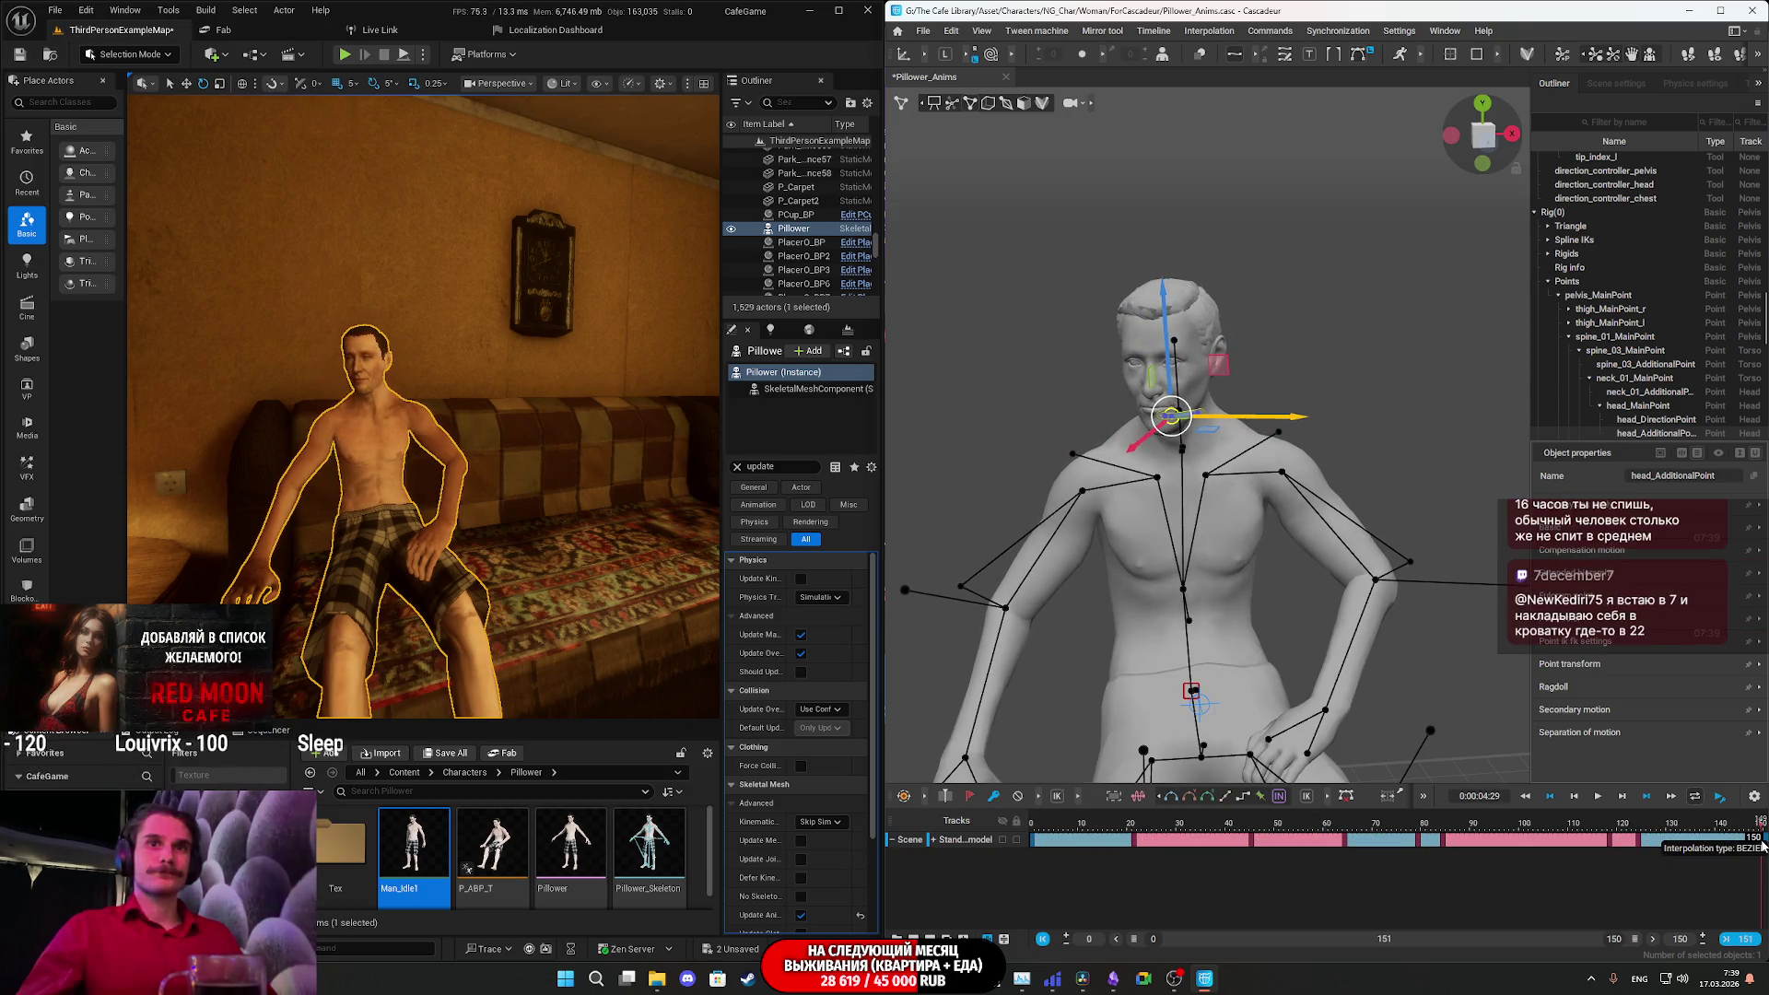
pyautogui.click(918, 34)
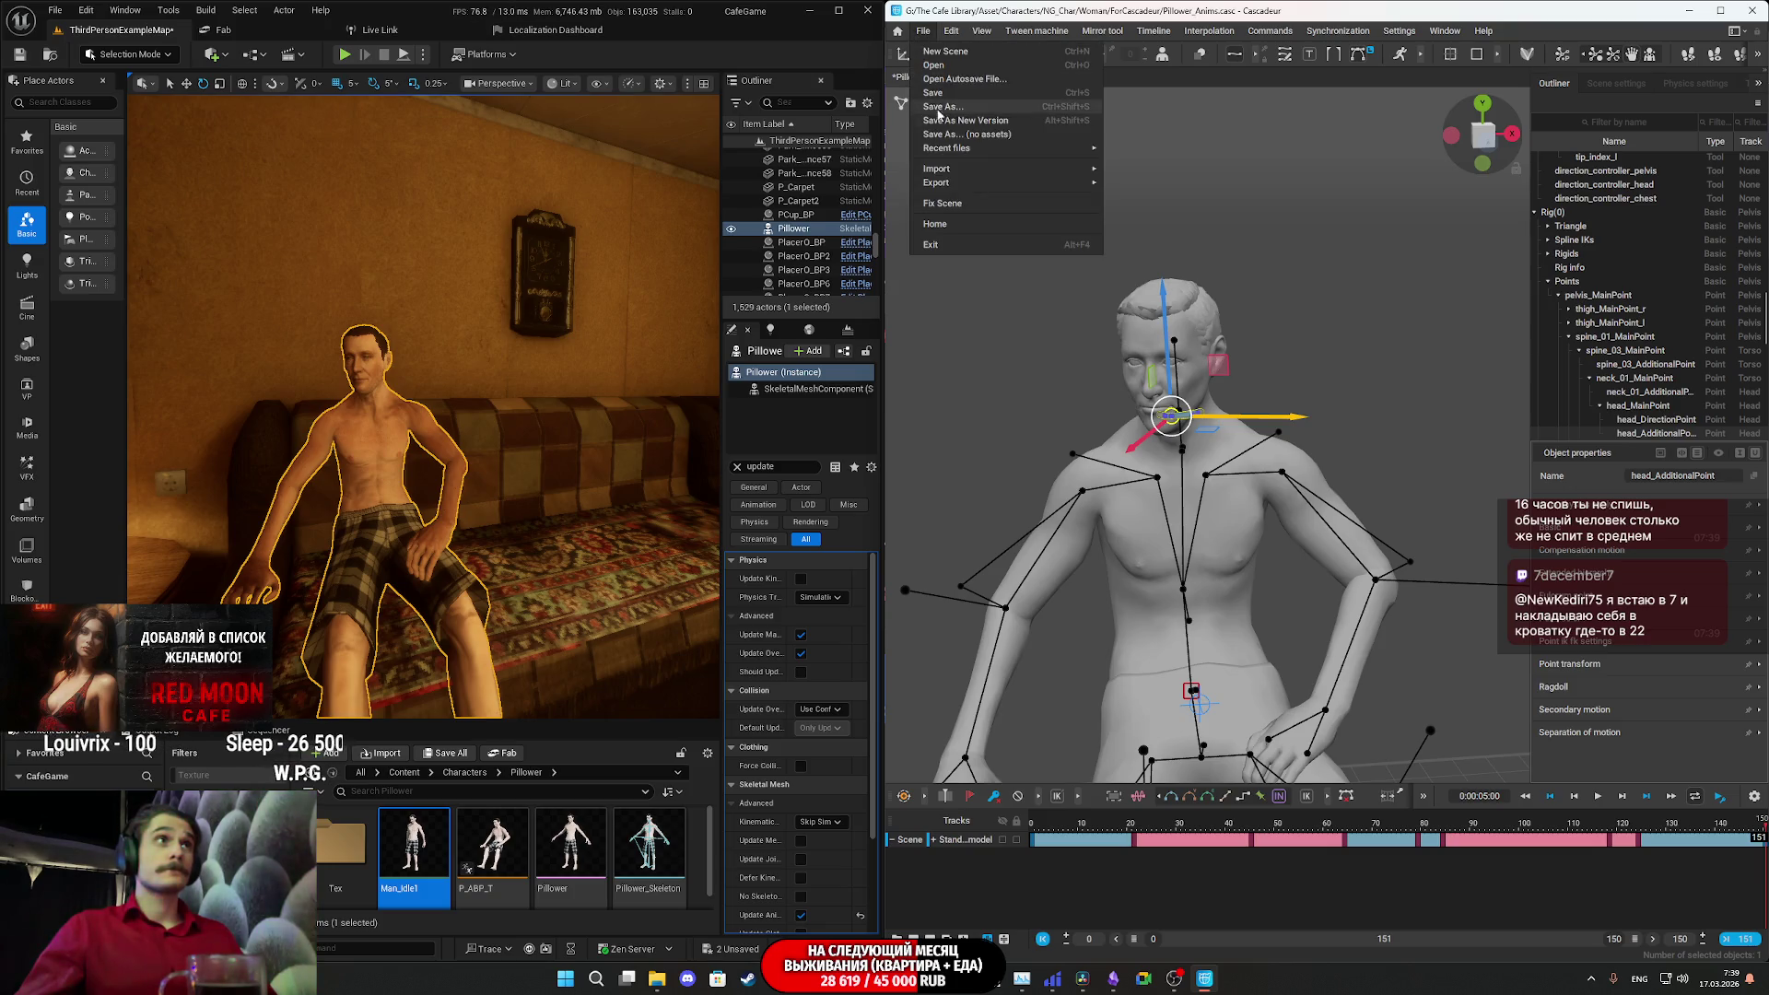
pyautogui.moveTo(984, 185)
pyautogui.click(1185, 182)
pyautogui.click(925, 634)
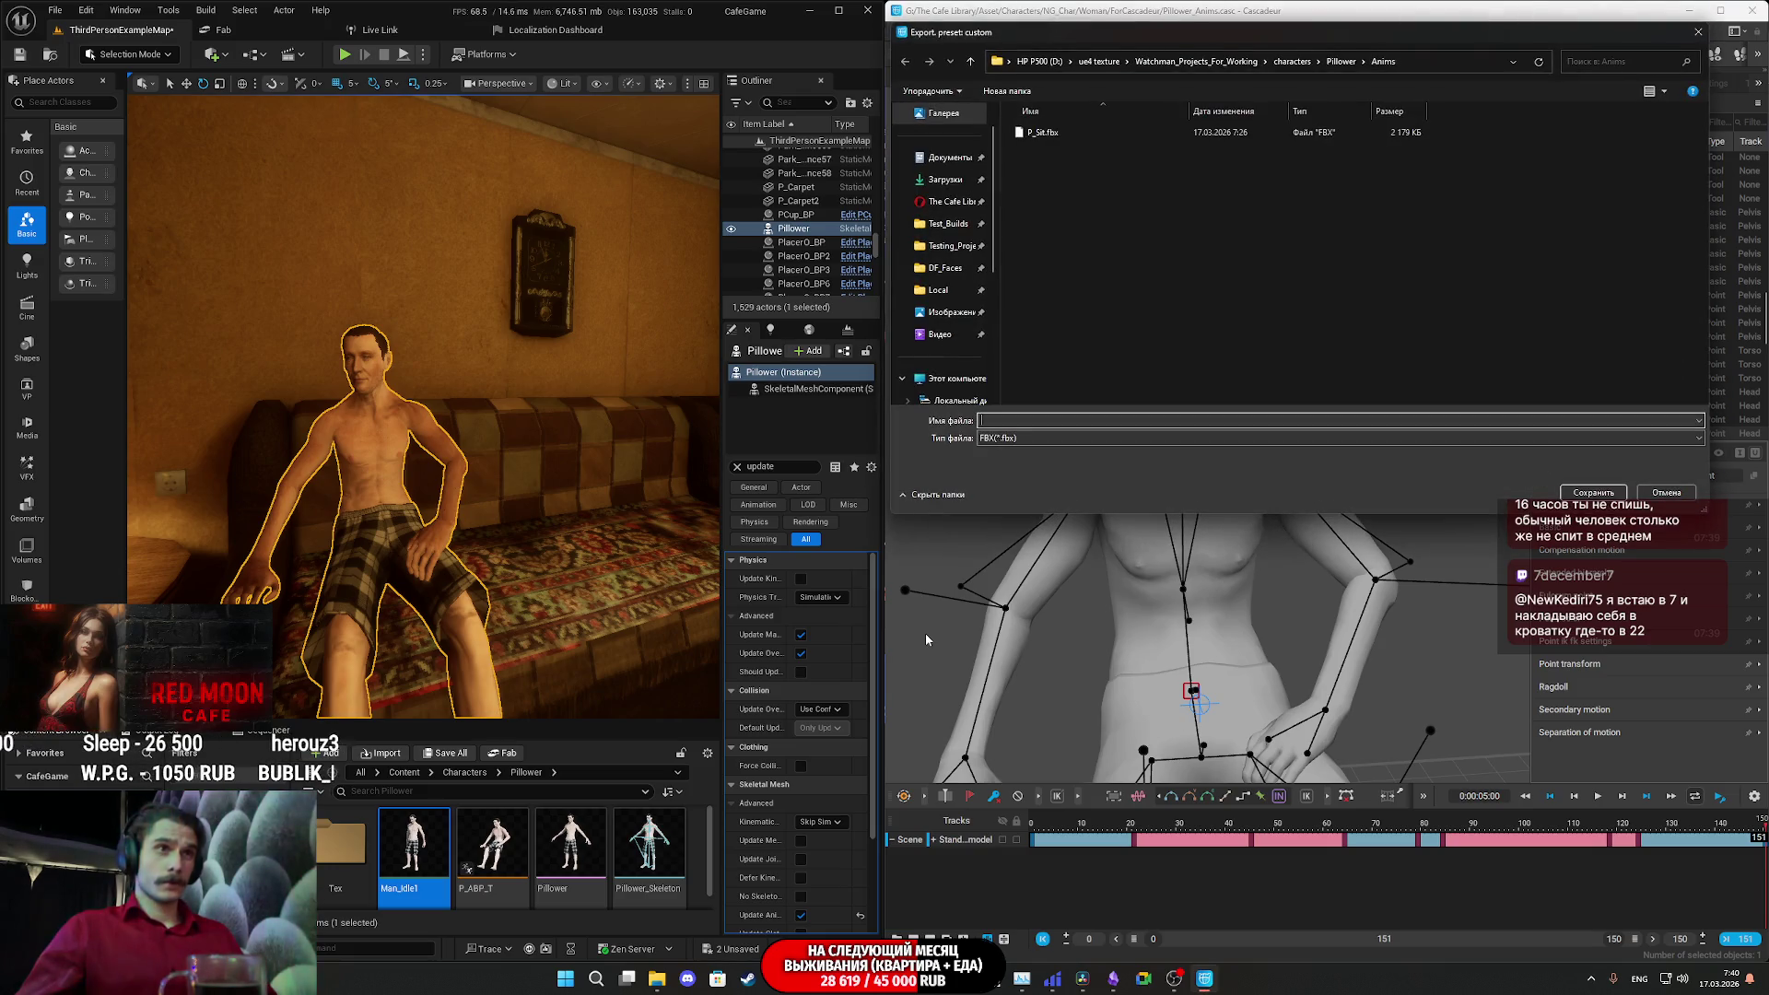
# - Name the export after P_Sit.fbx with the suffix '1_' and save it in the Anims folder
pyautogui.click(1061, 132)
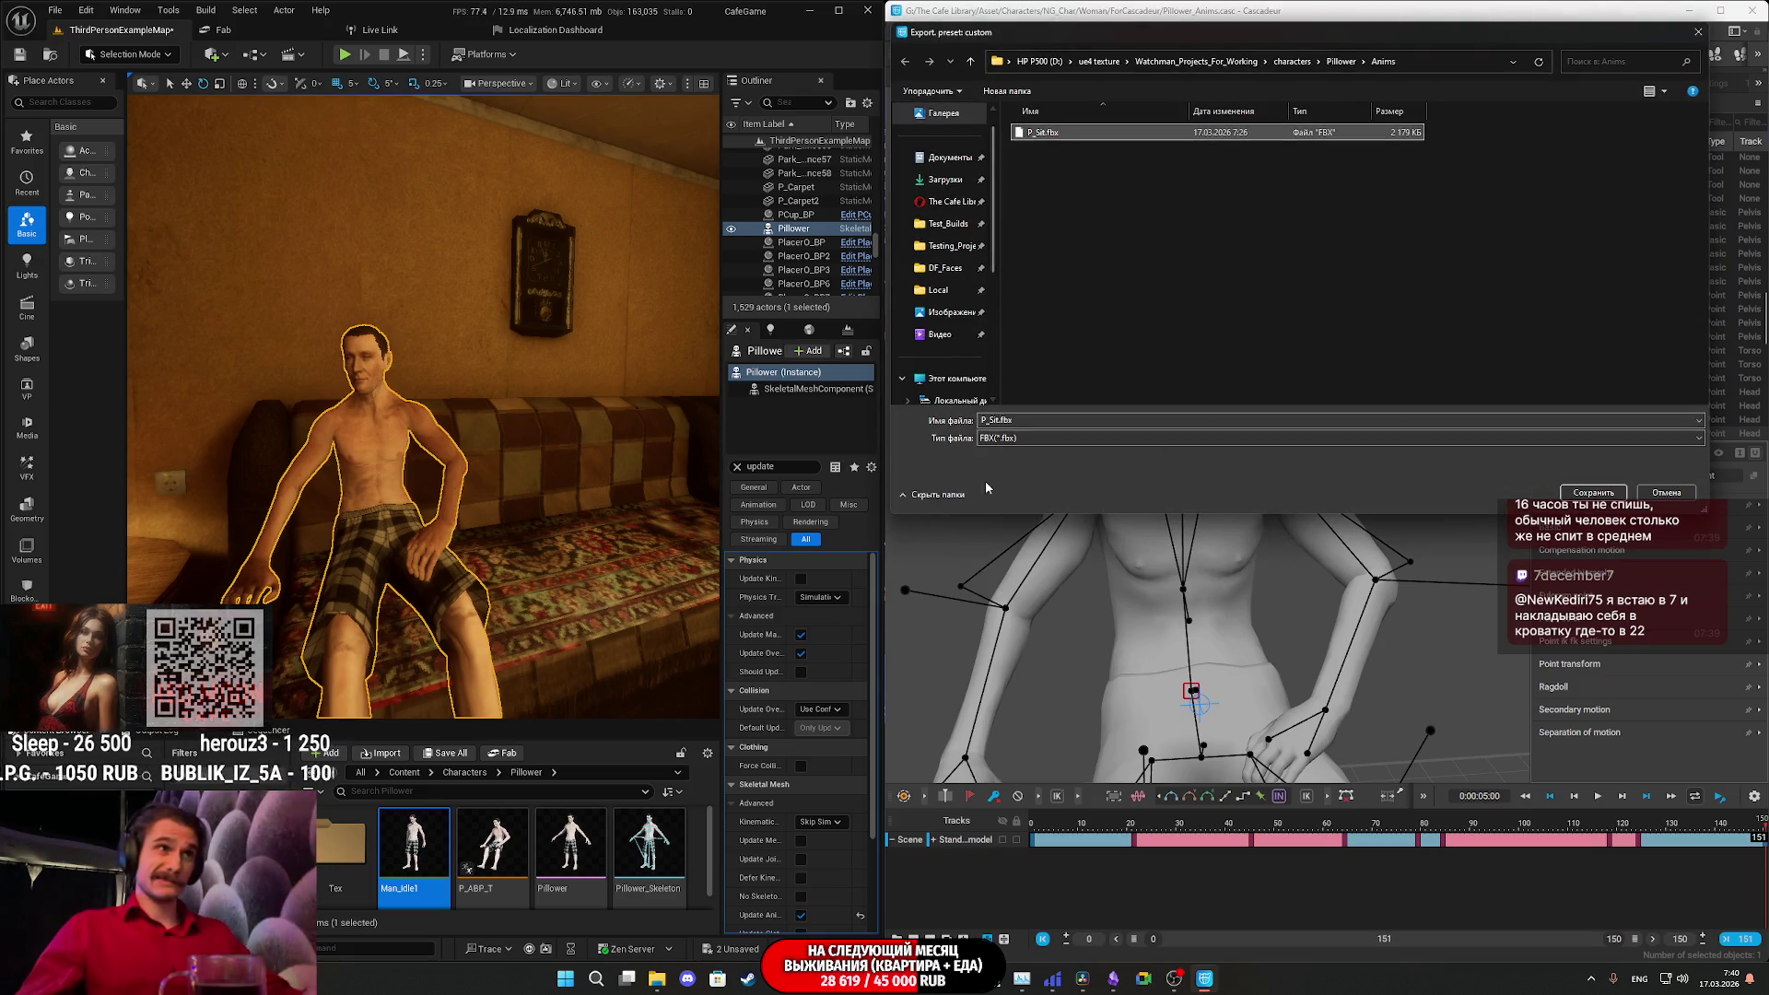
pyautogui.doubleClick(1000, 423)
pyautogui.click(998, 420)
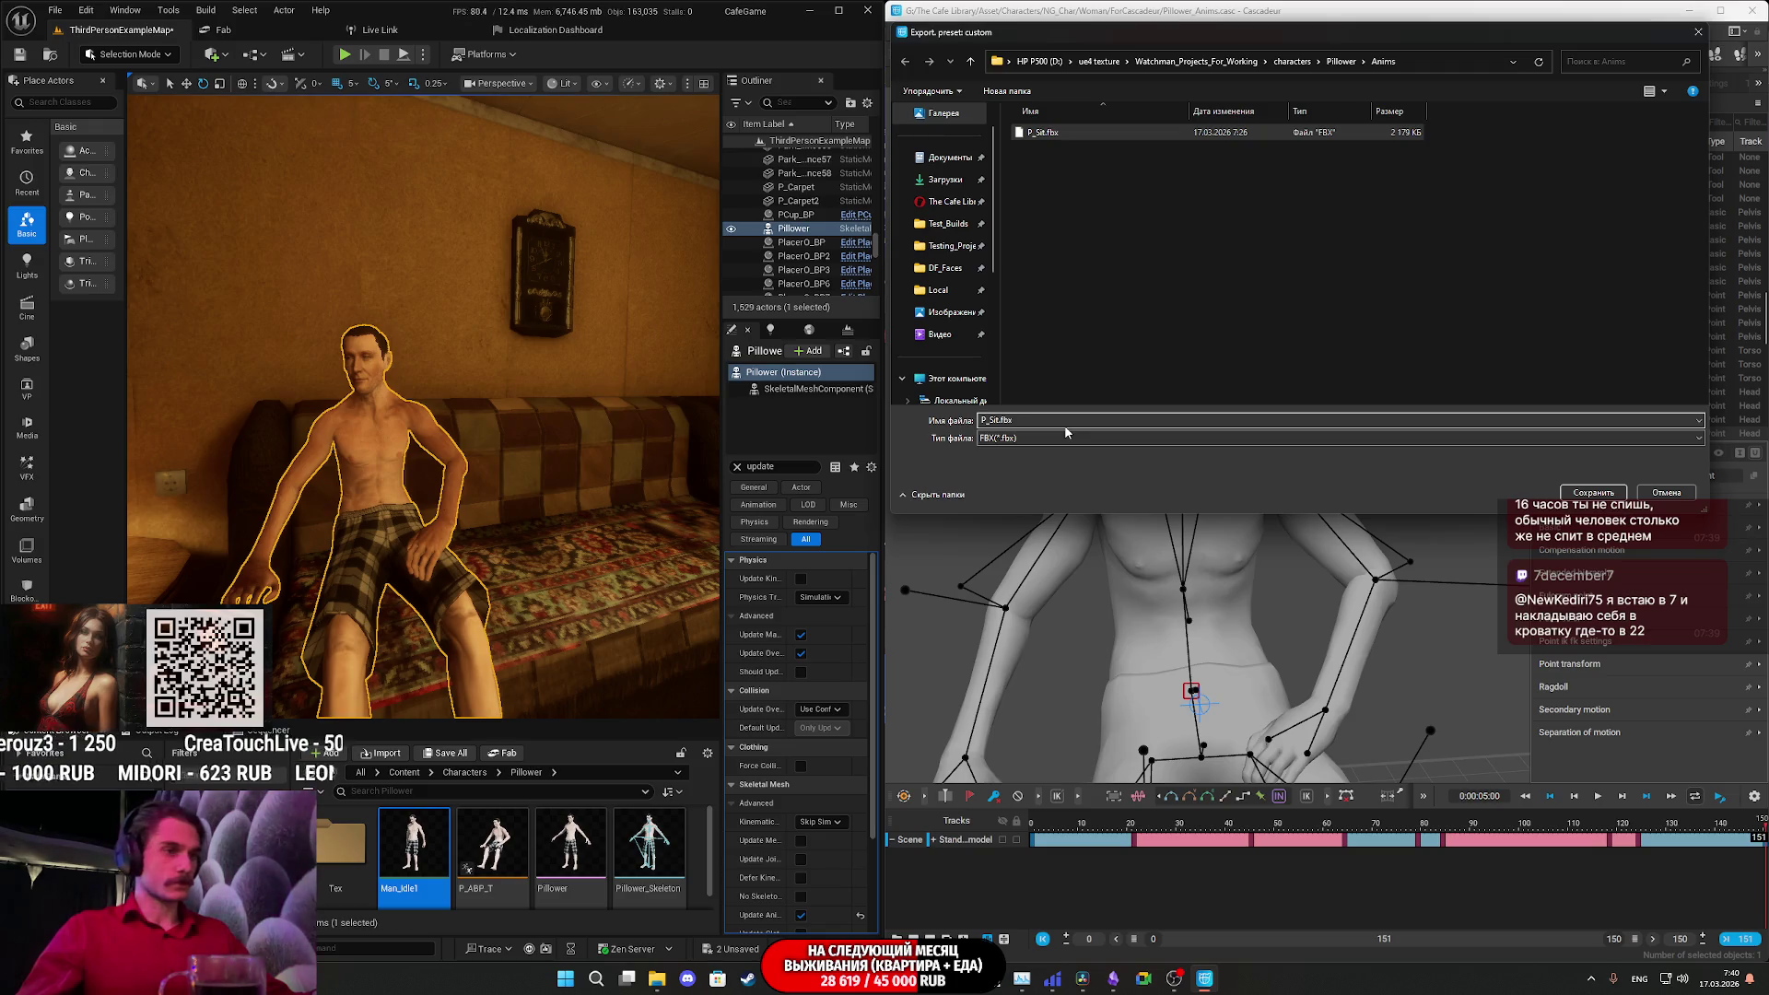
pyautogui.write('1')
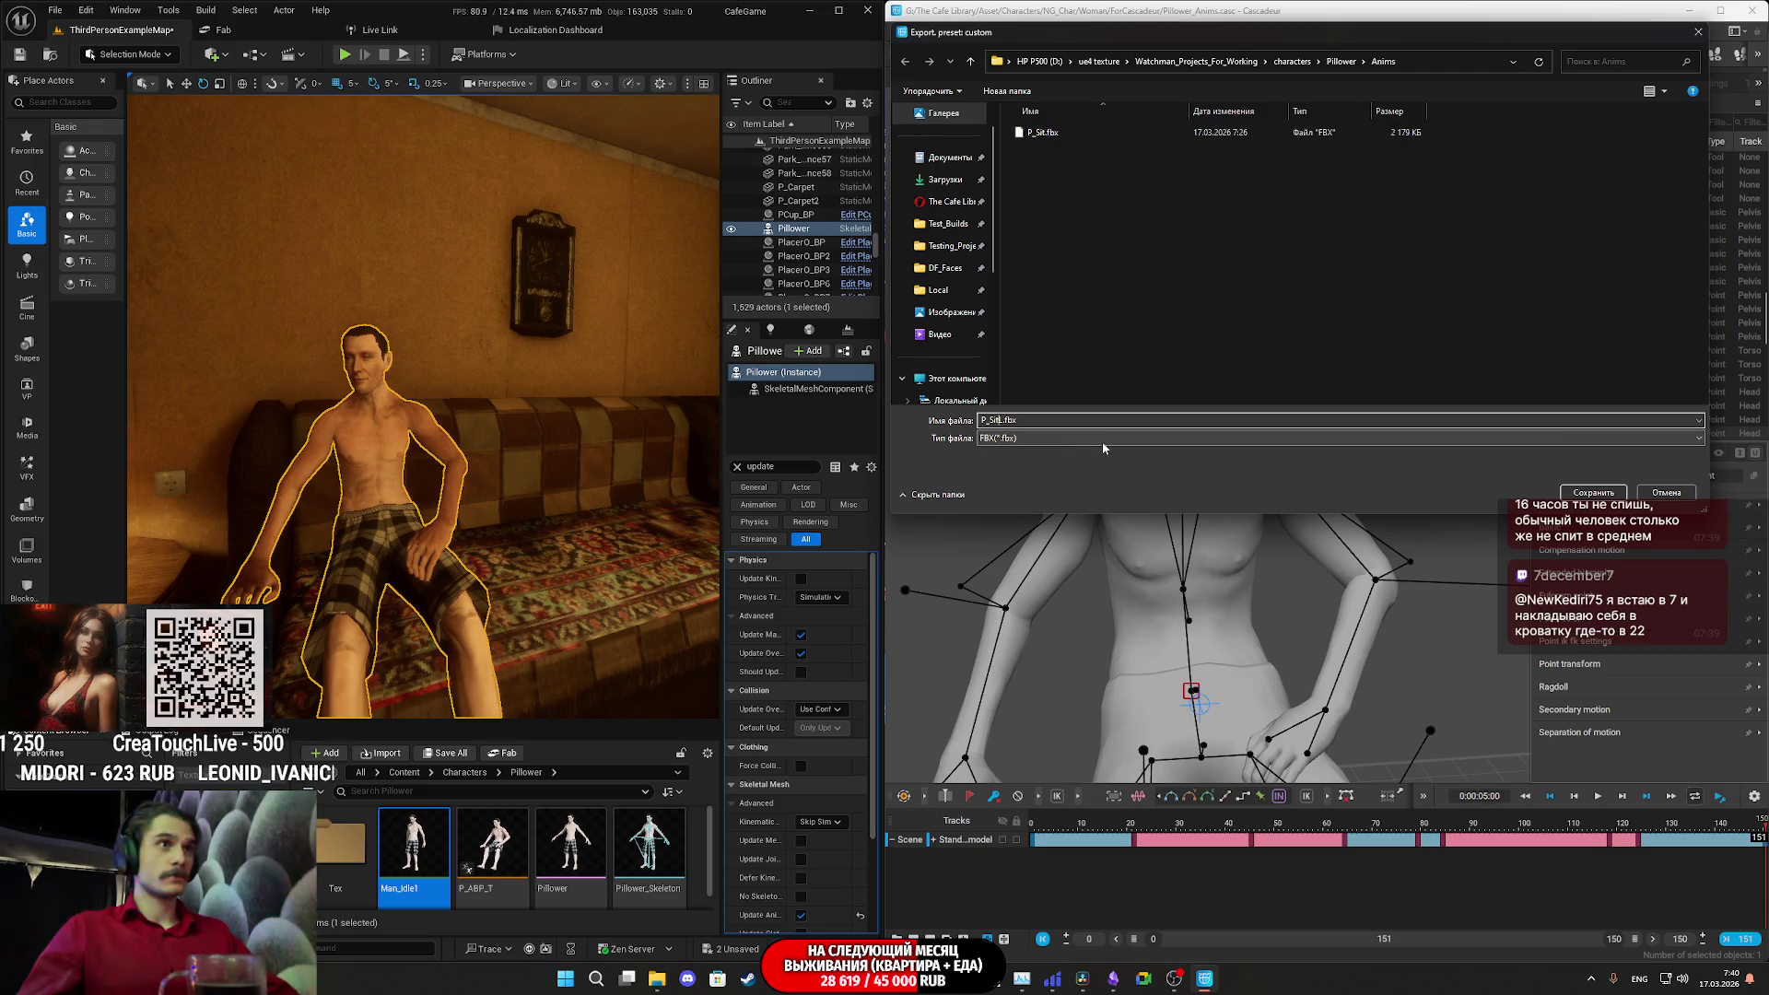
pyautogui.write('_L')
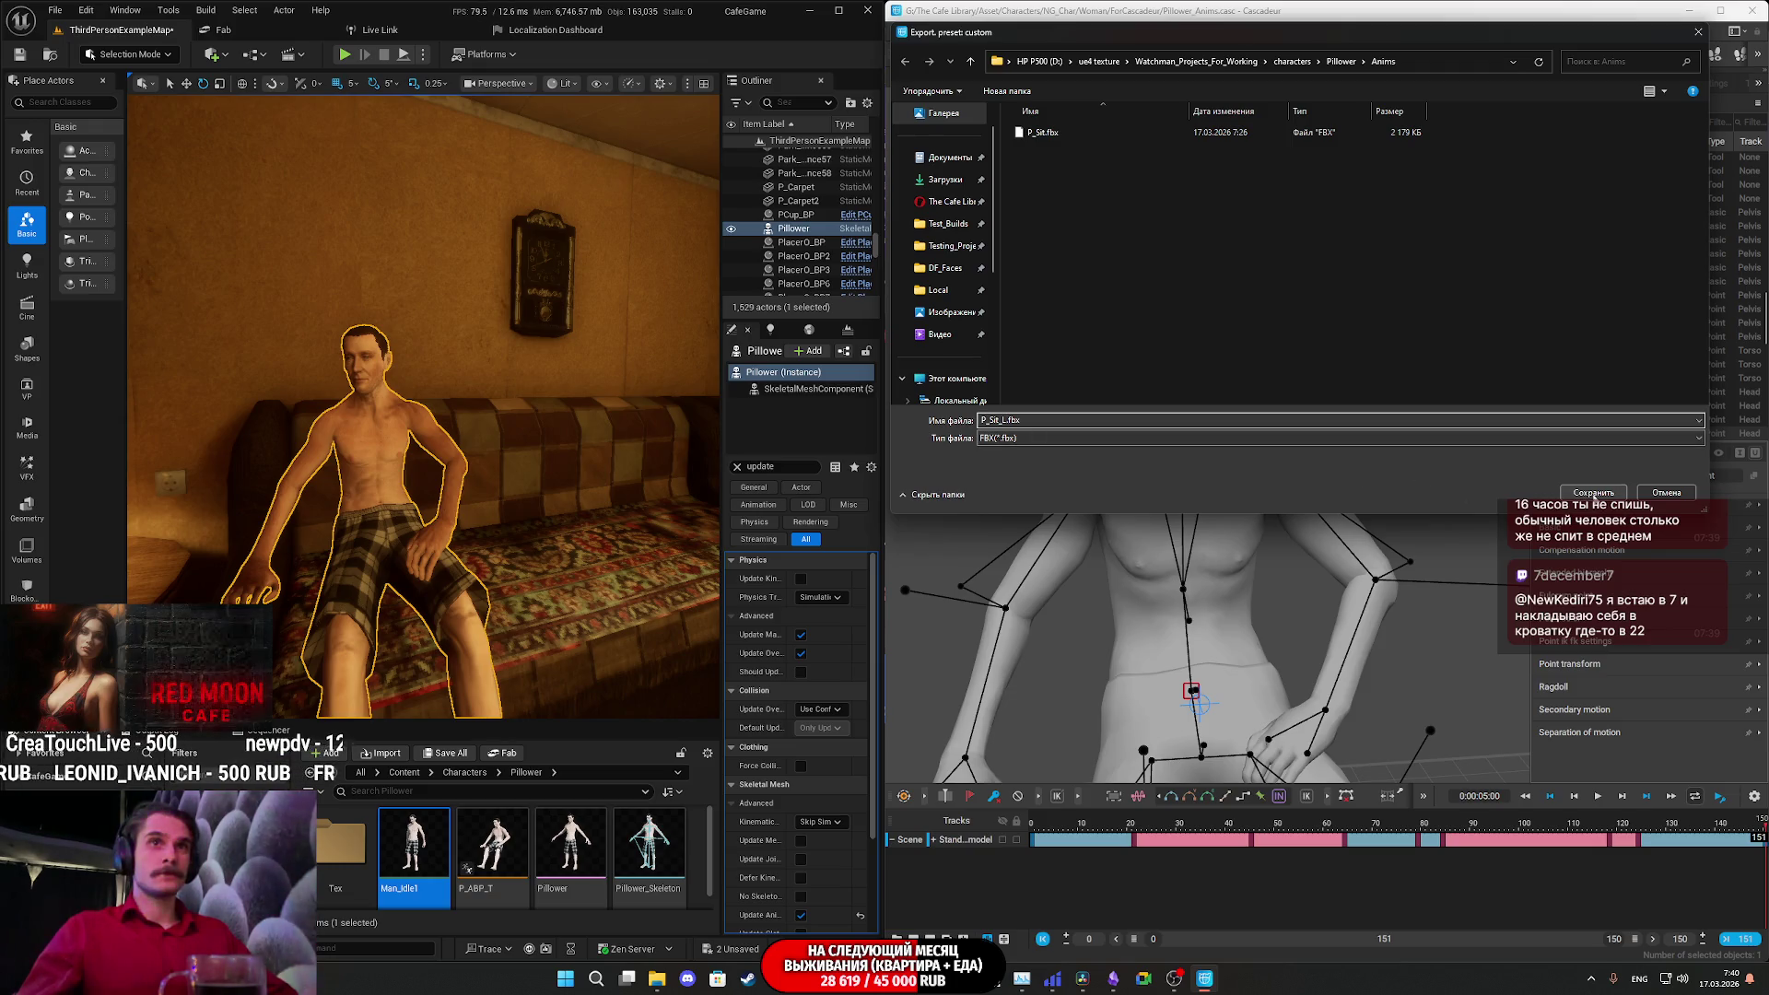
pyautogui.click(1580, 494)
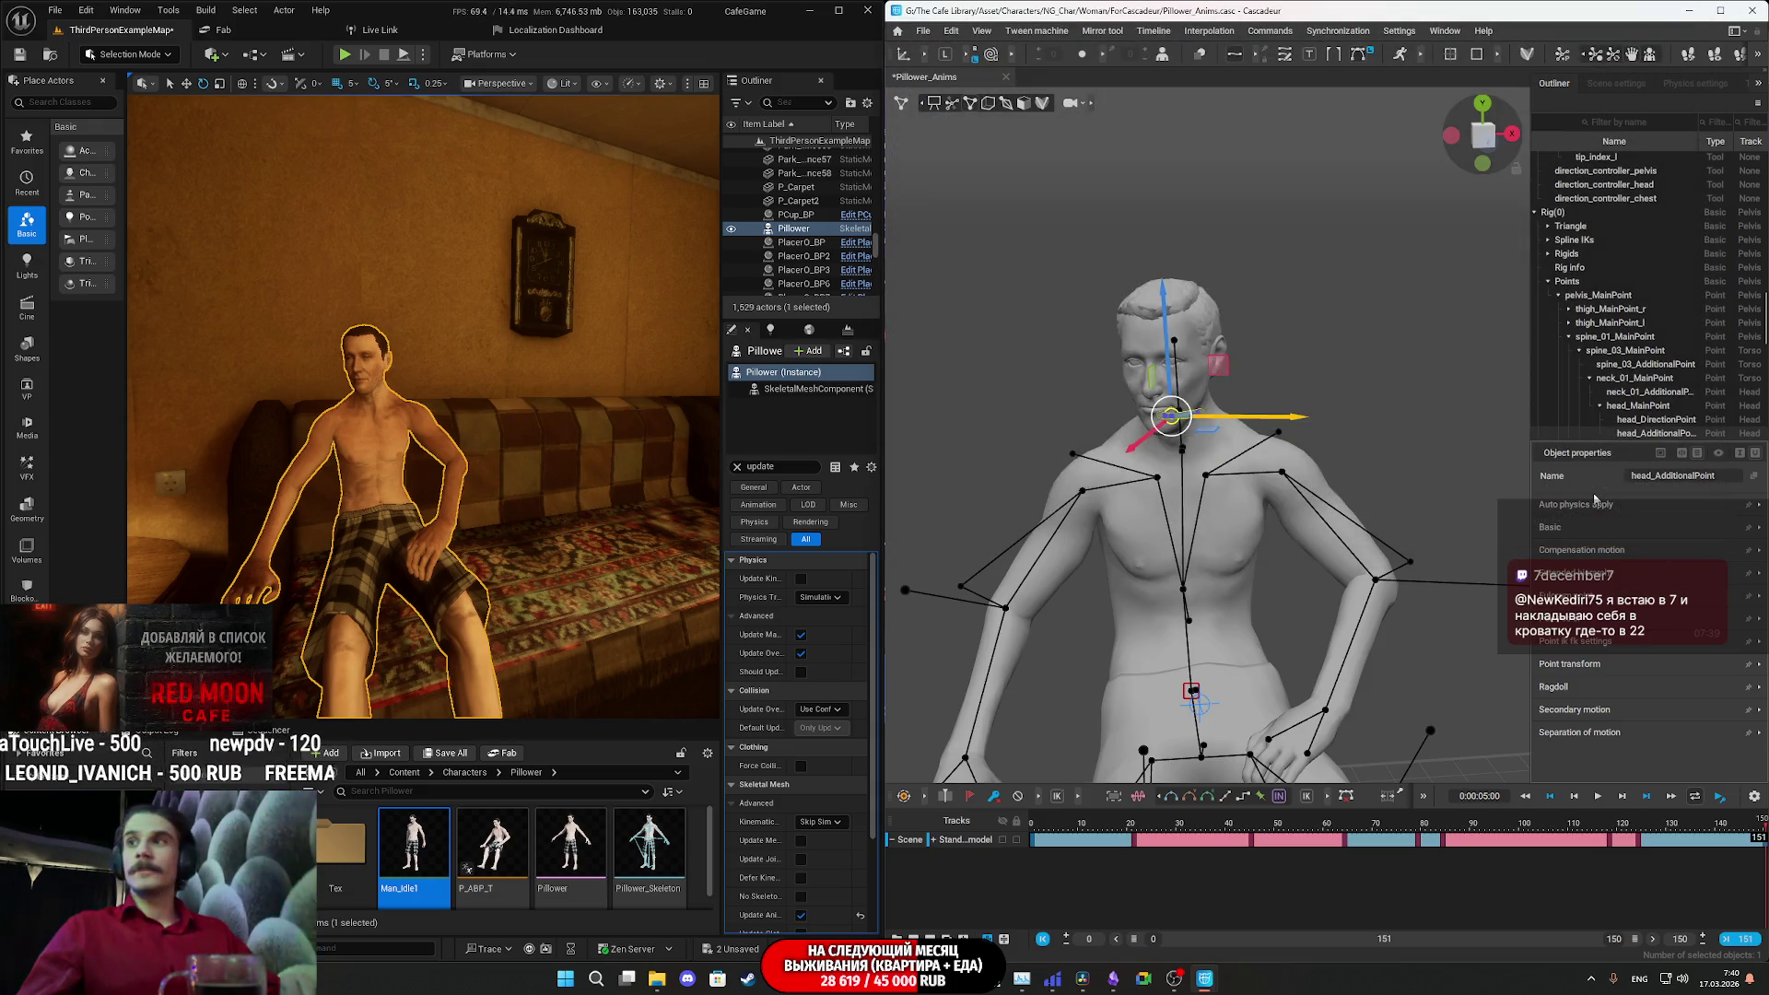
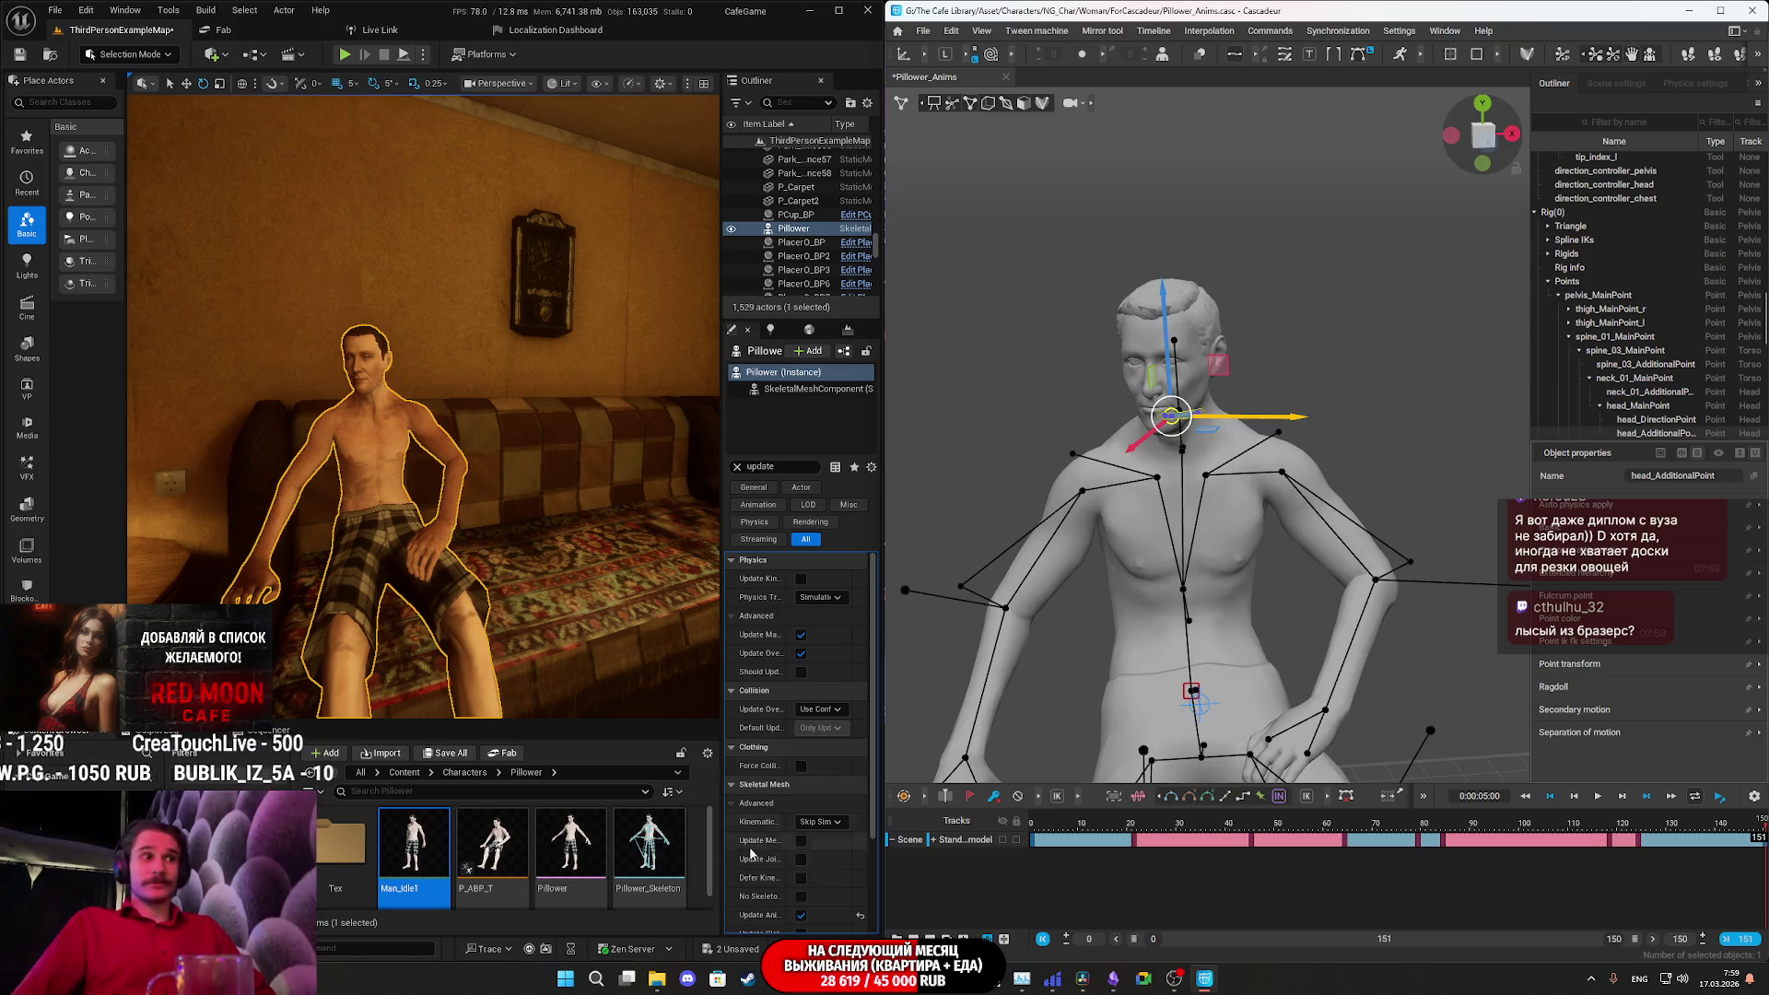
# - Switch to the browser and open YouTube in a new tab
pyautogui.click(717, 978)
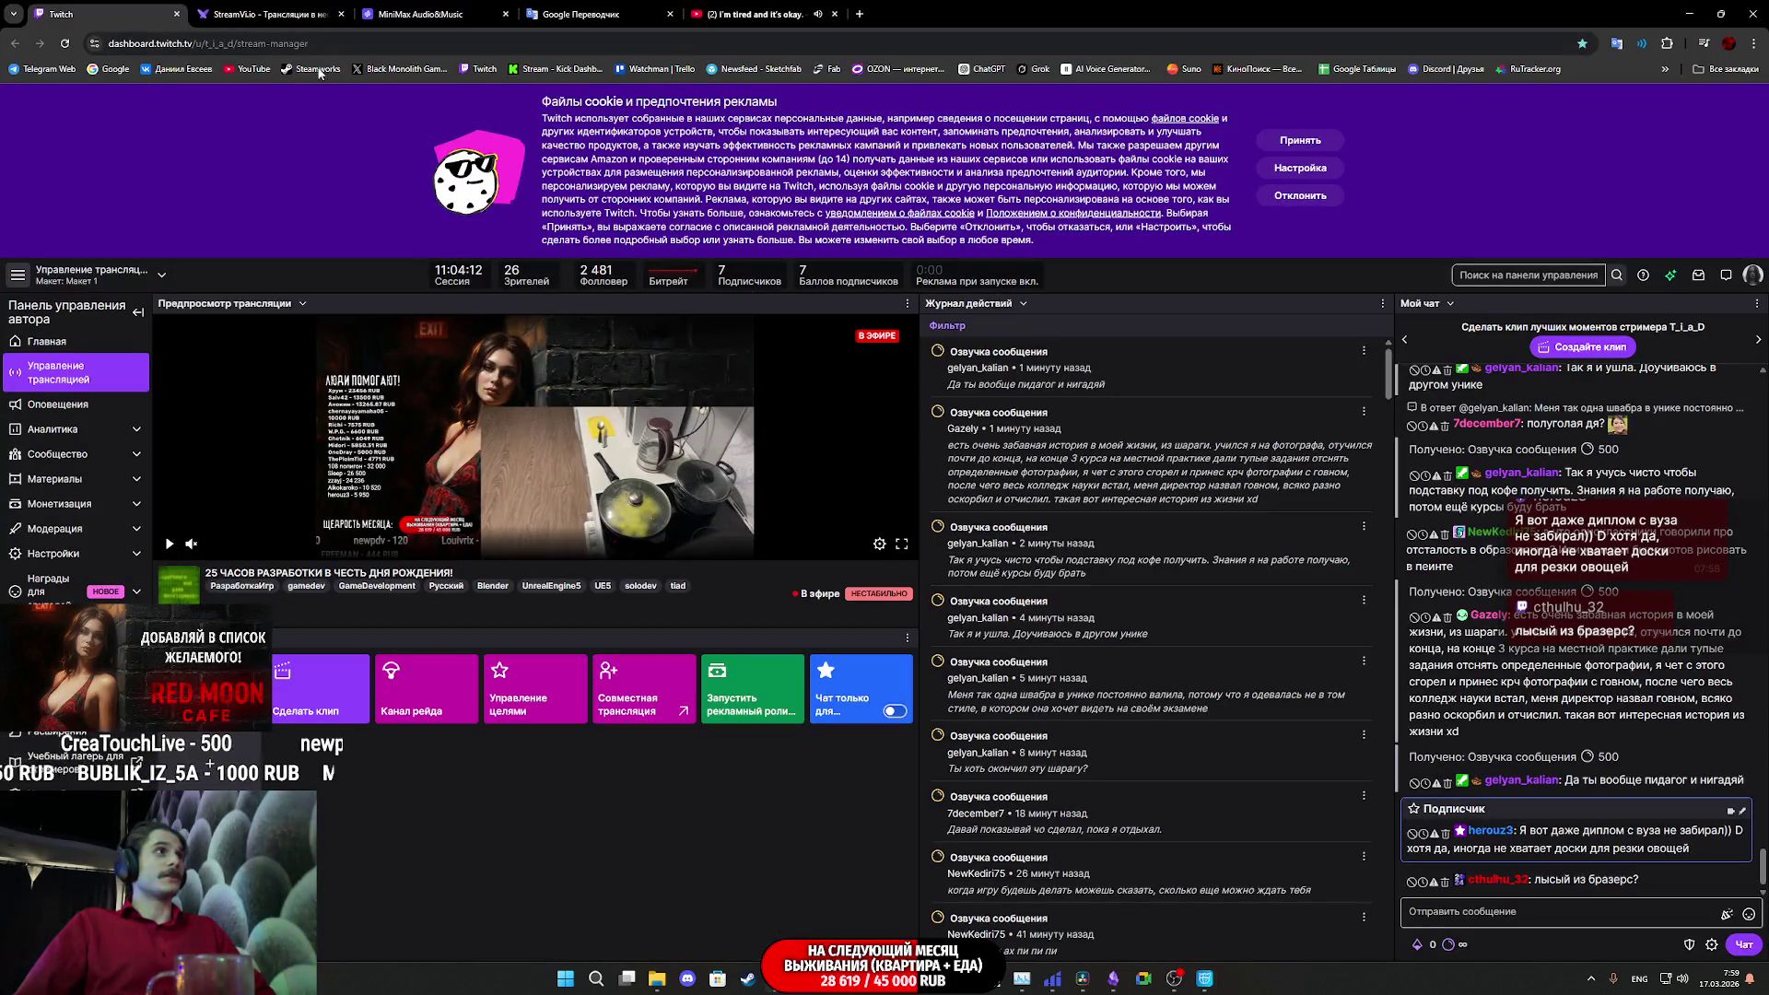
pyautogui.click(247, 68)
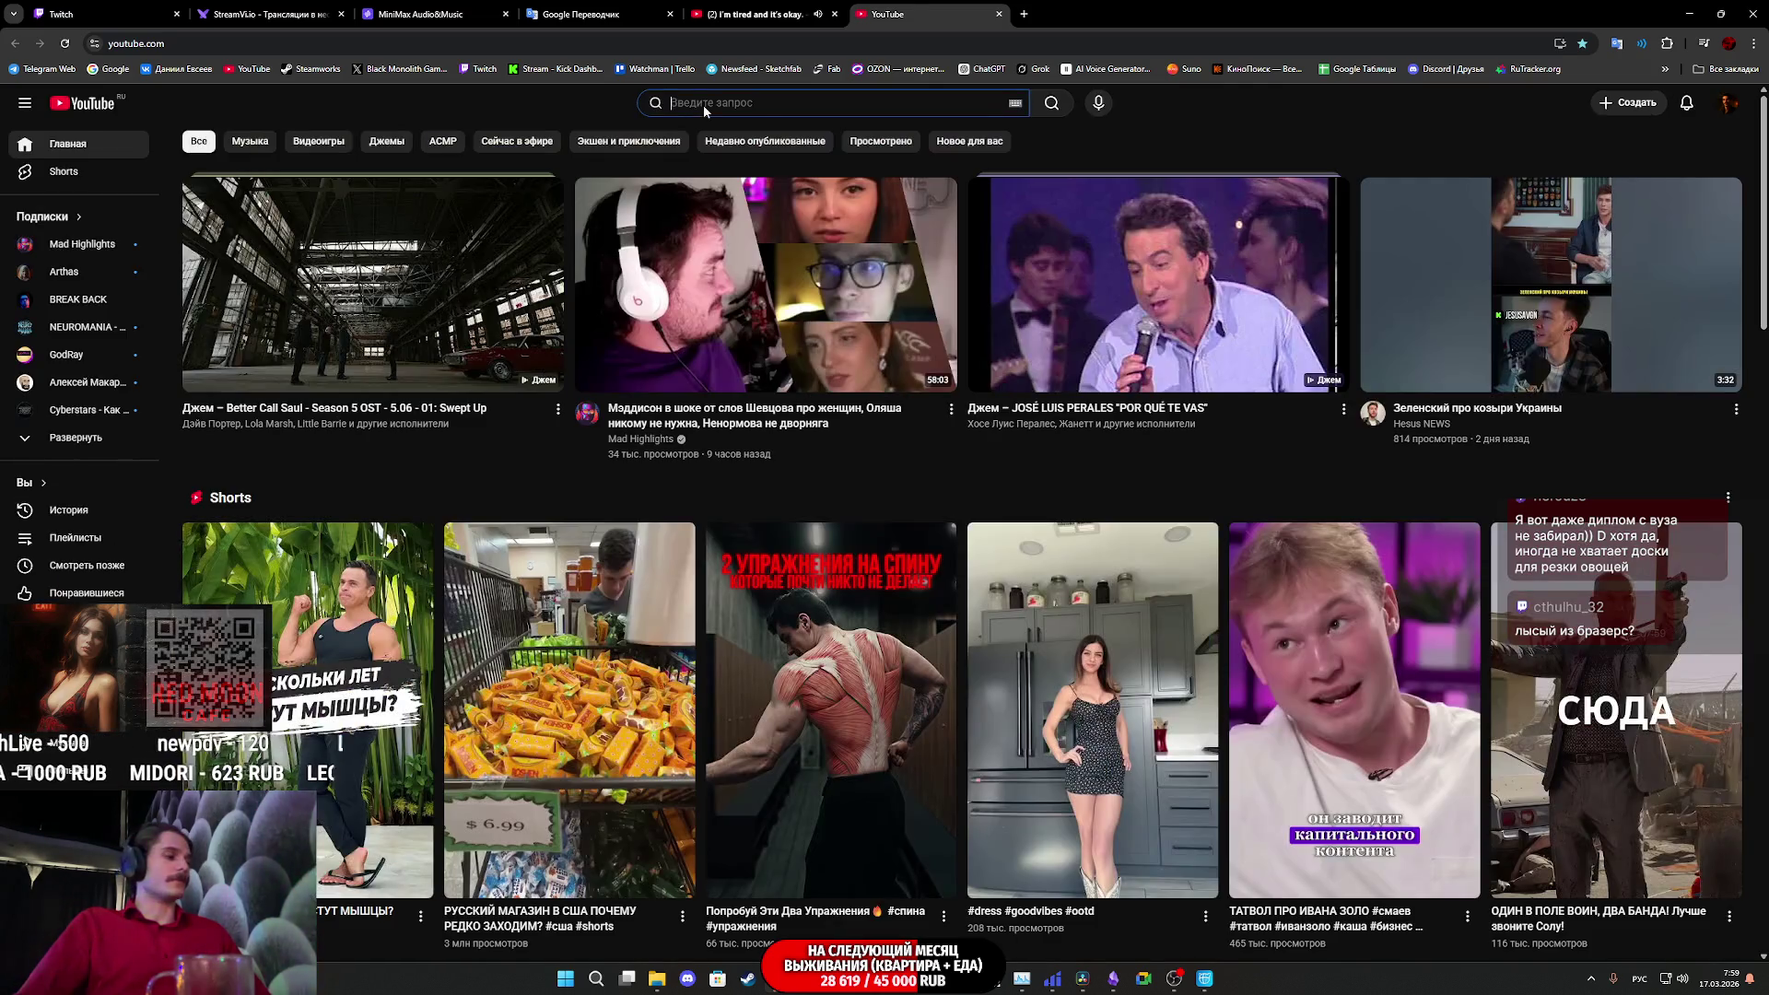
# - Search YouTube for 'английский по плейлистам' and open the Урок 2 English lesson video
pyautogui.click(705, 105)
pyautogui.hotkey('alt', 'shift')
pyautogui.write('англий')
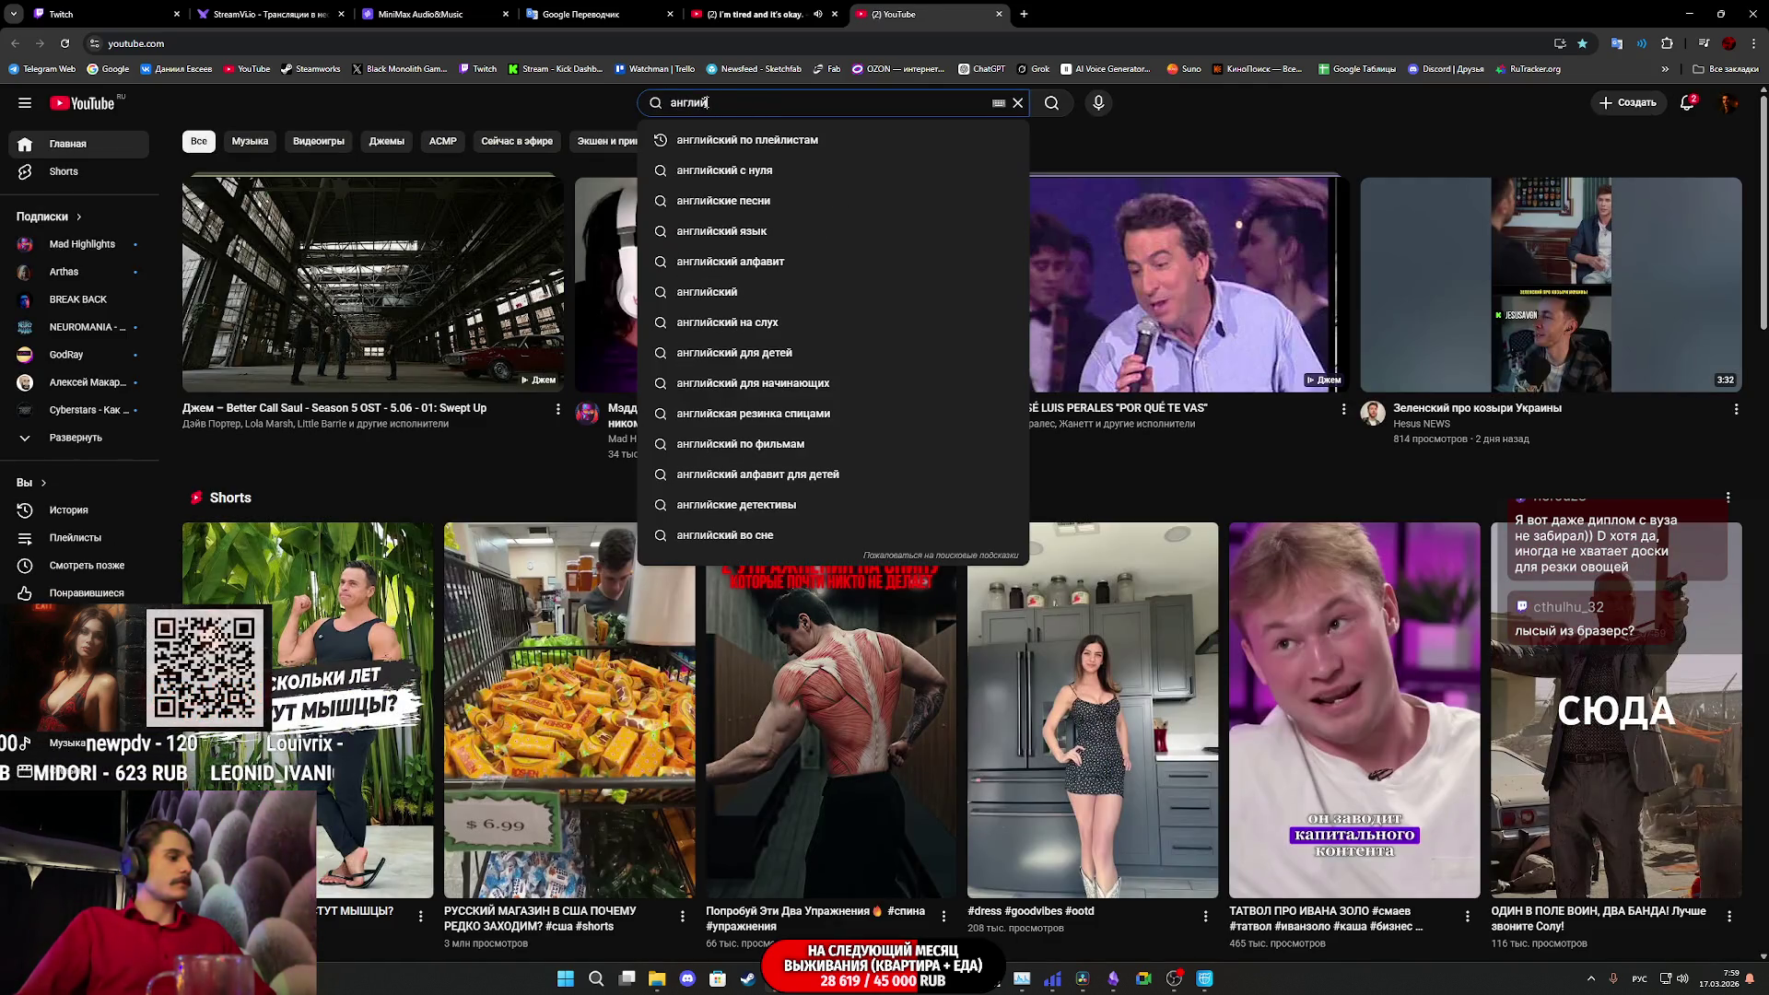
pyautogui.write('ский по')
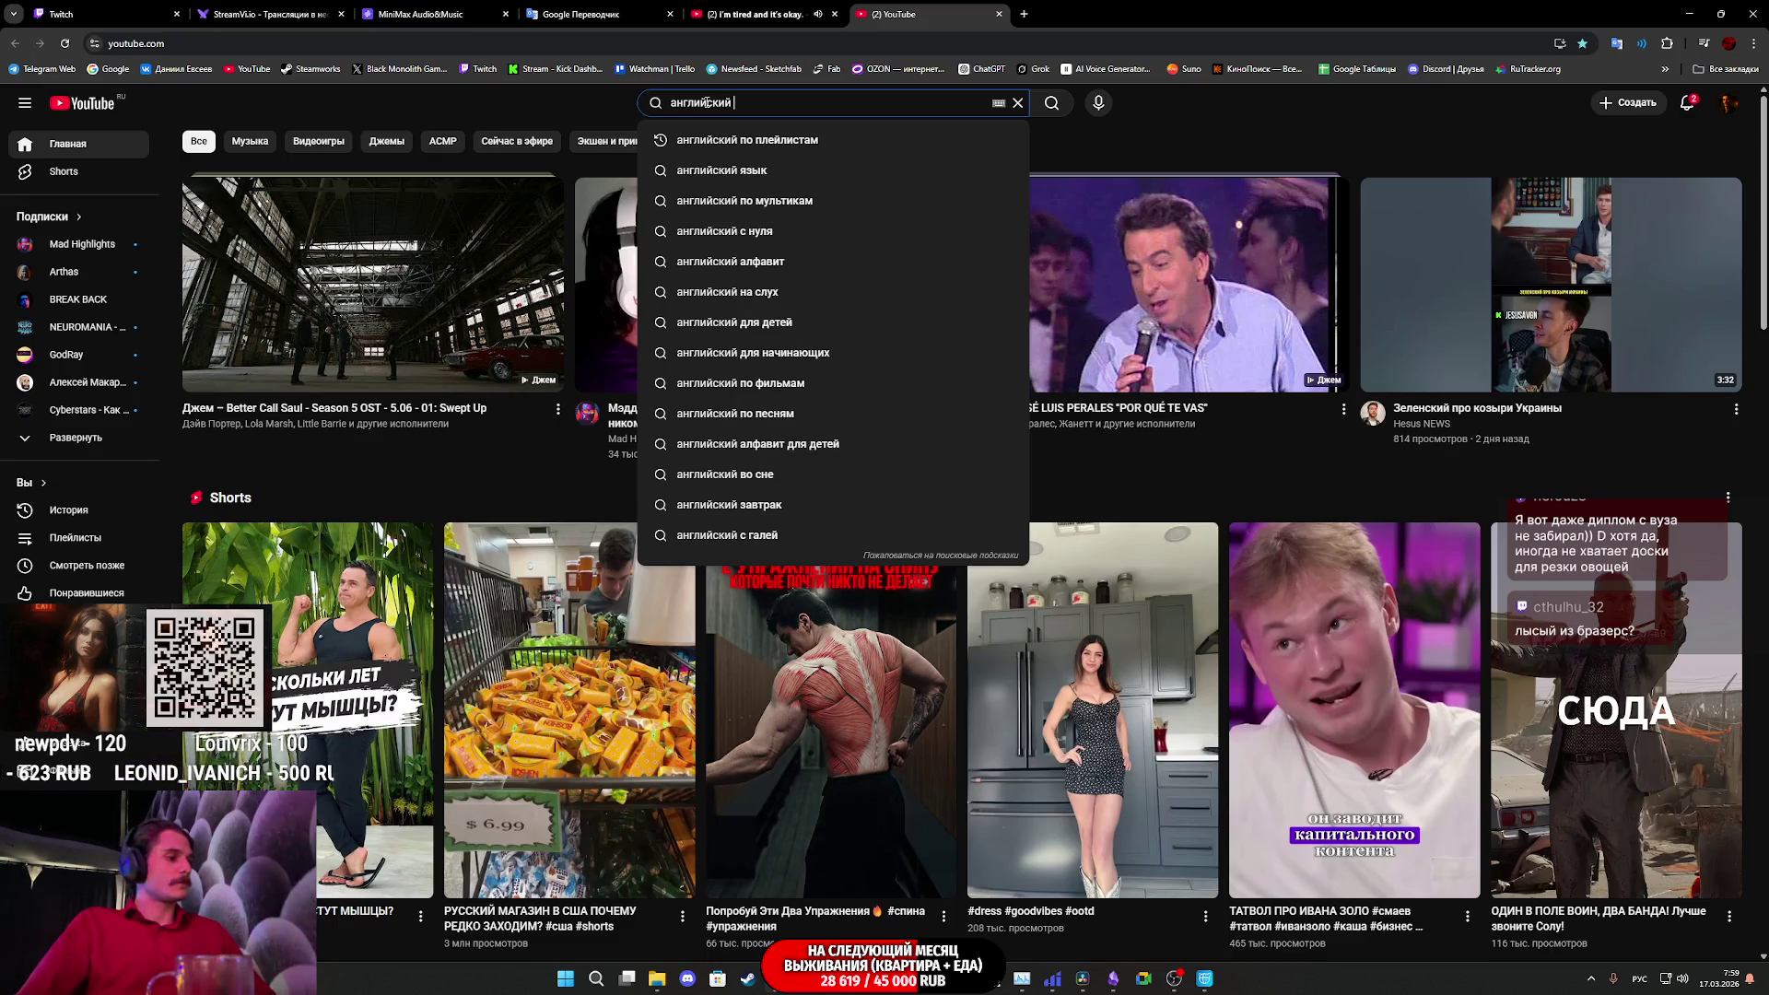
pyautogui.click(808, 147)
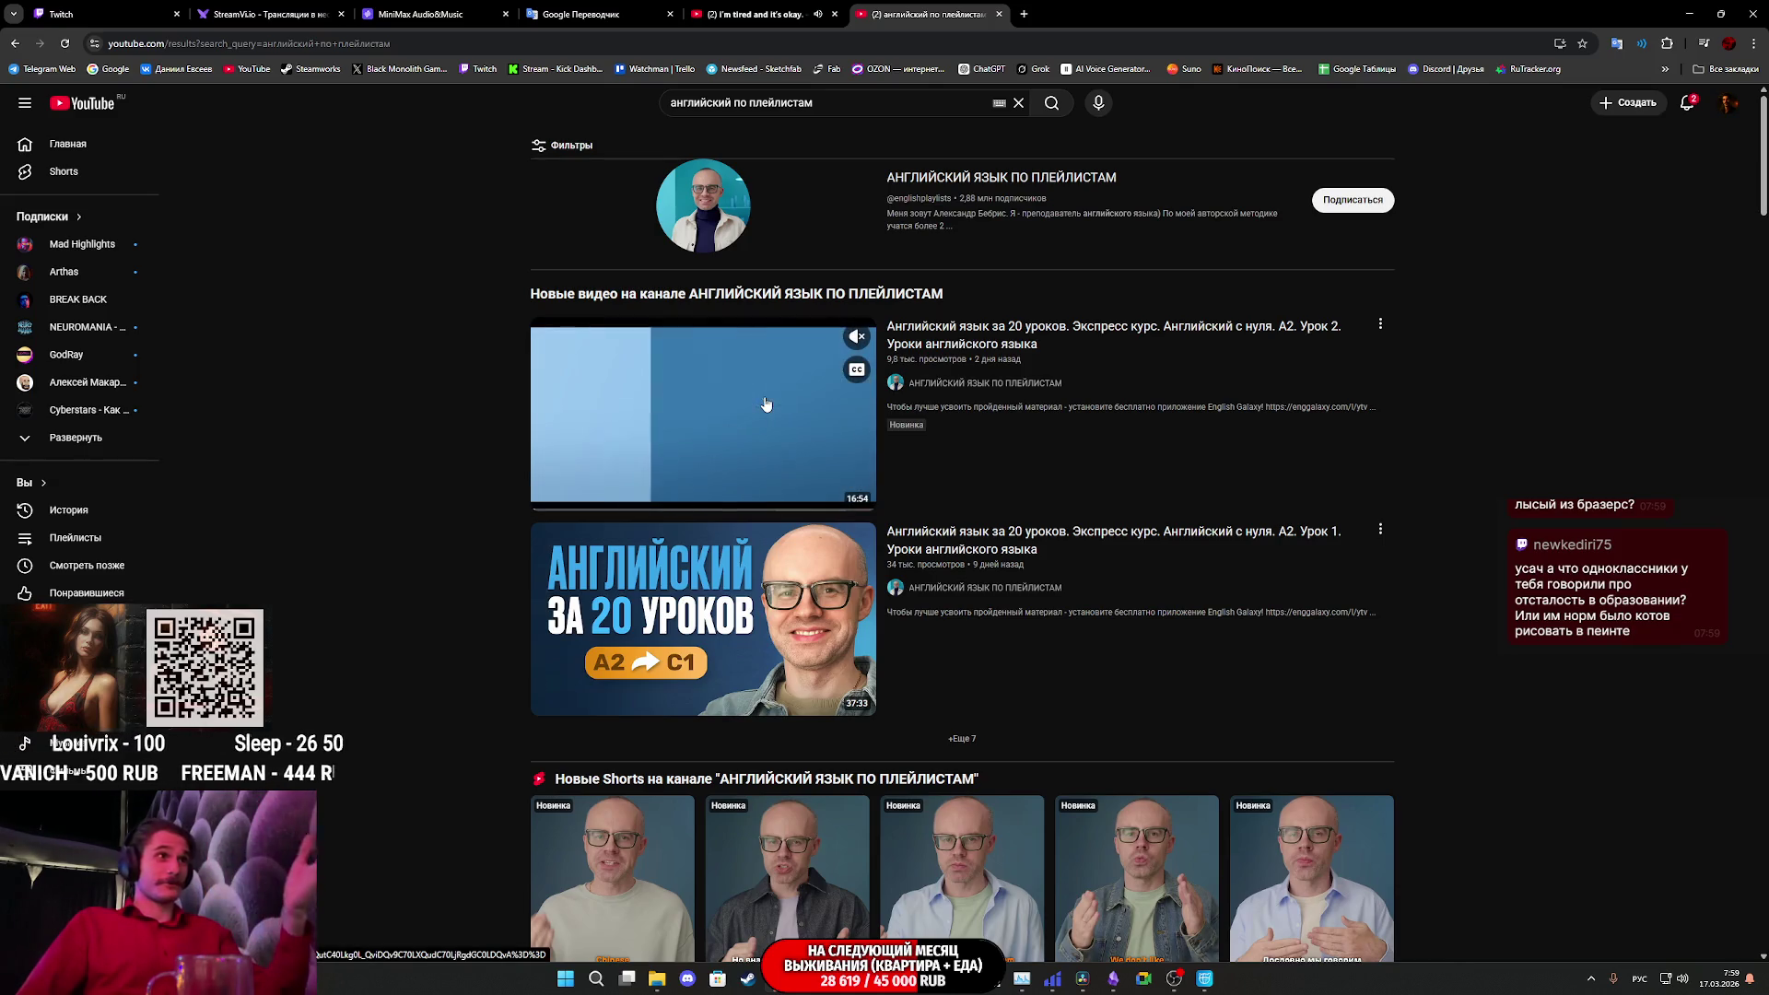
pyautogui.click(779, 405)
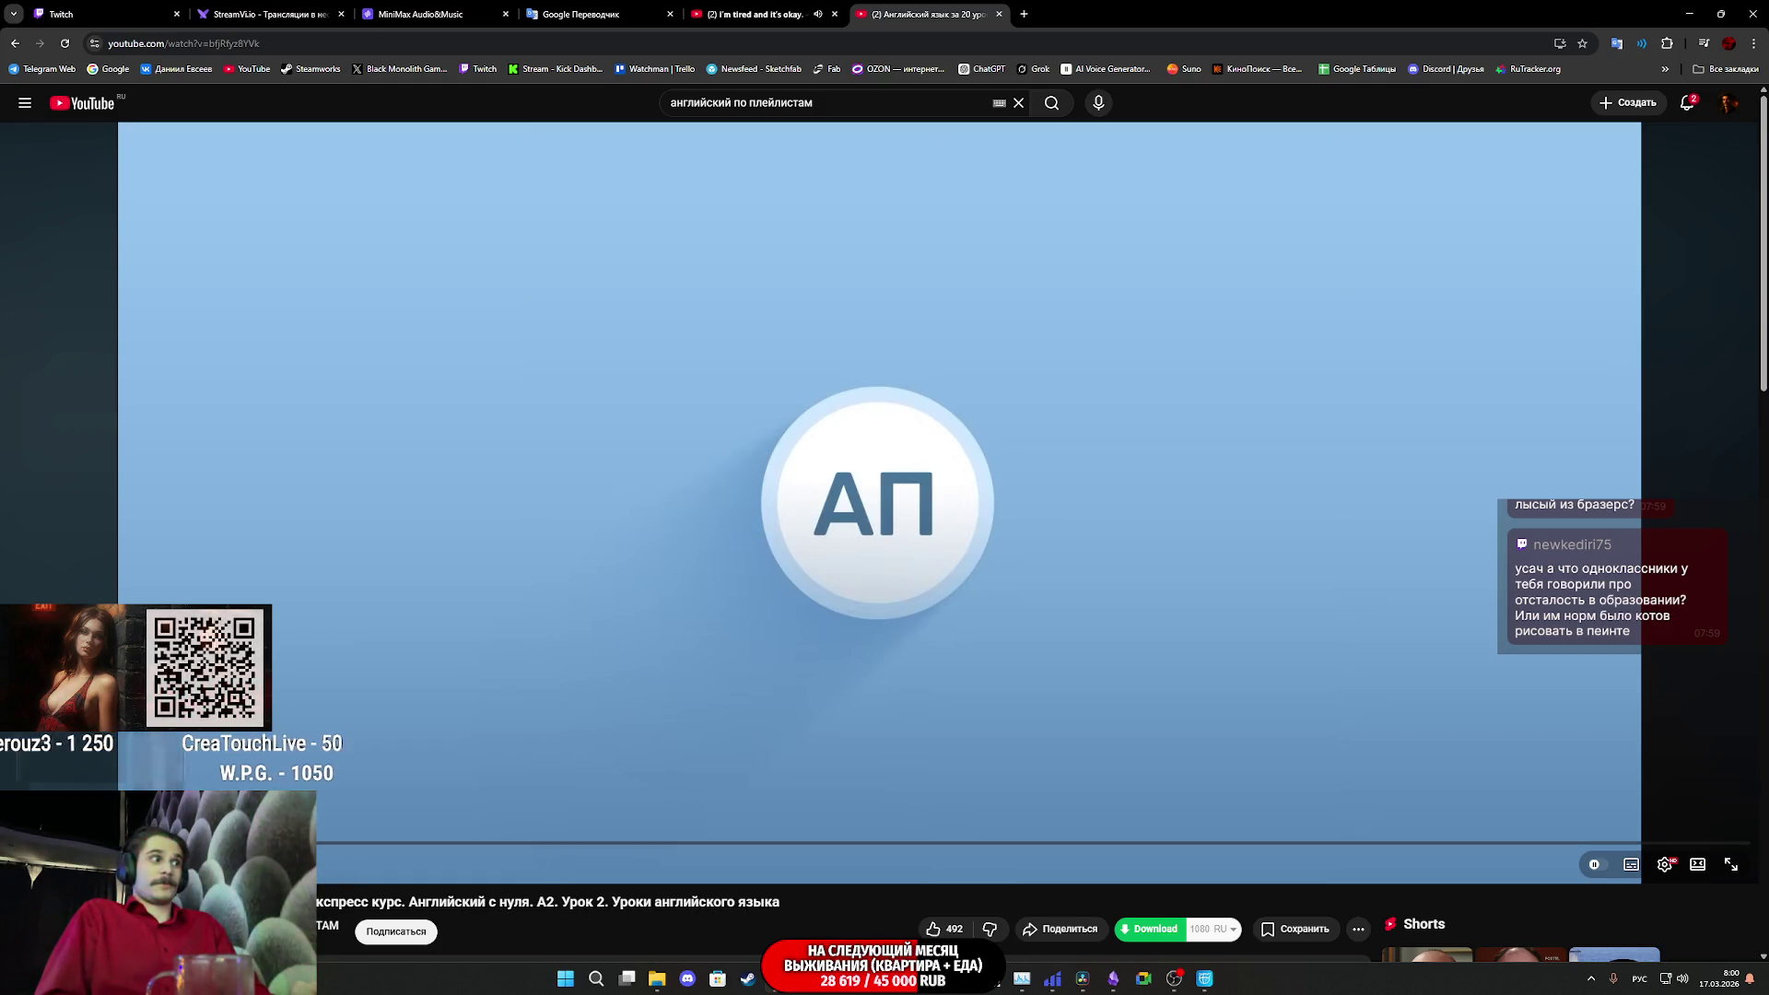
# - Start playback of the Урок 2 A2 English lesson video
pyautogui.click(418, 661)
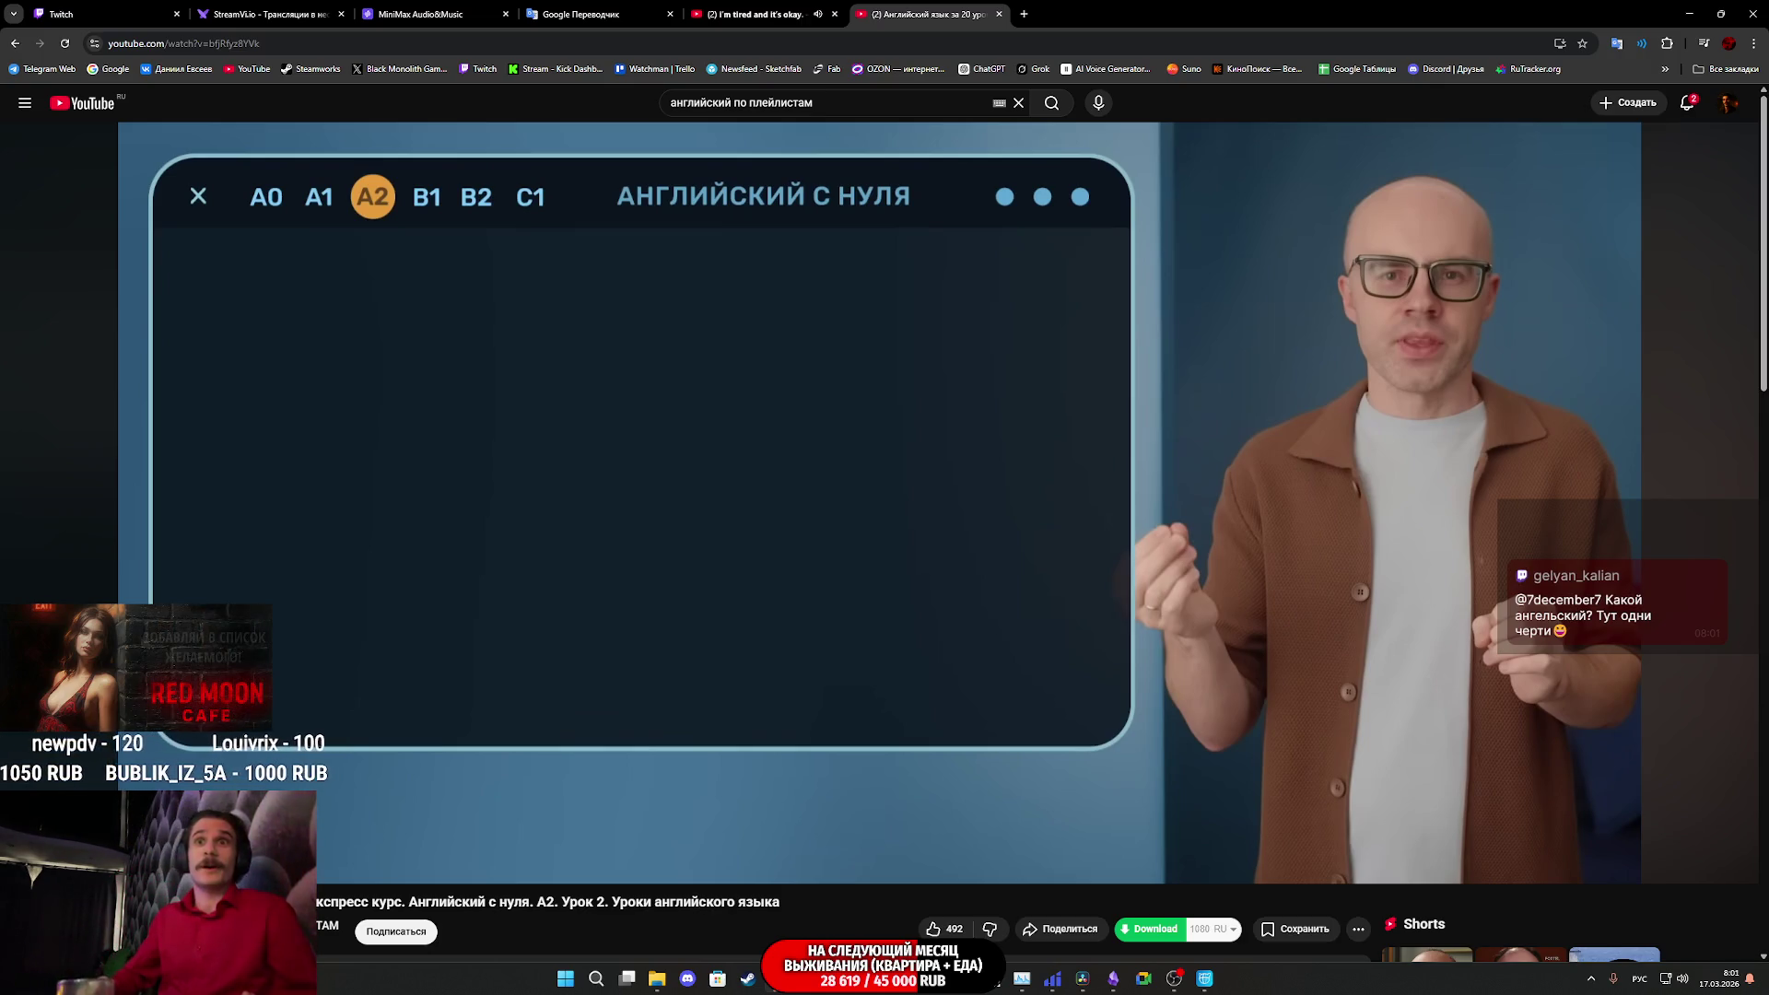
pyautogui.moveTo(407, 650)
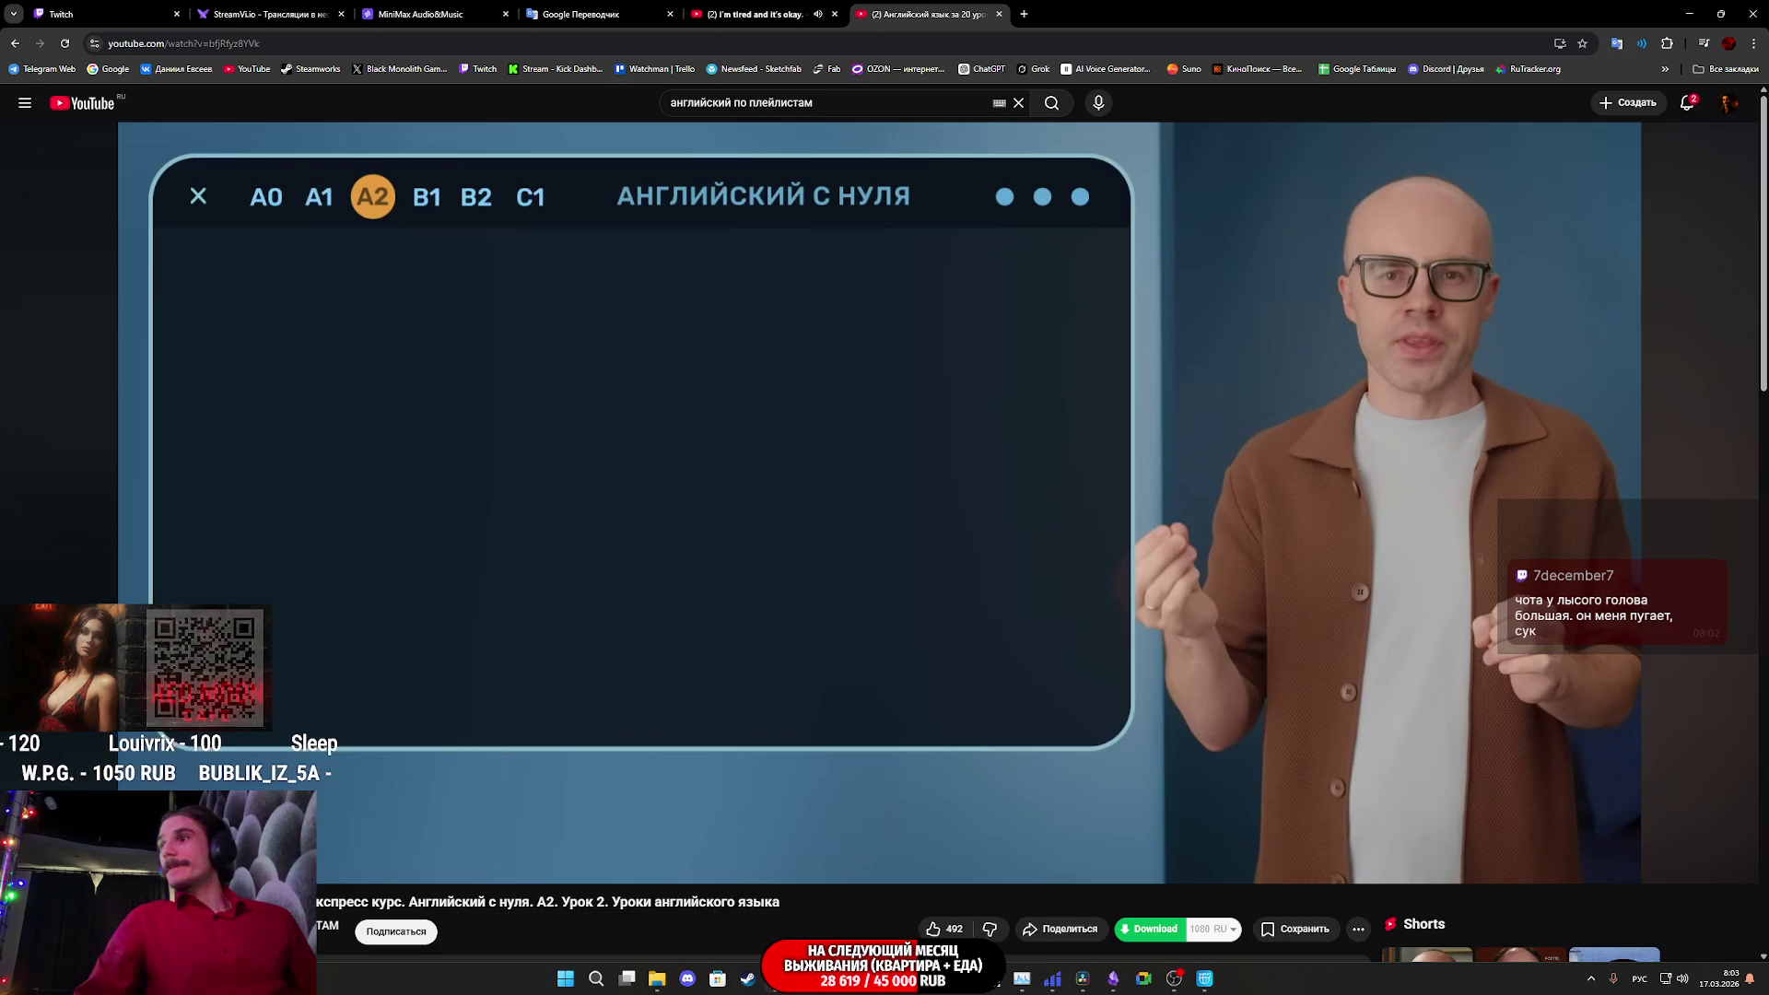
# - Play and pause the lesson until 'I finished my work' appears under 'Я закончил работу два часа назад'
pyautogui.click(1251, 542)
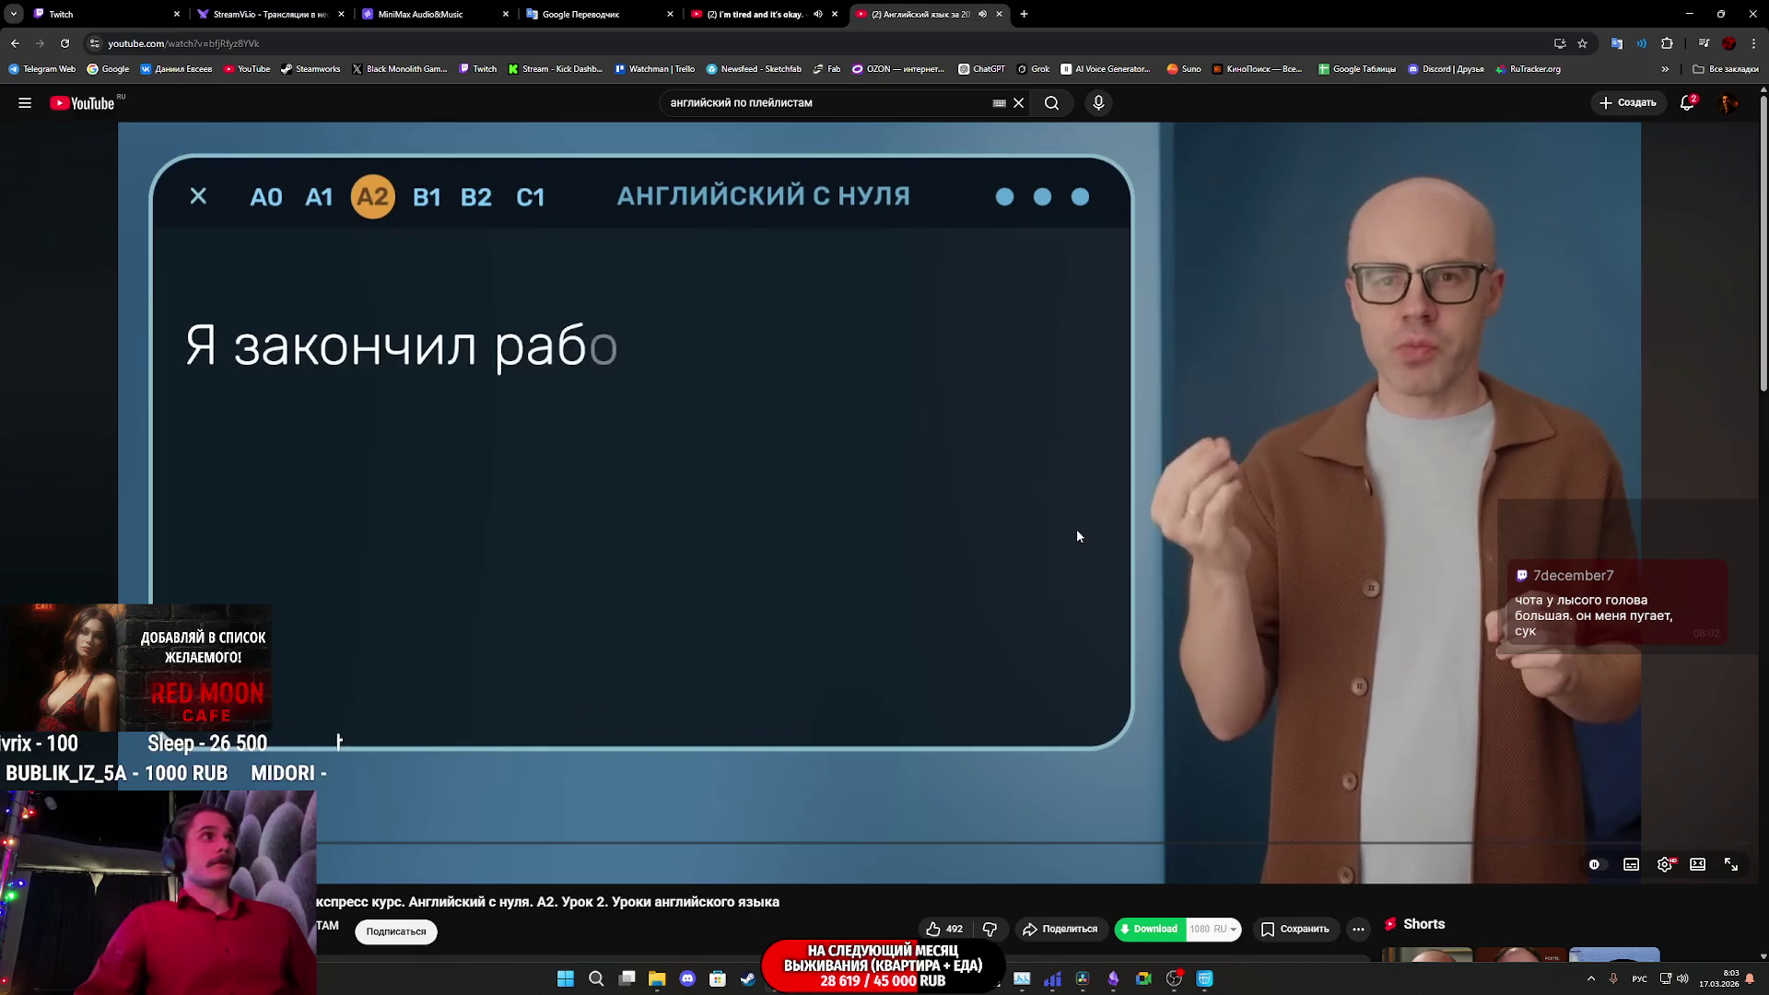
pyautogui.click(928, 505)
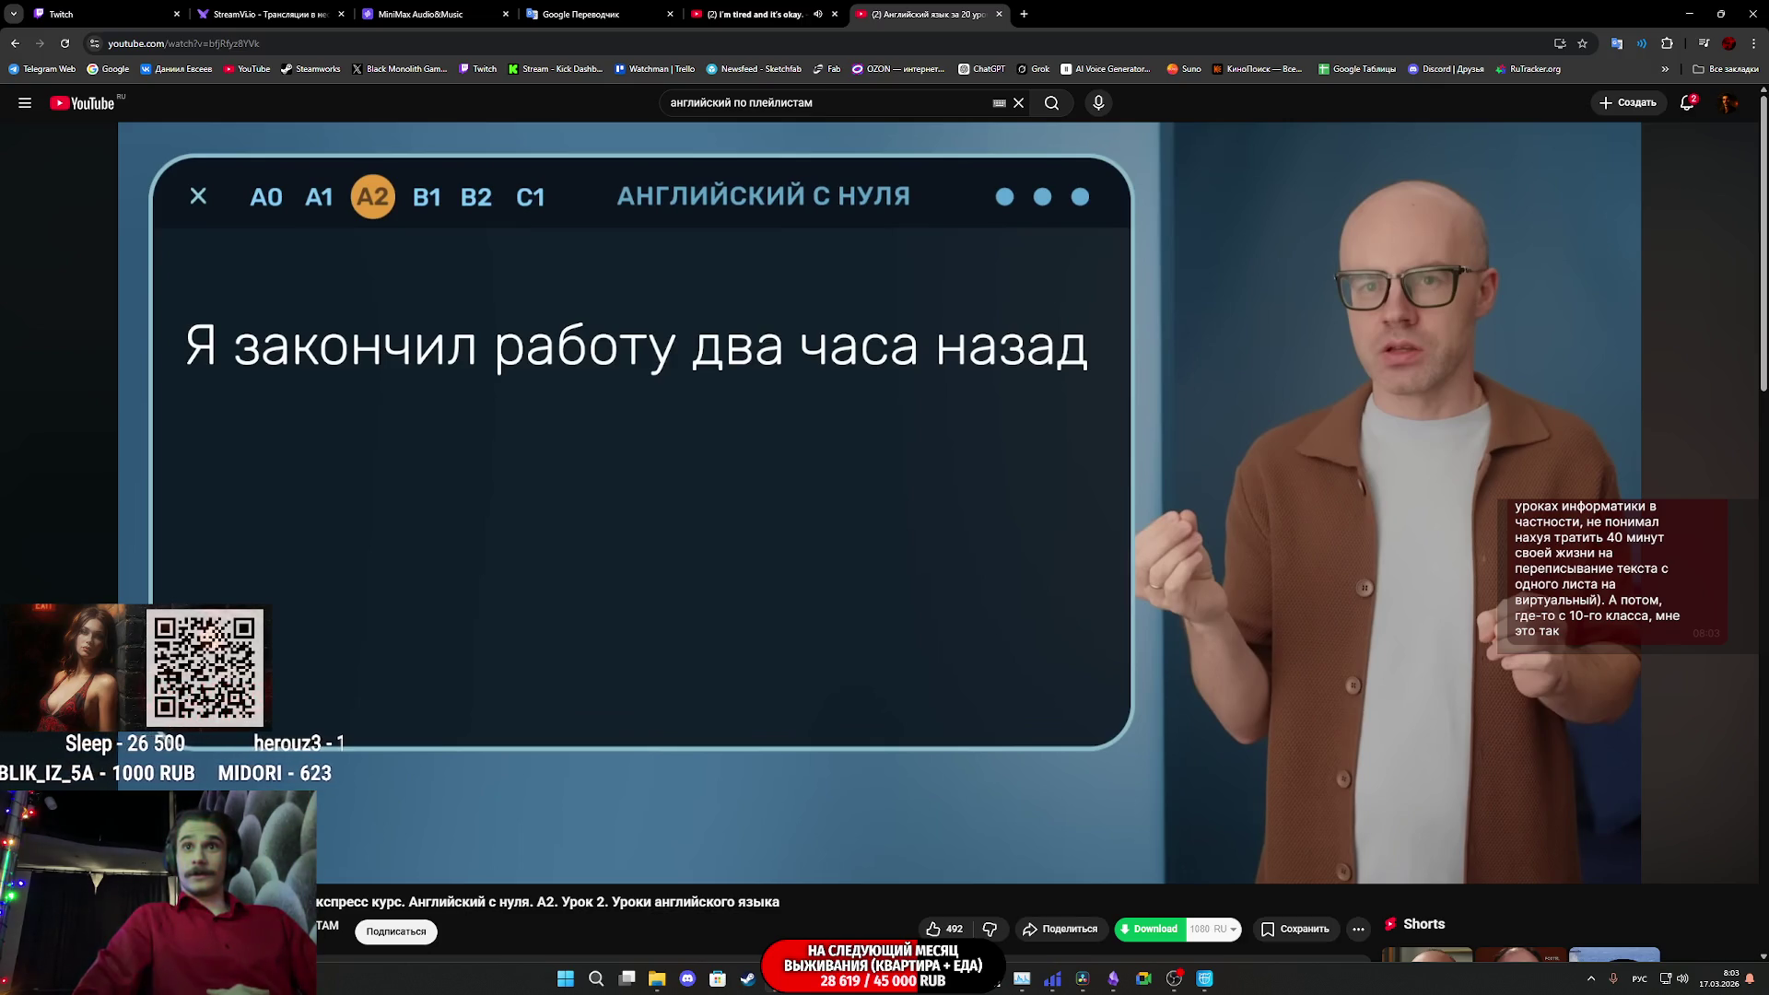
pyautogui.click(941, 469)
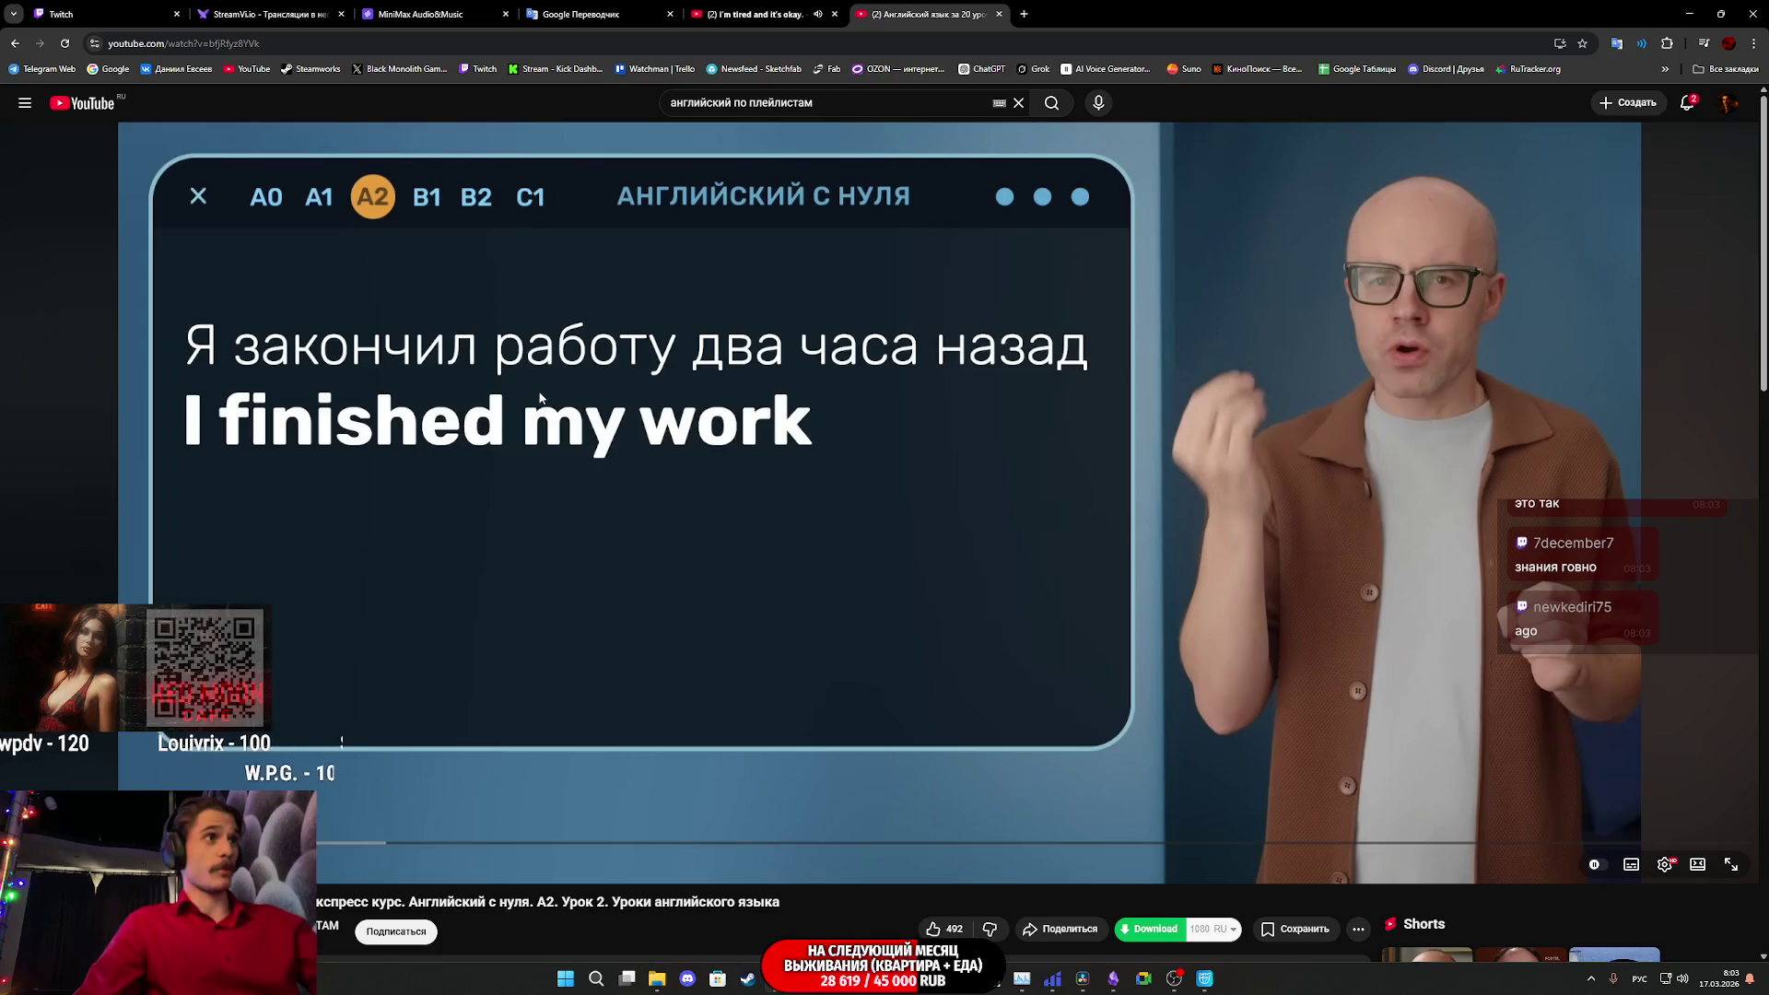
# - Pause on the full phrase 'I finished my work two hours ago', then resume the lesson
pyautogui.click(682, 448)
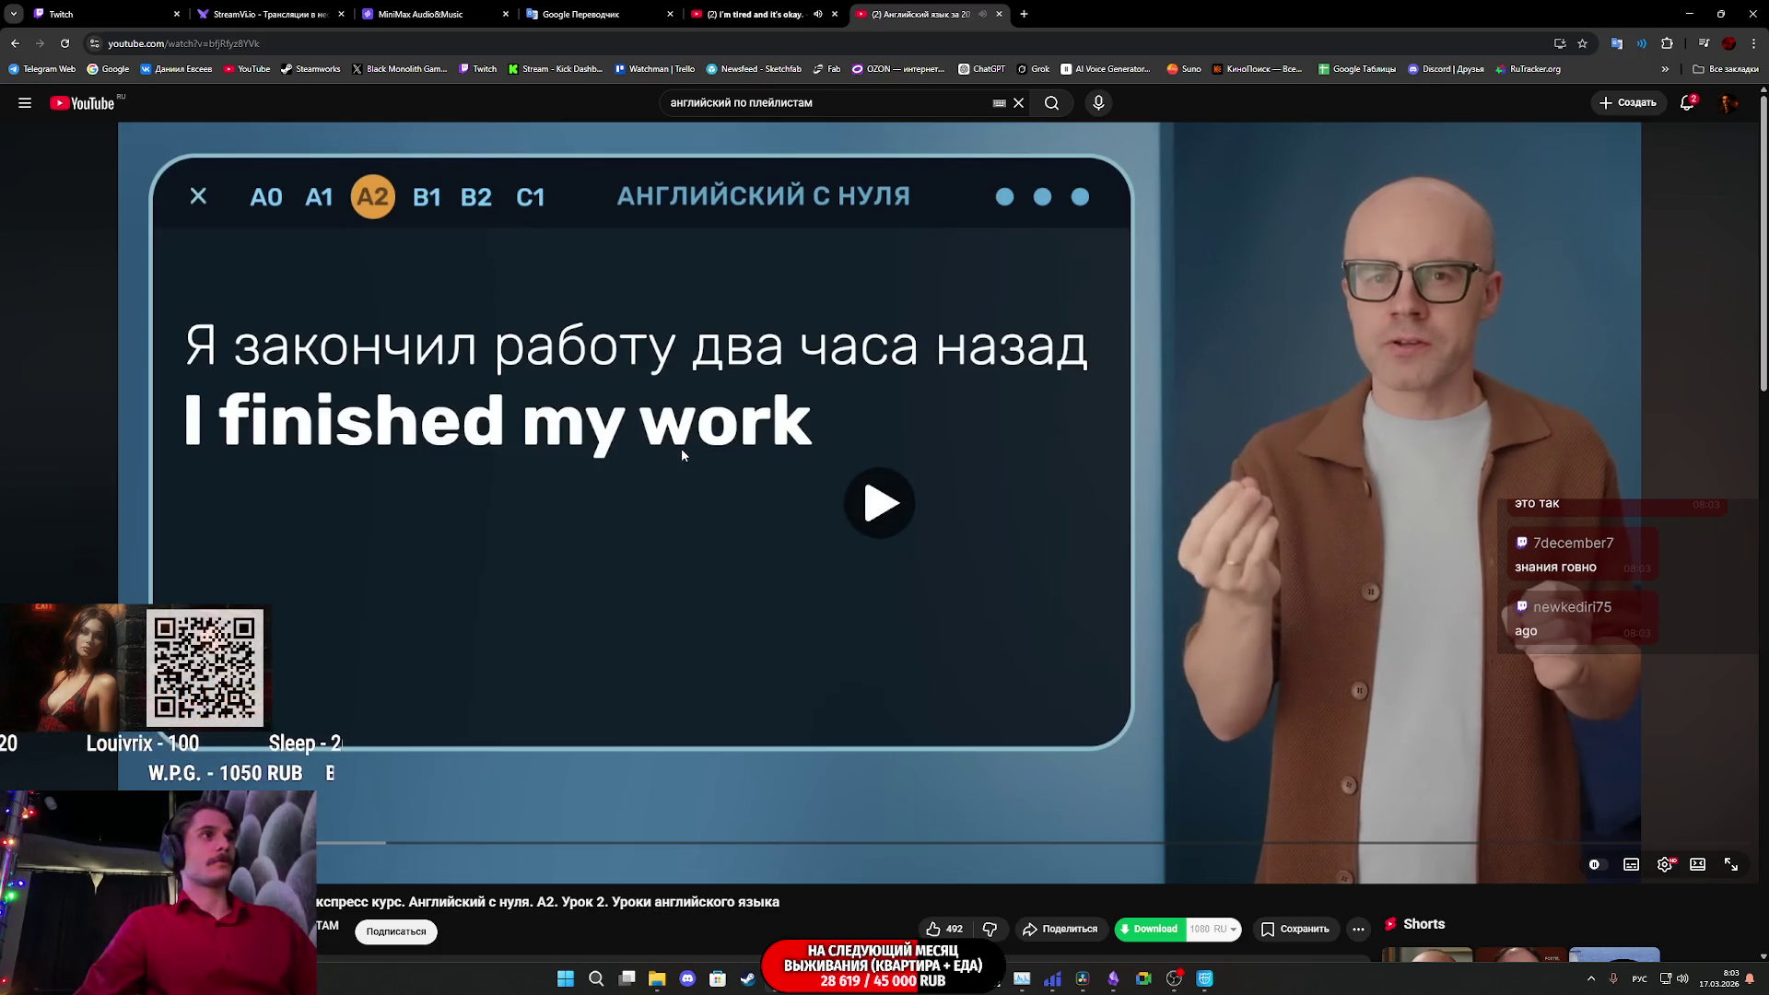
pyautogui.click(682, 448)
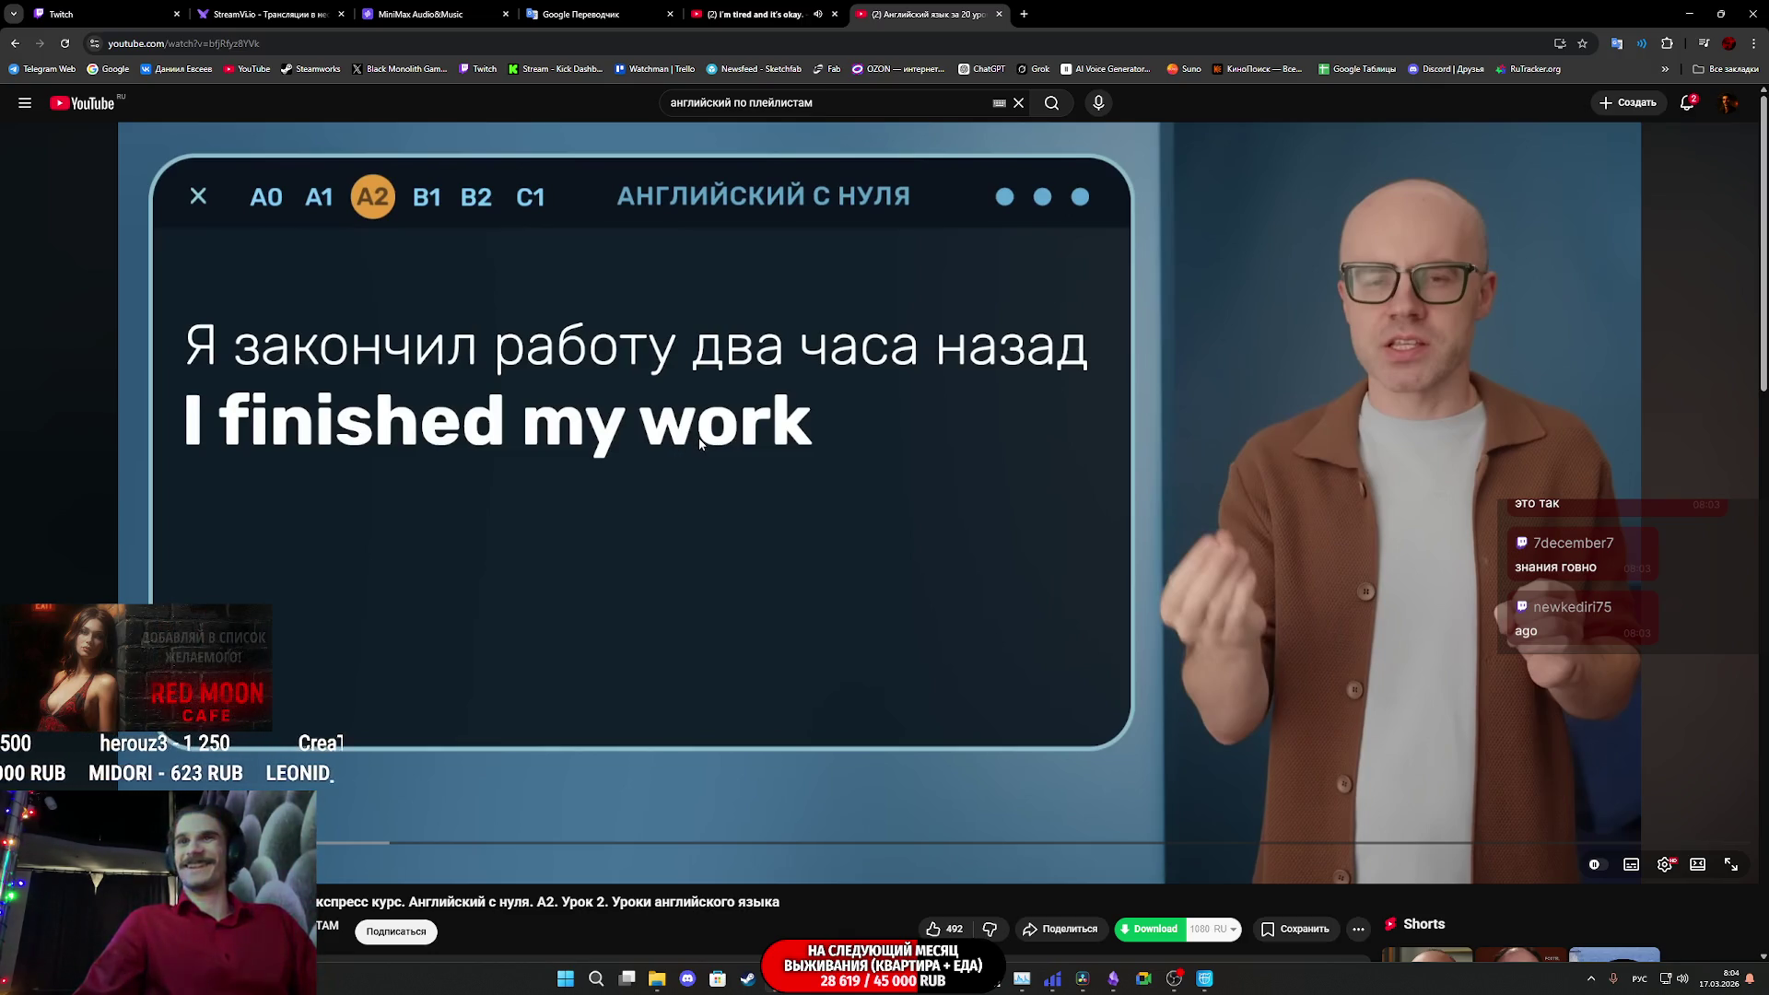
pyautogui.click(792, 464)
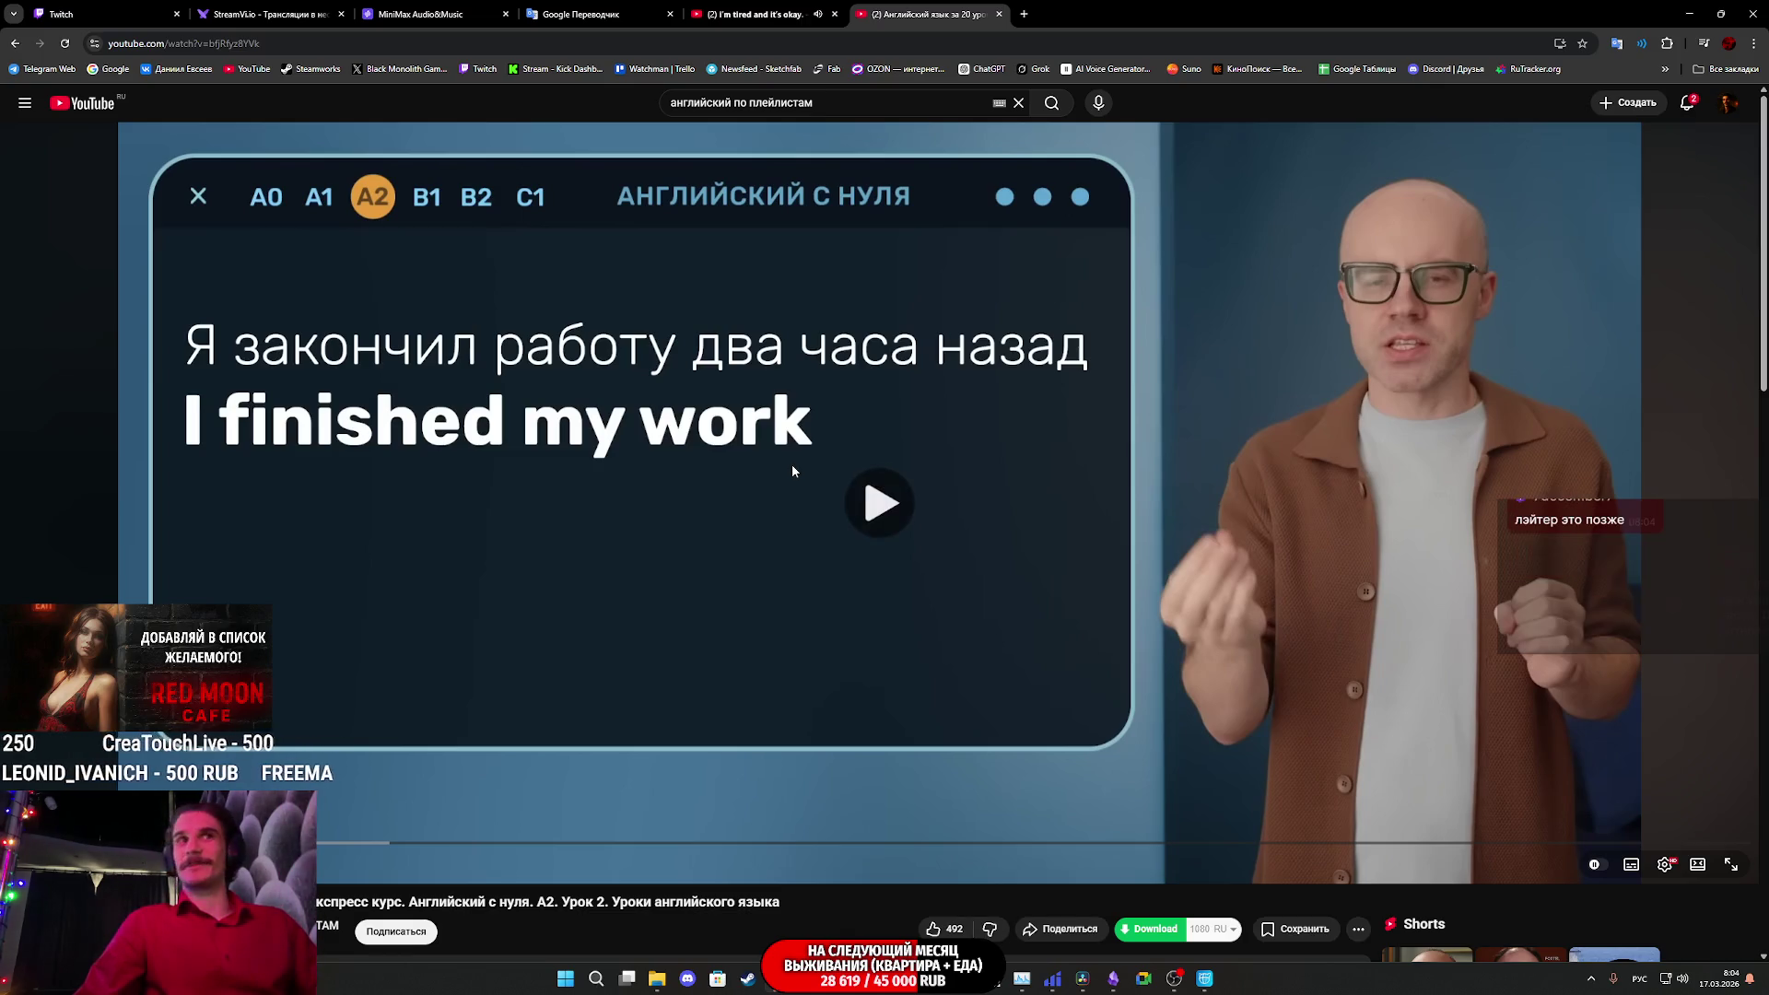
pyautogui.click(850, 467)
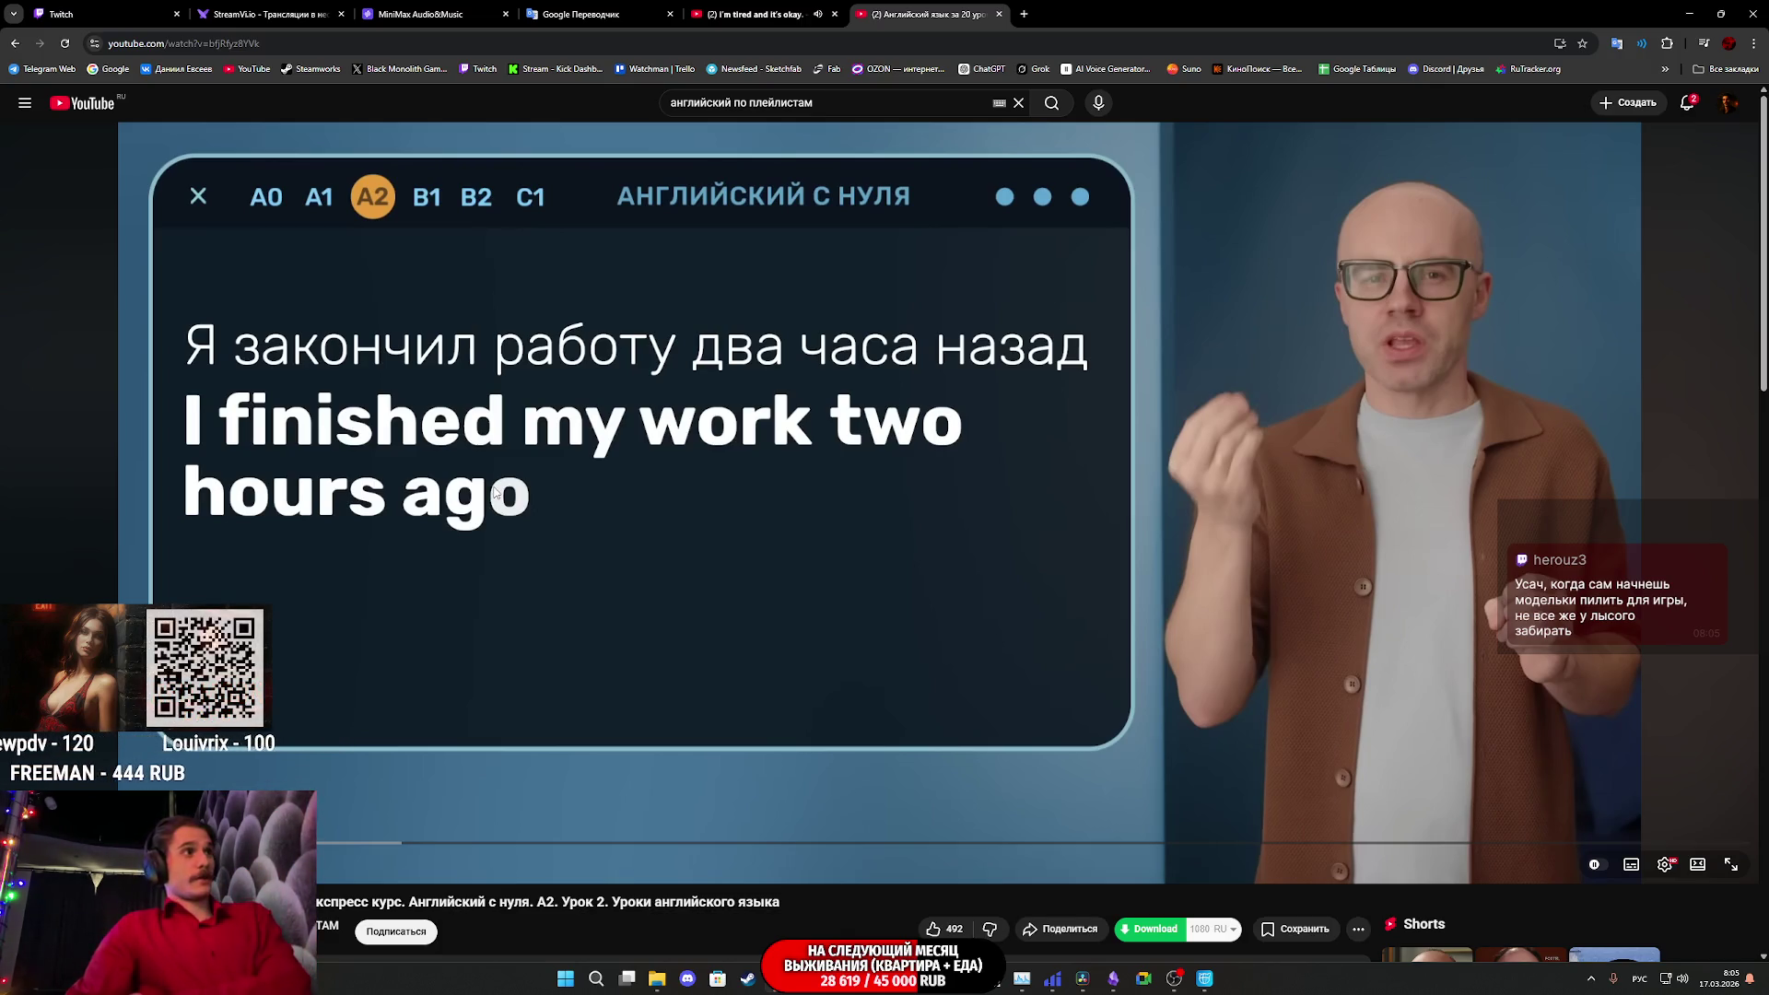
pyautogui.click(578, 448)
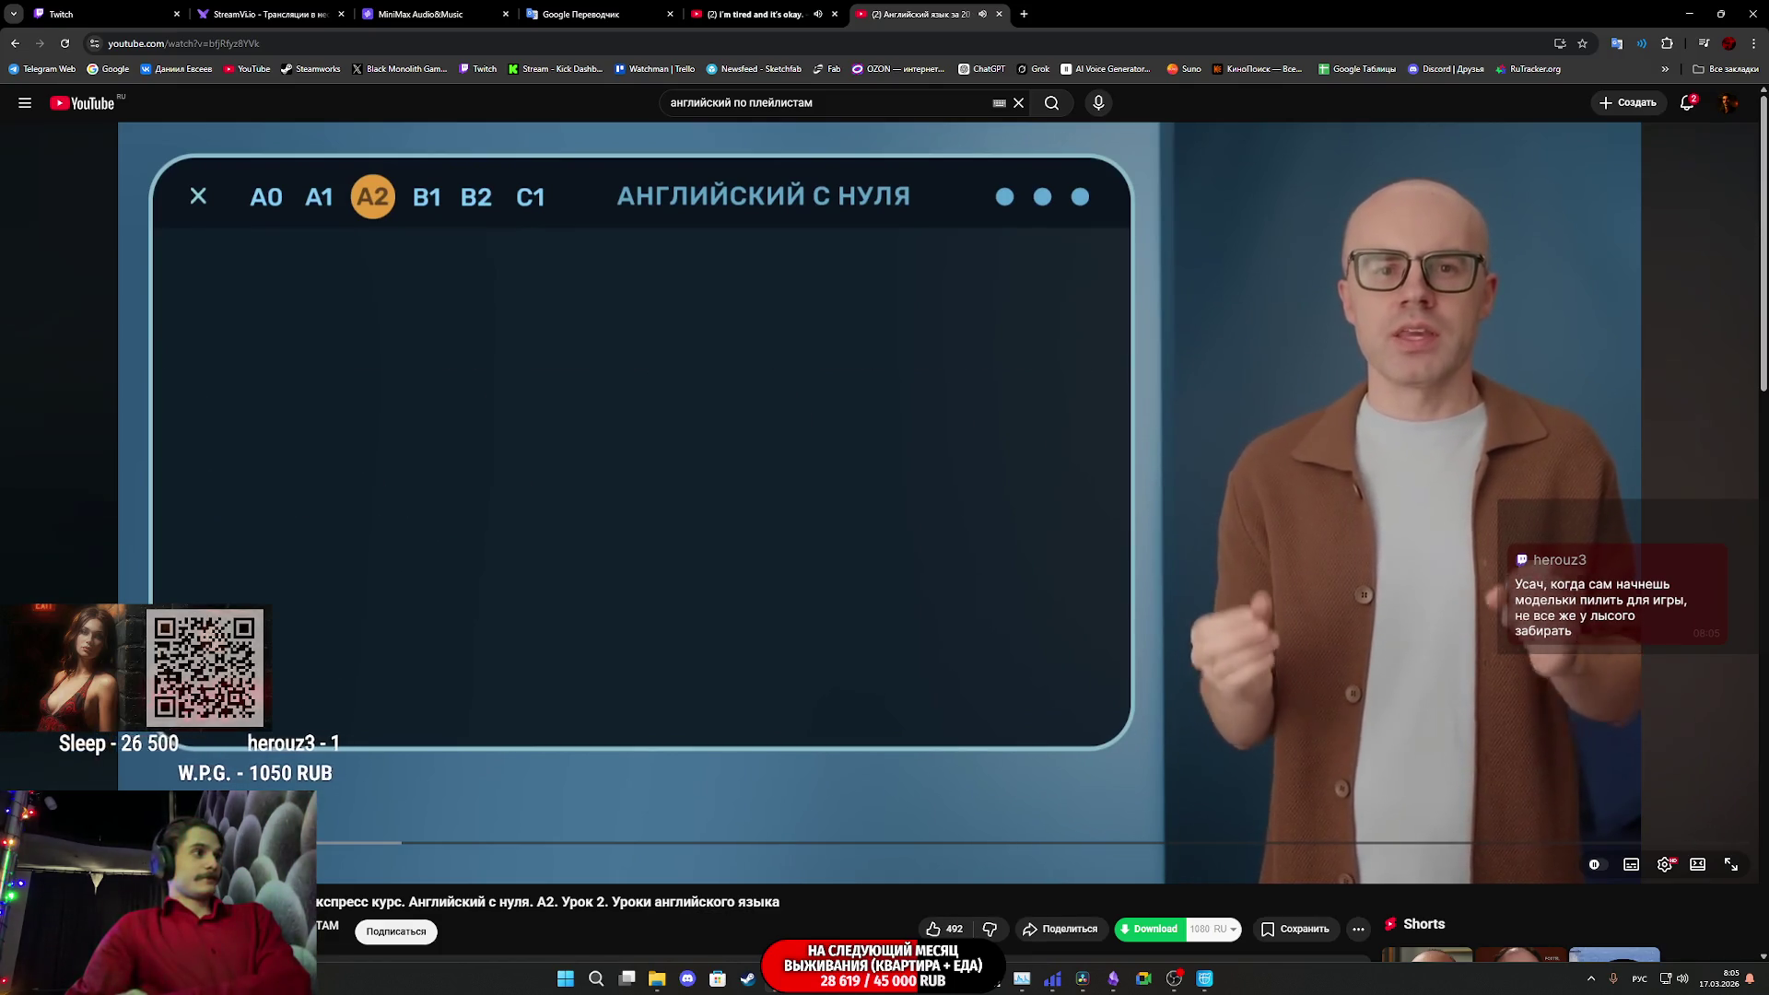
# - Translate the next sentence before the answer, pause on 'I was in London last year', then continue
pyautogui.click(537, 686)
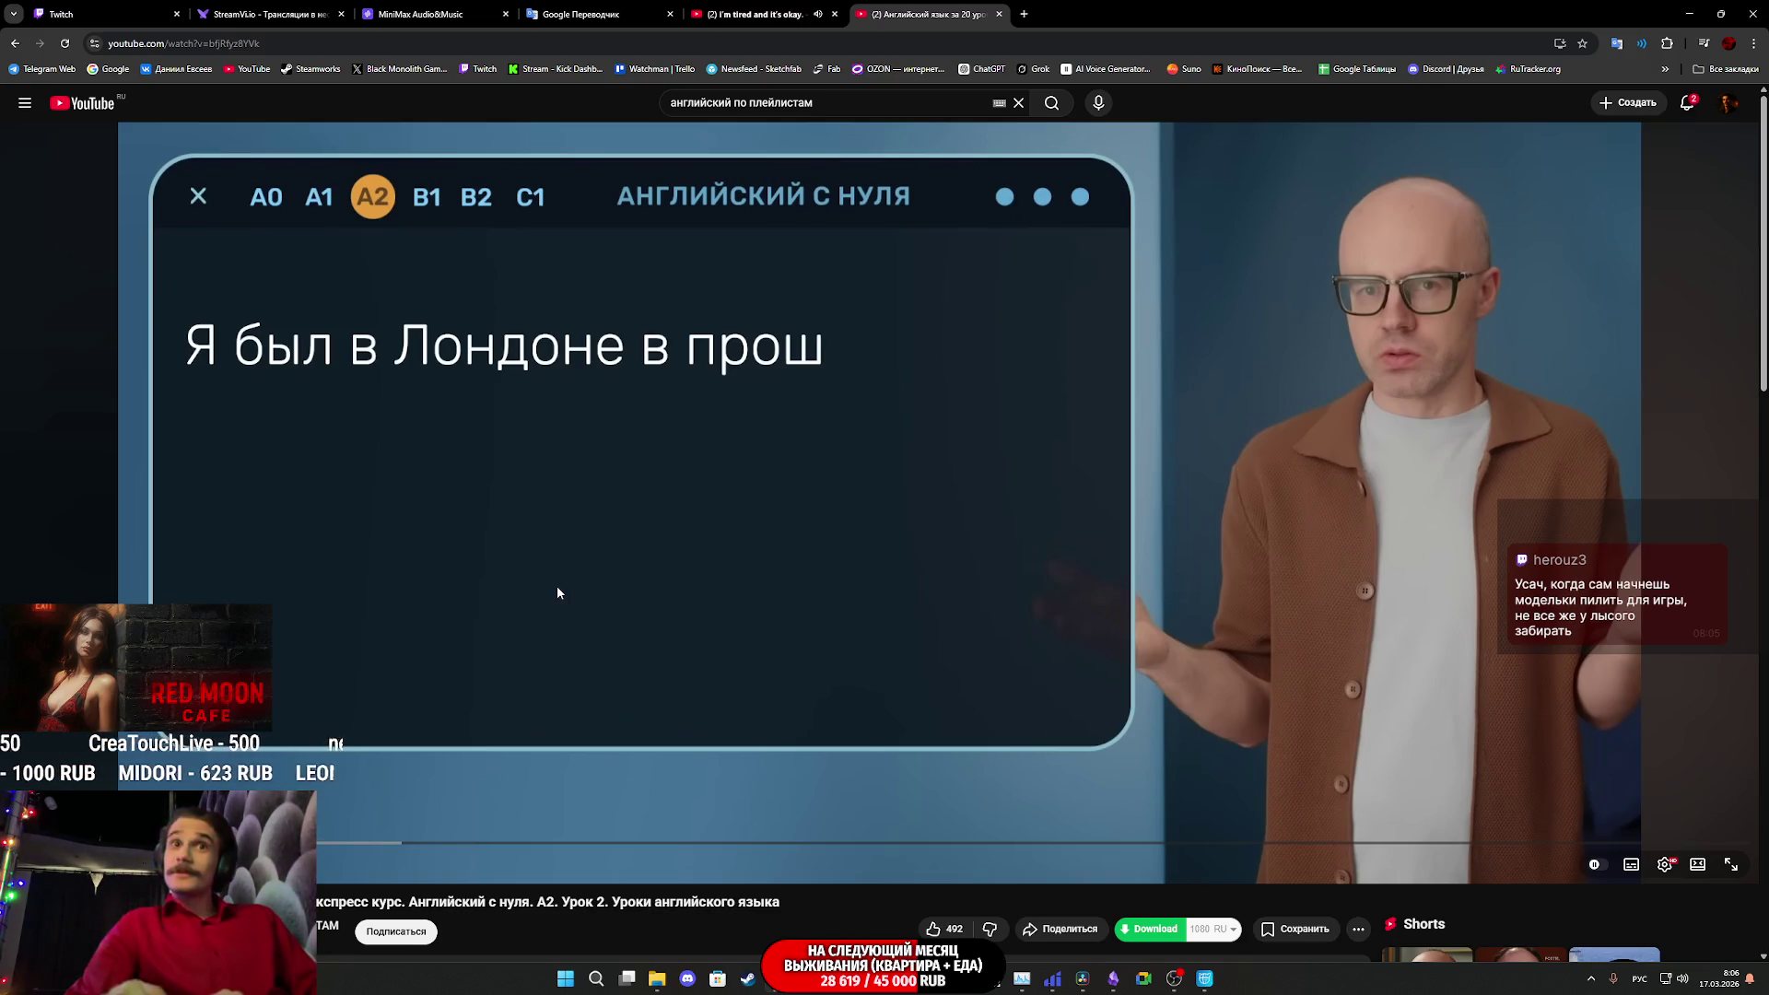
pyautogui.click(610, 573)
pyautogui.click(611, 573)
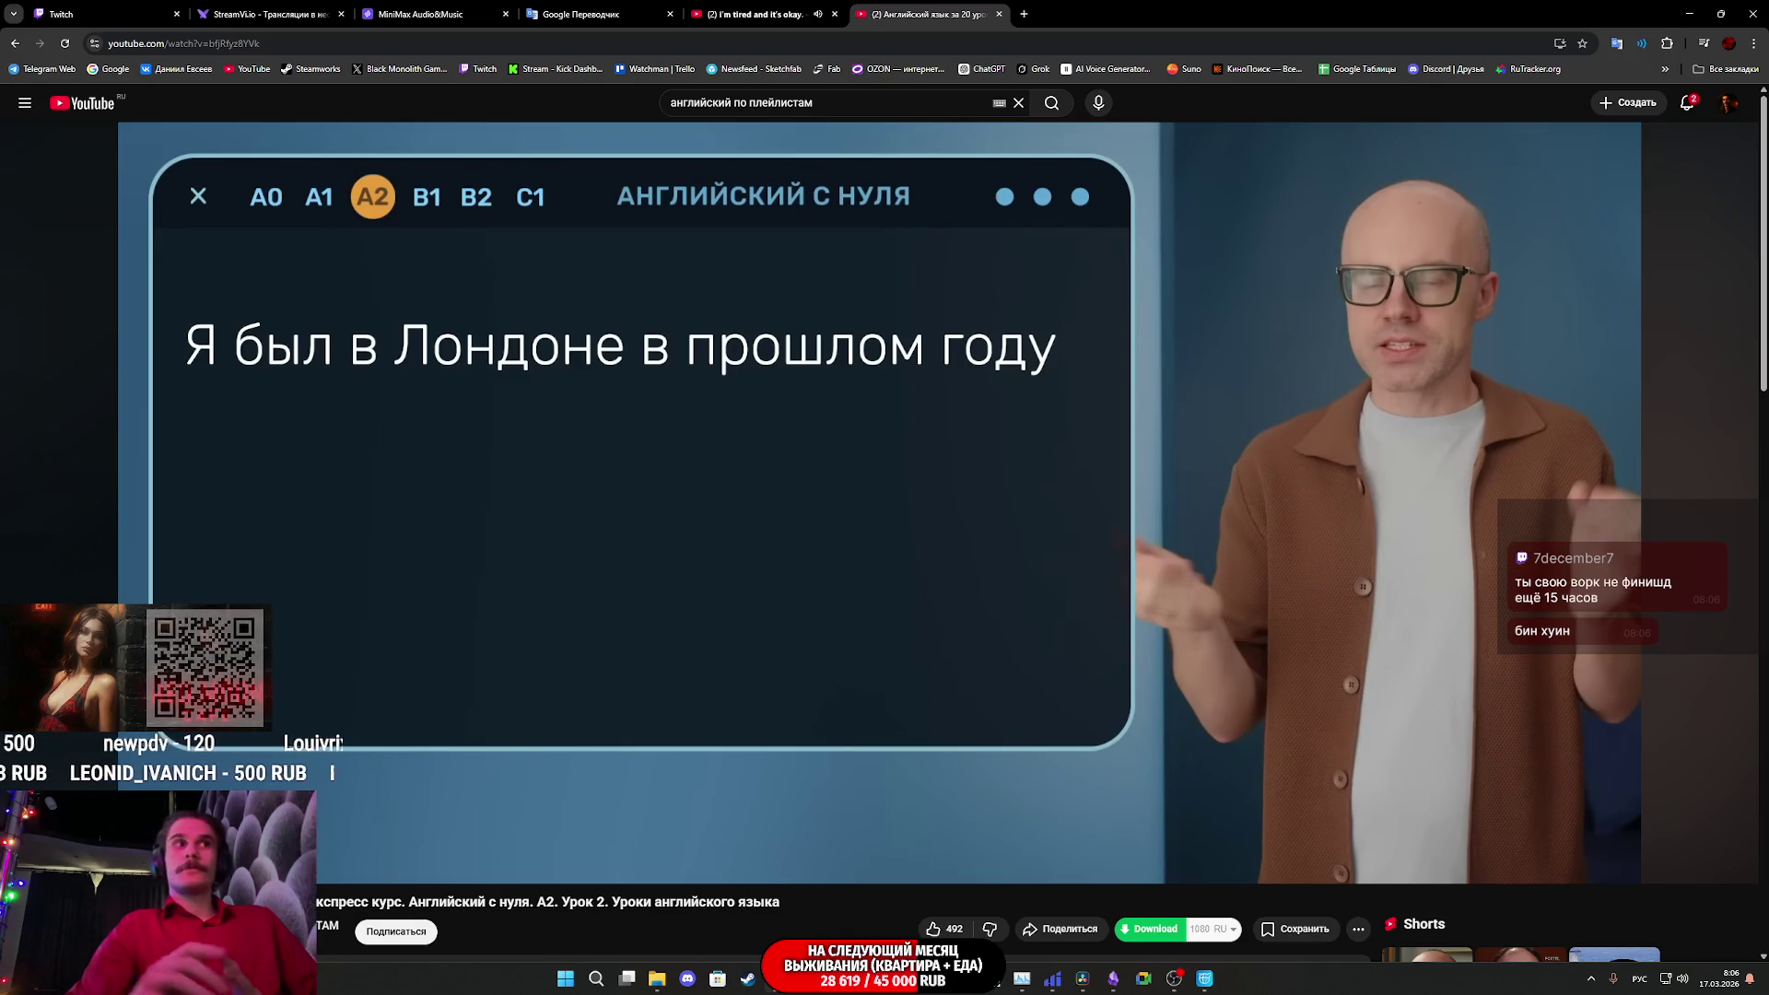
pyautogui.click(690, 522)
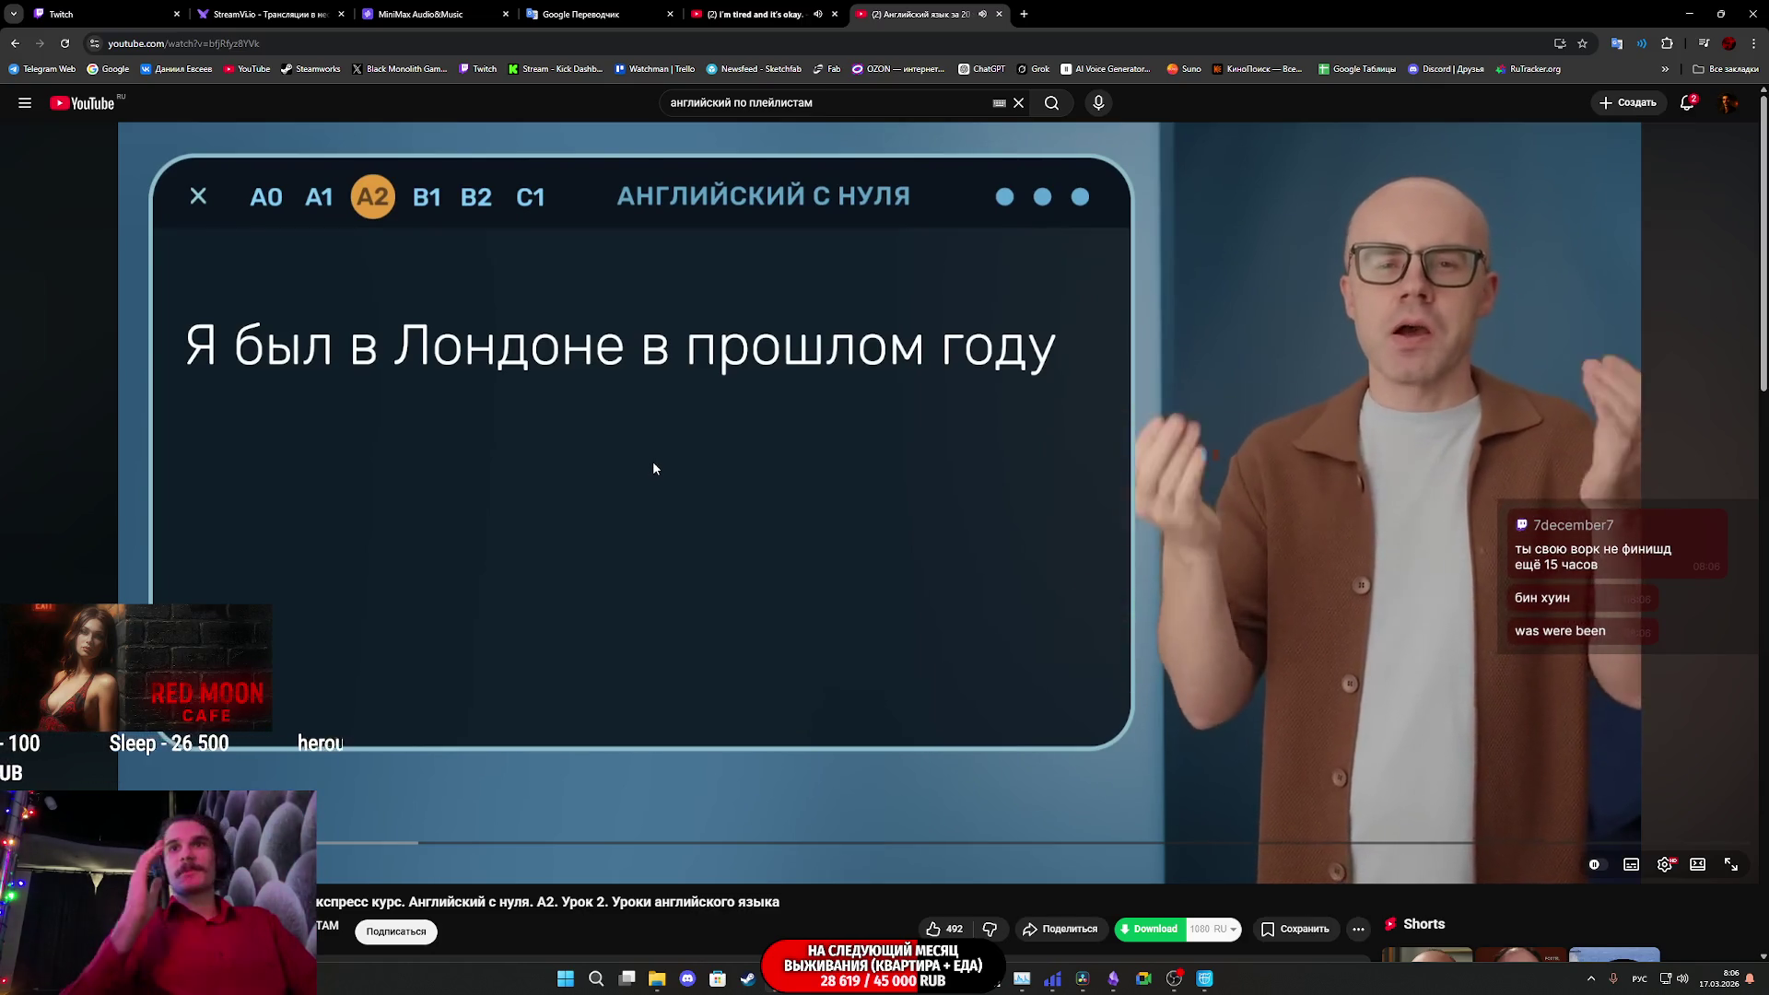
pyautogui.click(655, 463)
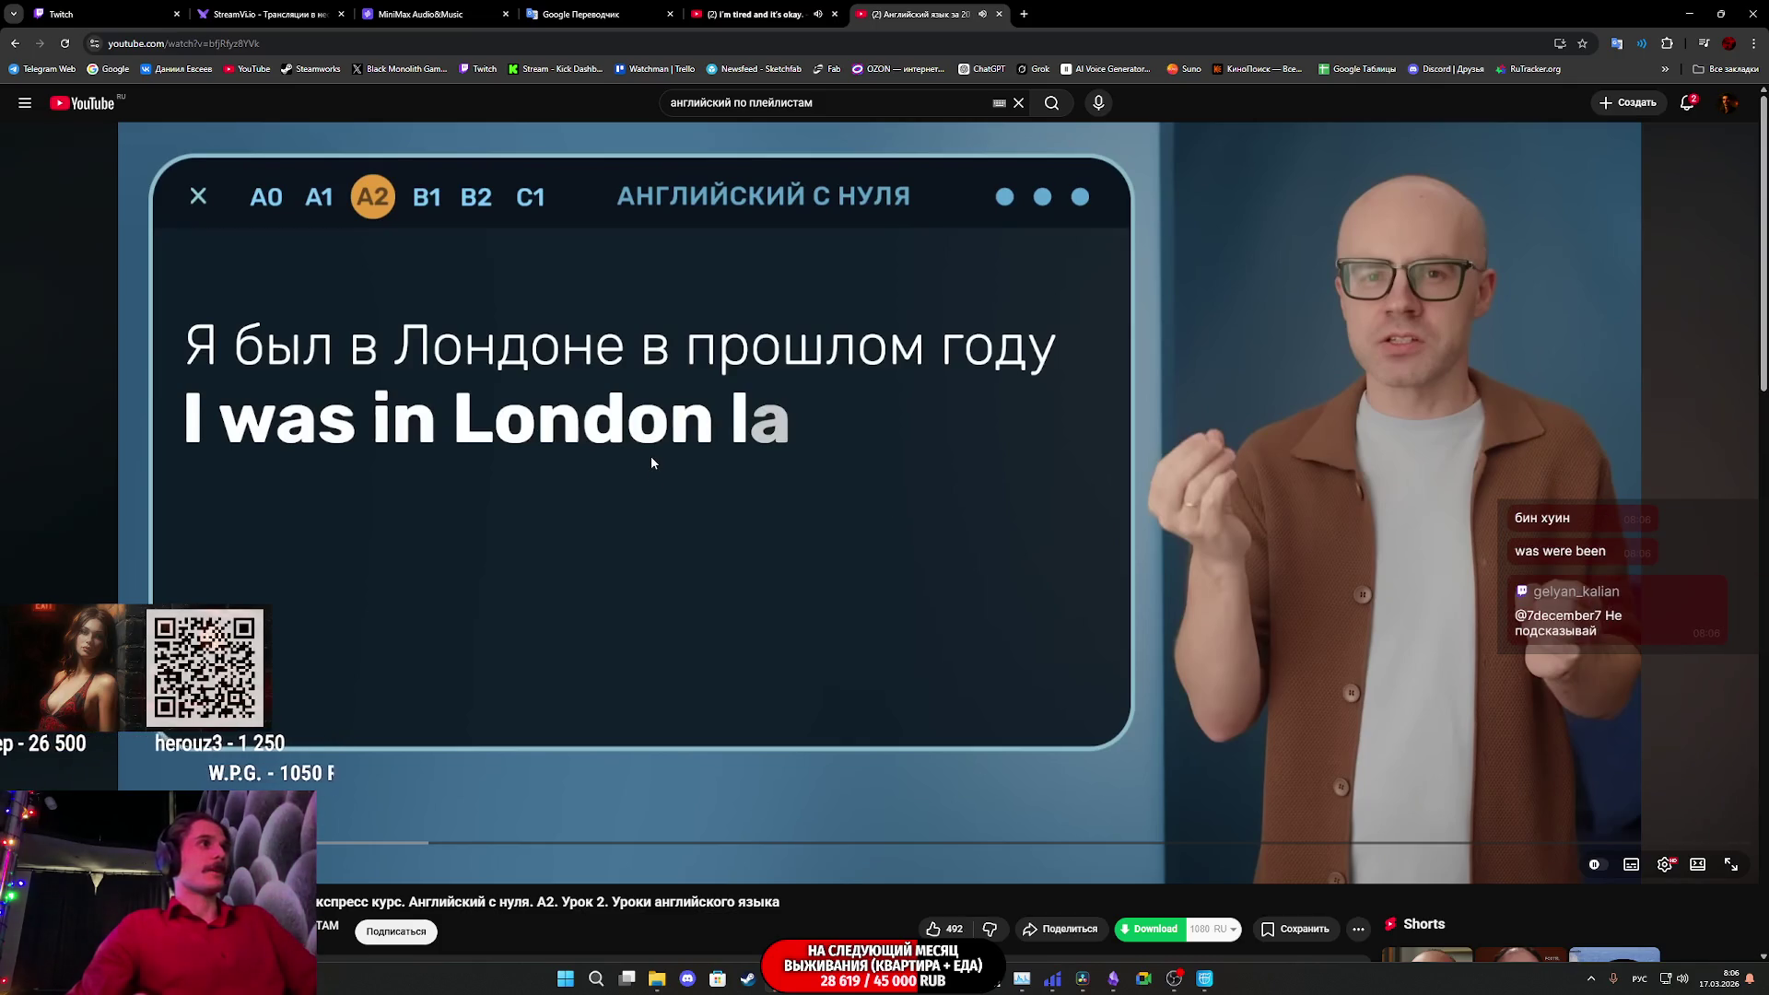
pyautogui.click(651, 463)
pyautogui.click(682, 469)
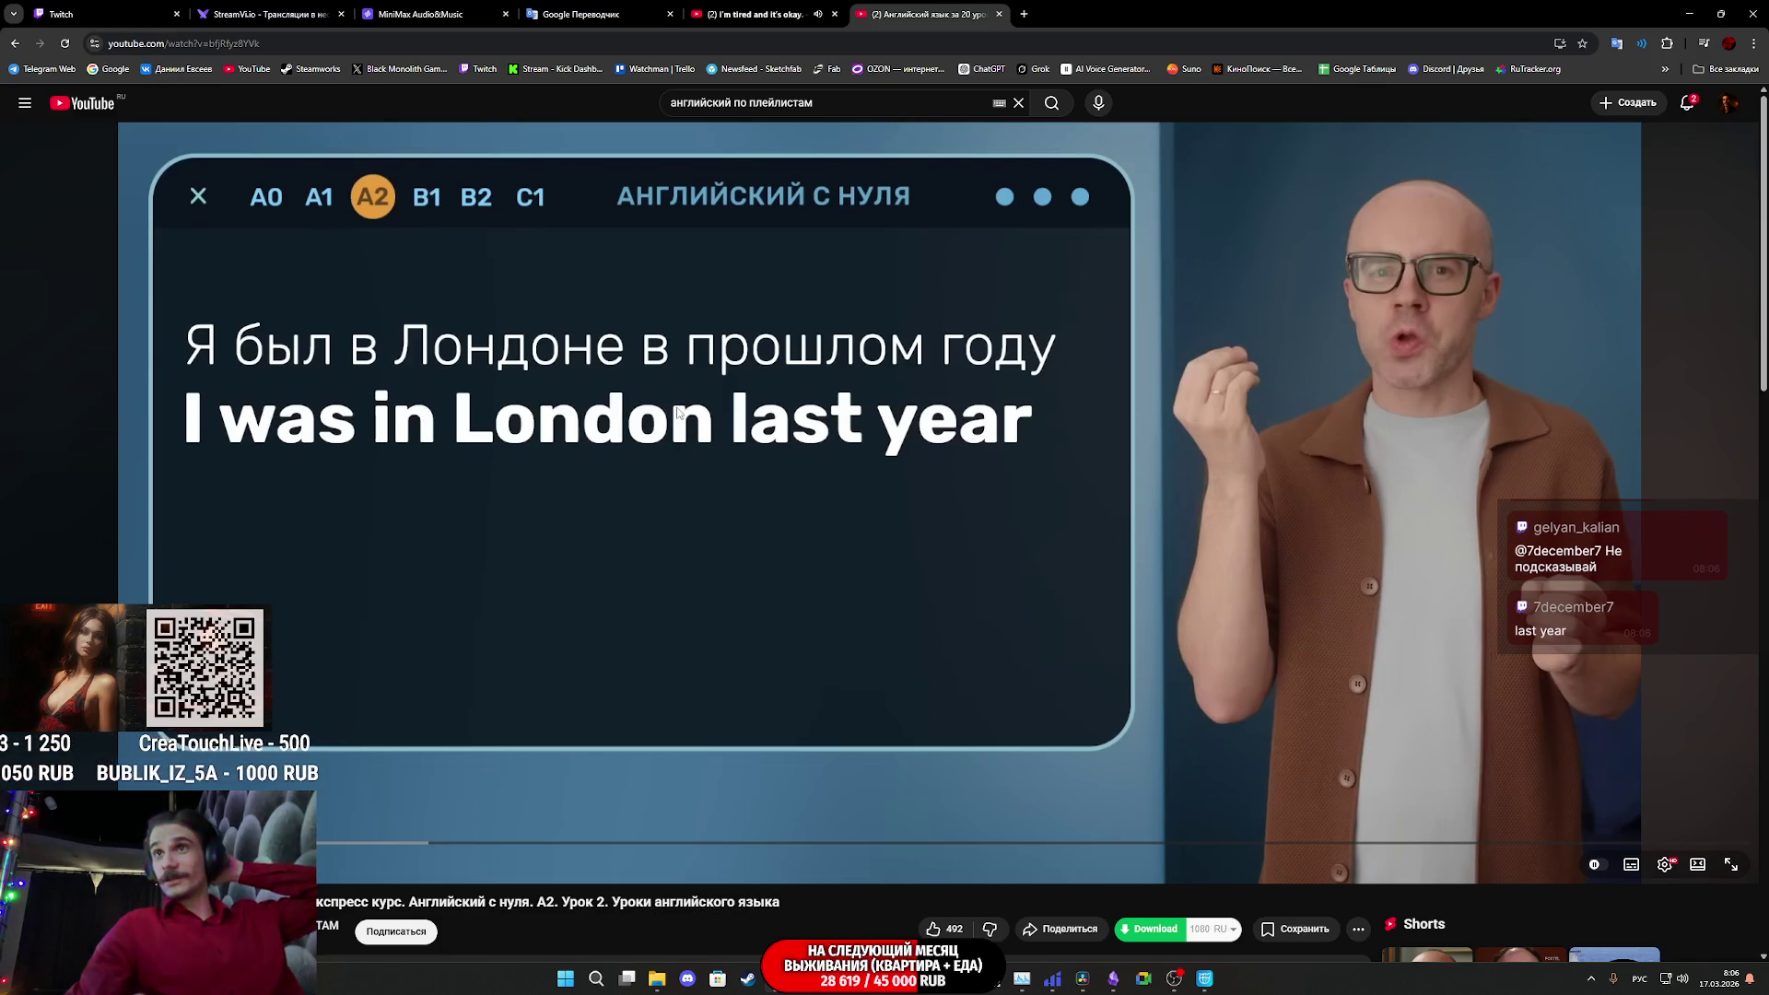
pyautogui.click(677, 425)
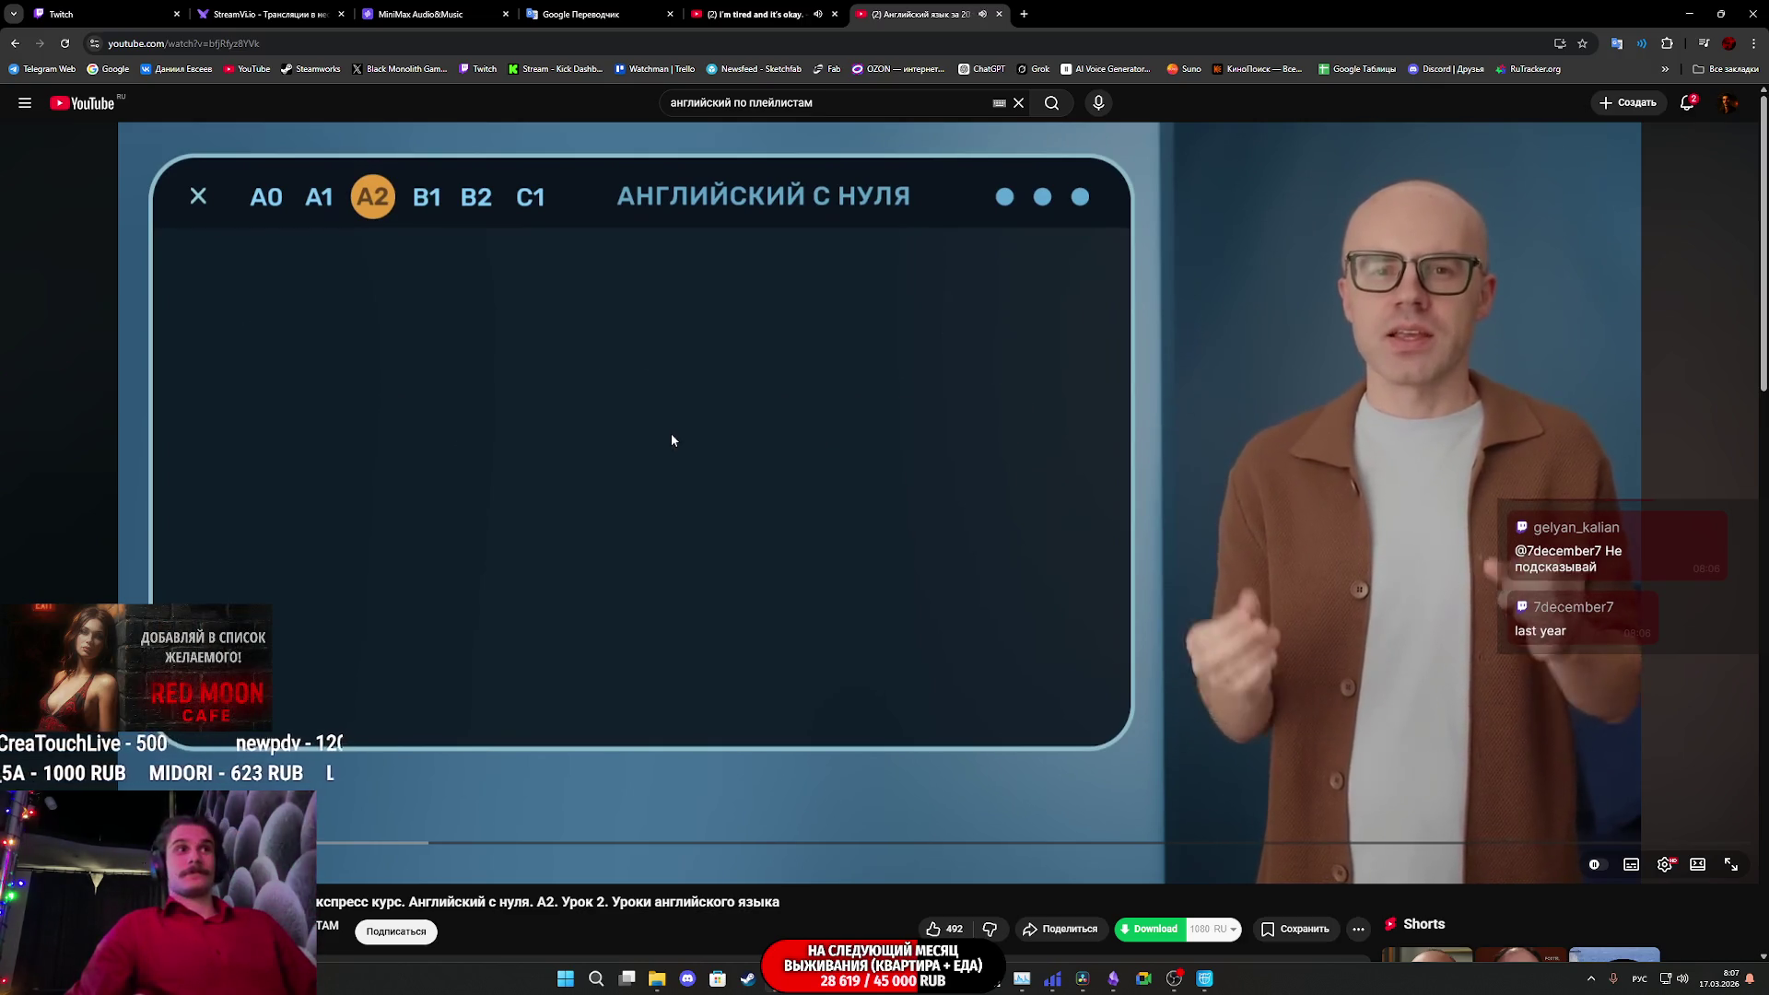
# - Work through the movie sentence's translation, then pause the lesson and close its tab
pyautogui.click(753, 446)
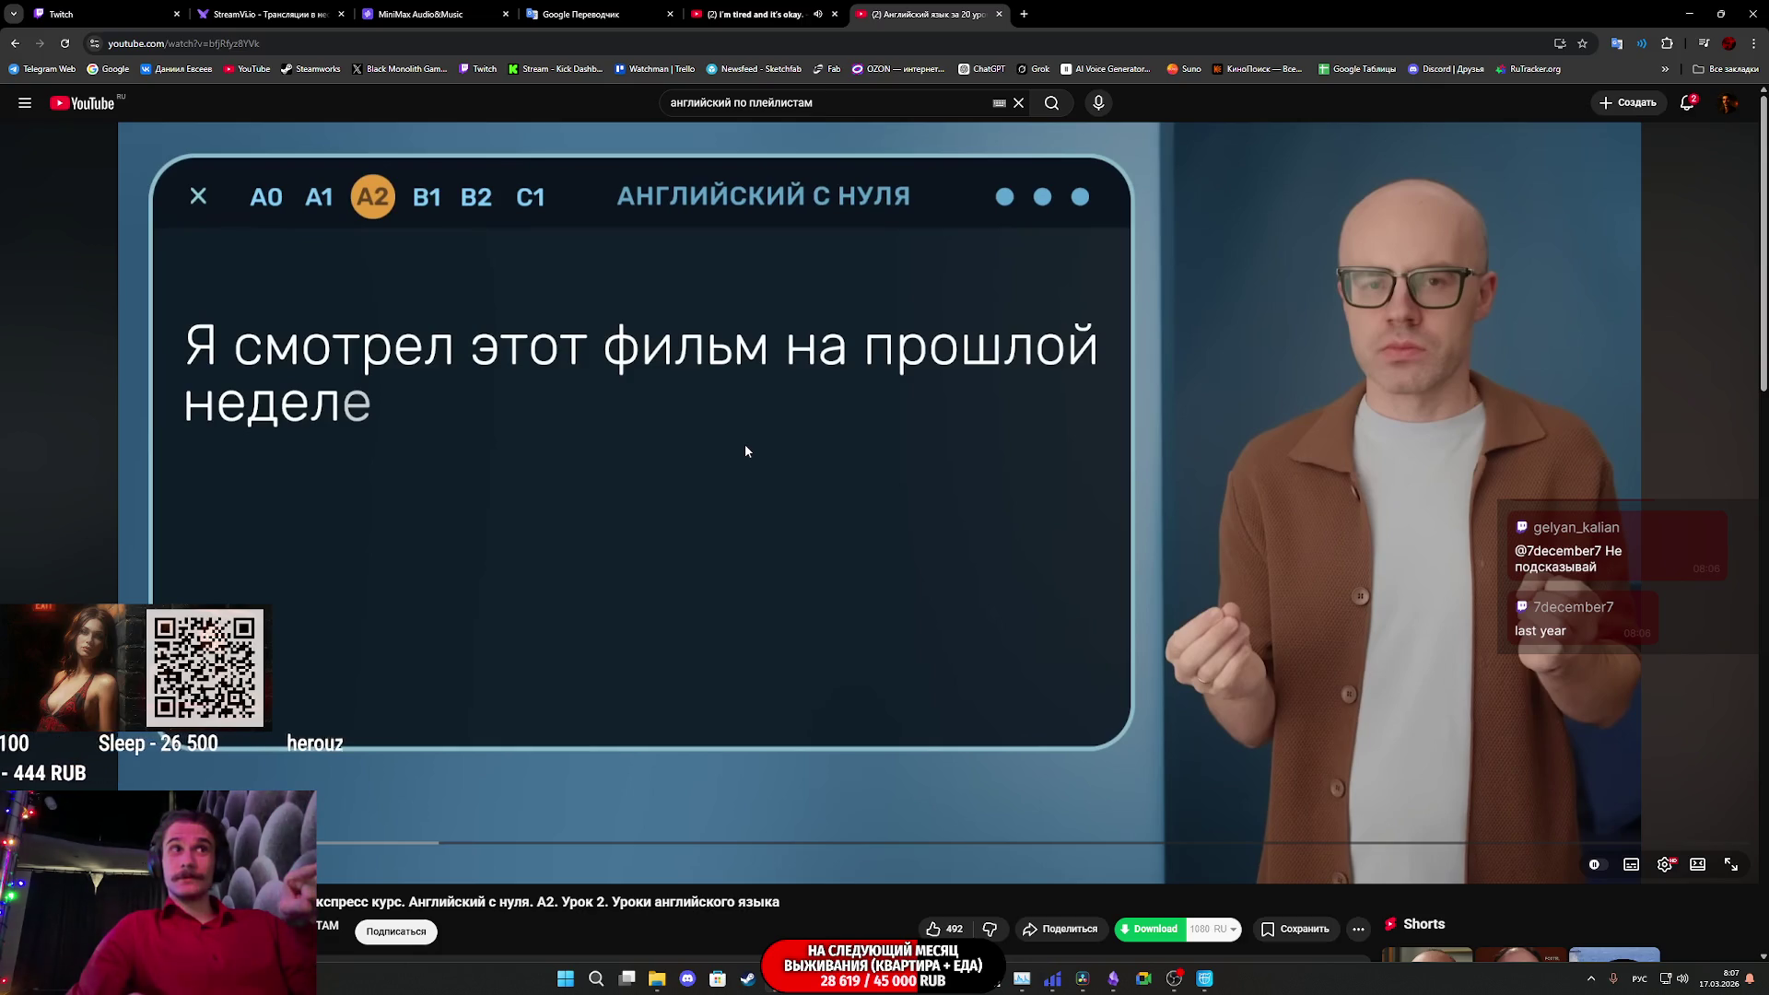
pyautogui.click(744, 444)
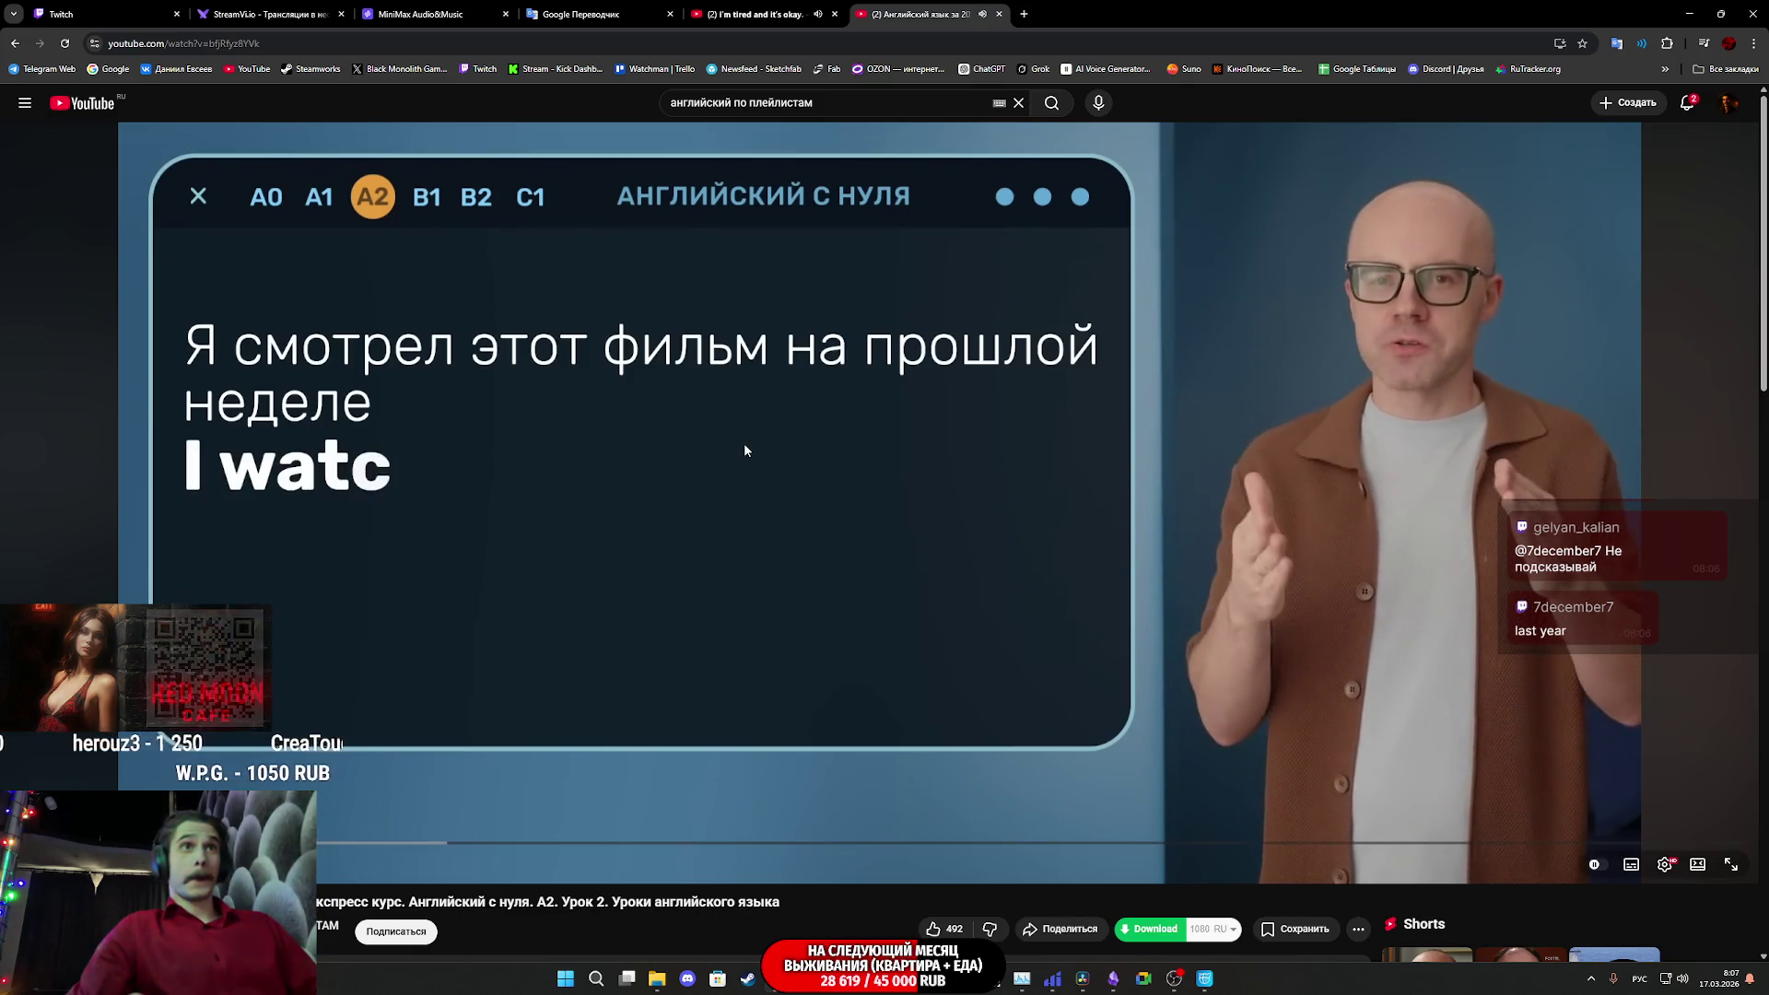
pyautogui.click(744, 449)
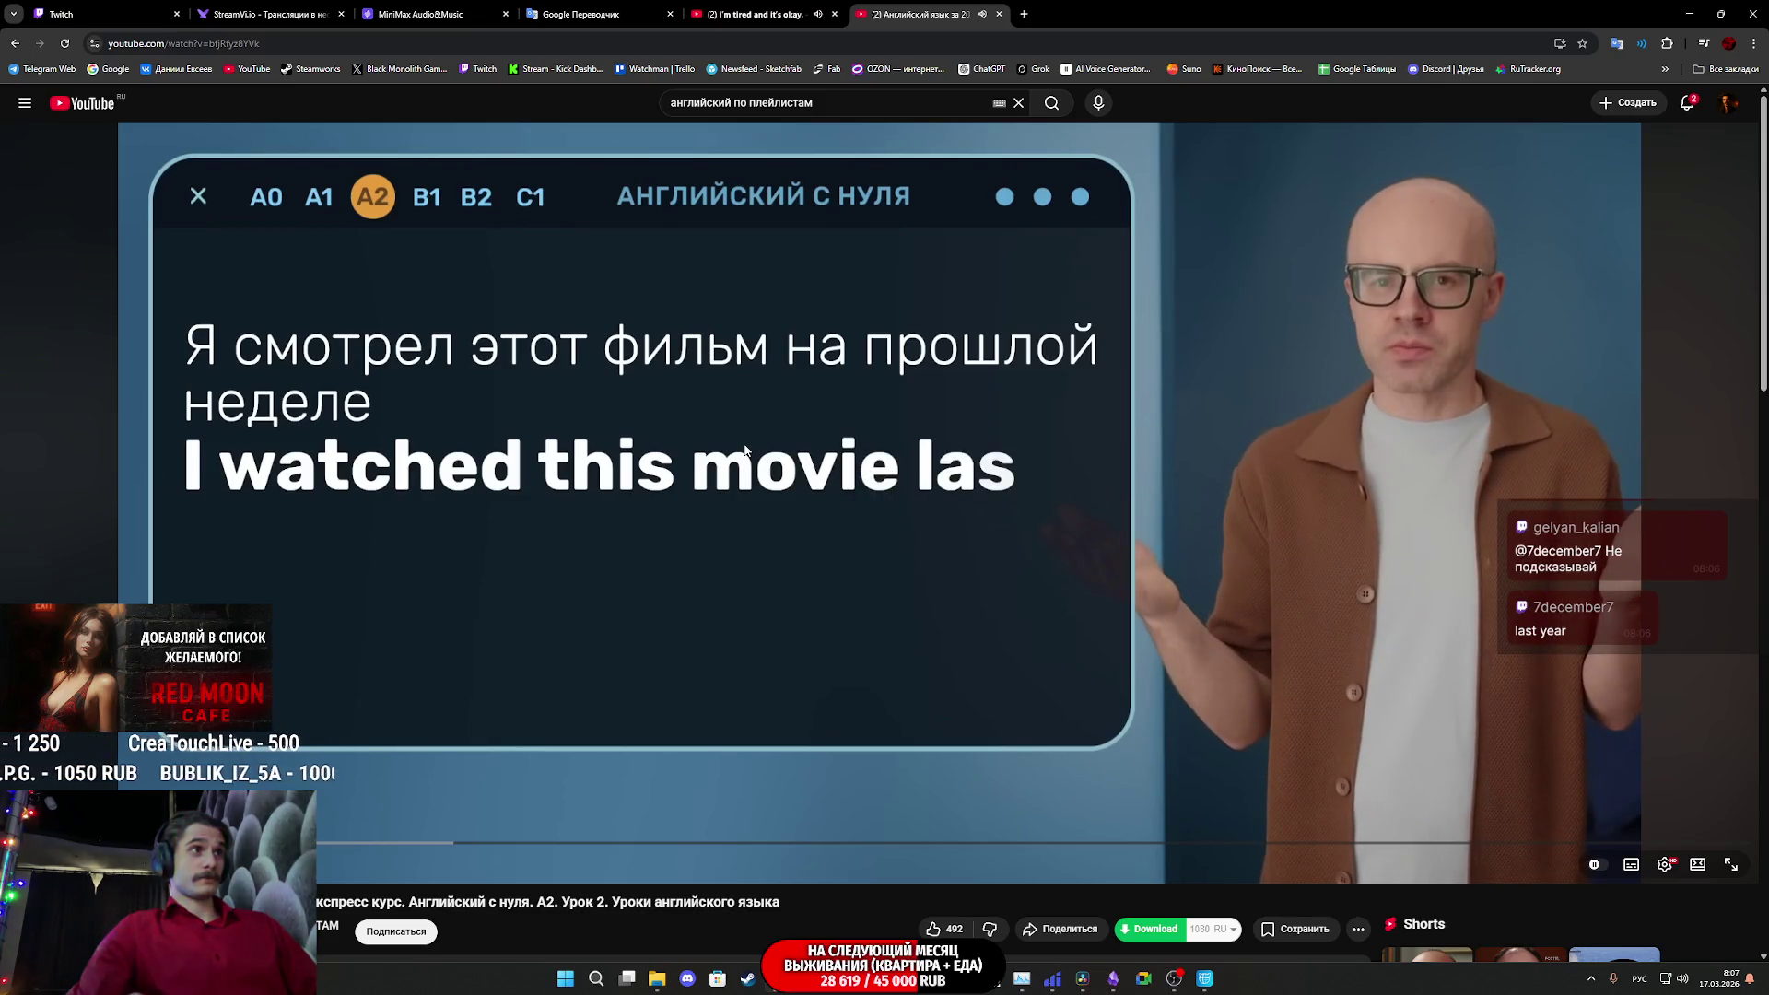
pyautogui.click(744, 449)
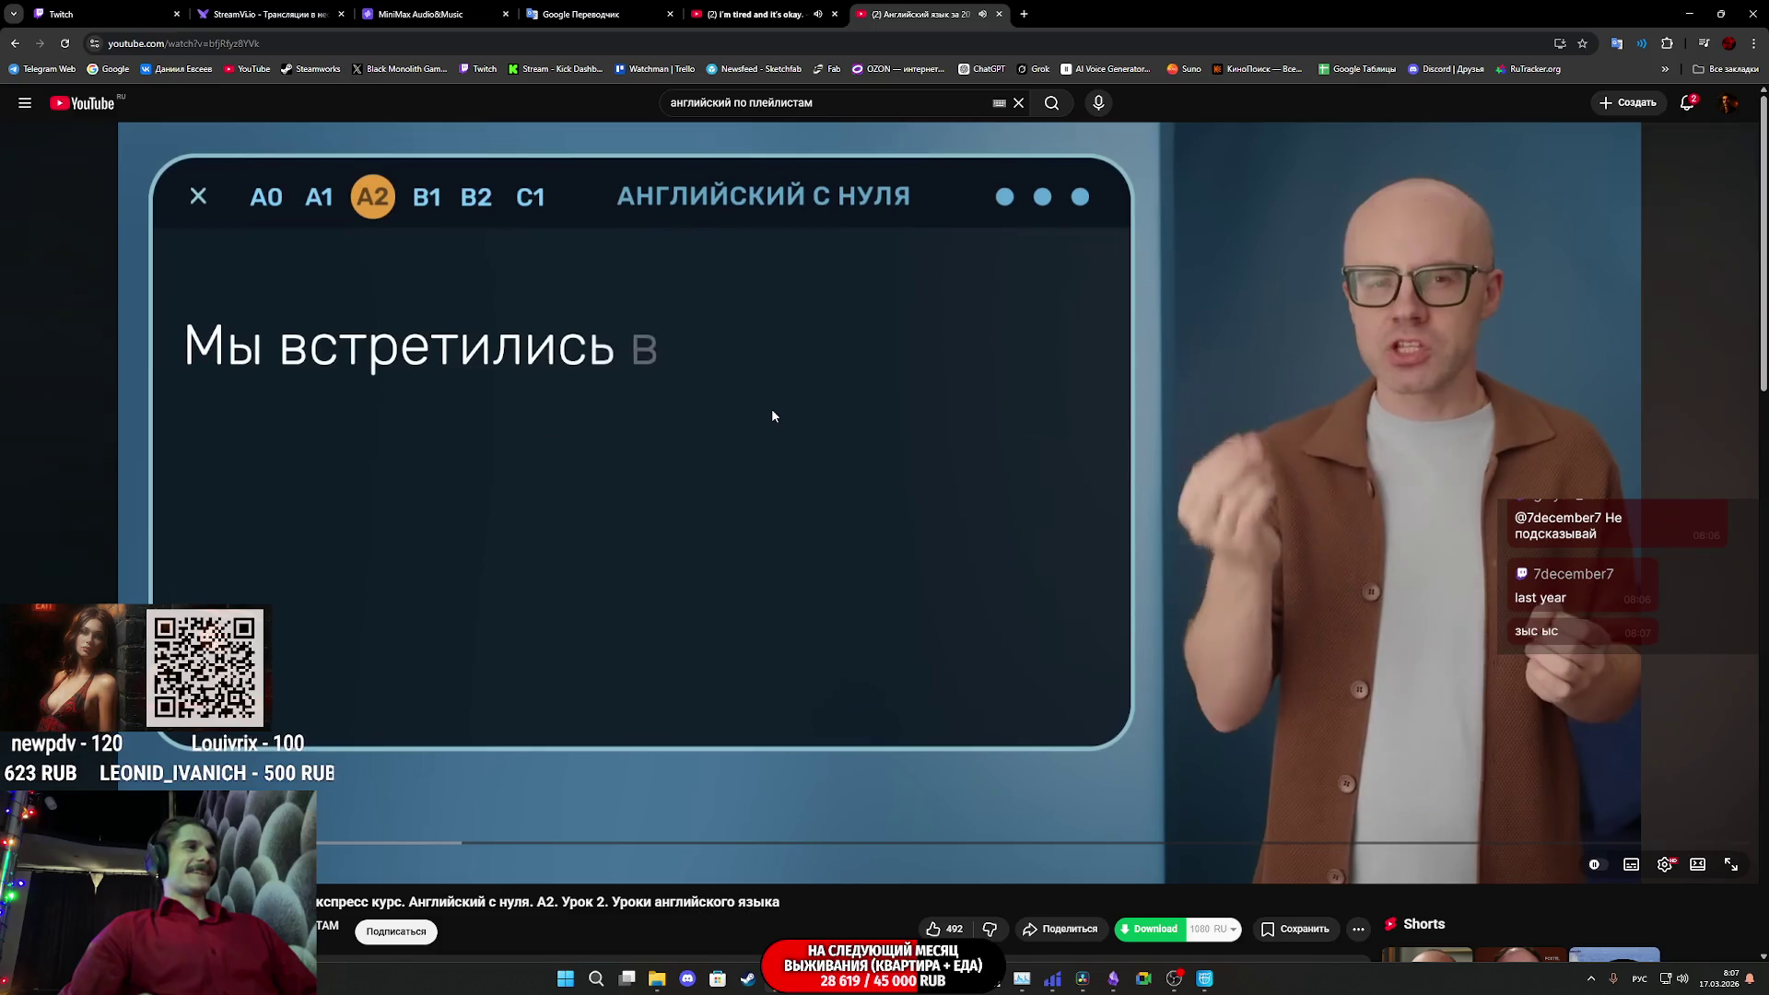
pyautogui.click(771, 407)
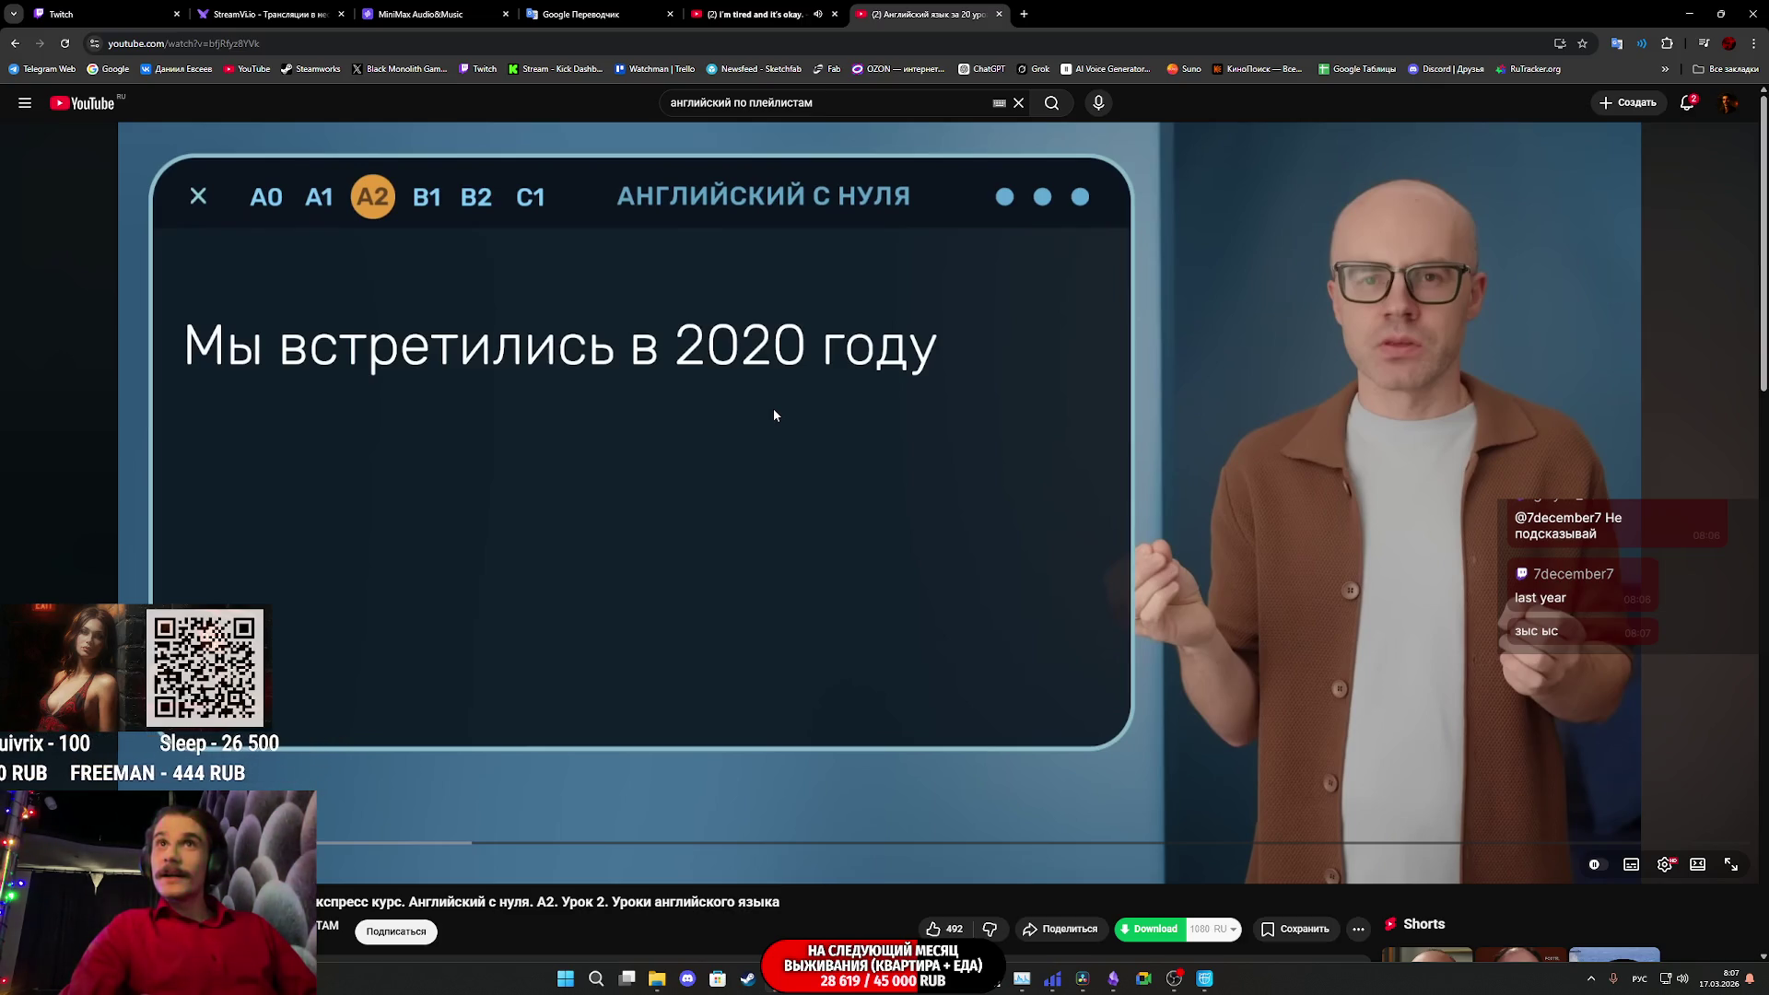
pyautogui.hotkey('ctrl', 'w')
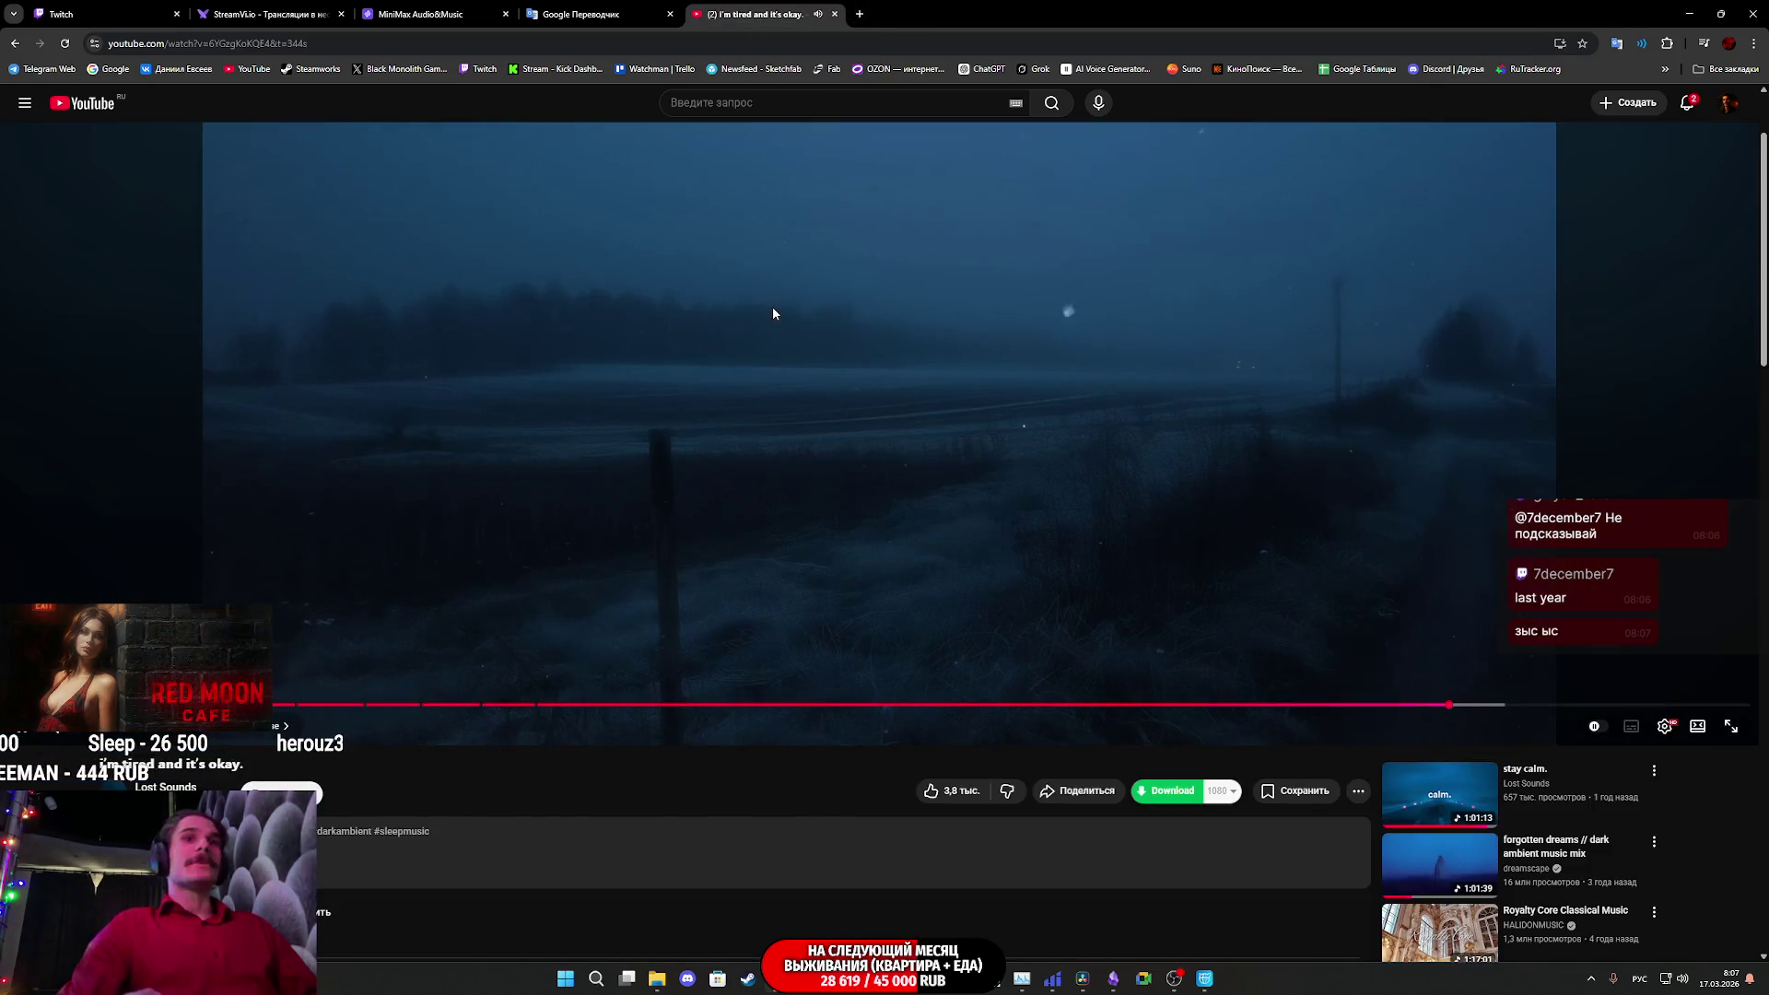
# - Show the Twitch dashboard, then bring Cascadeur and the Unreal Engine editor forward
pyautogui.click(92, 14)
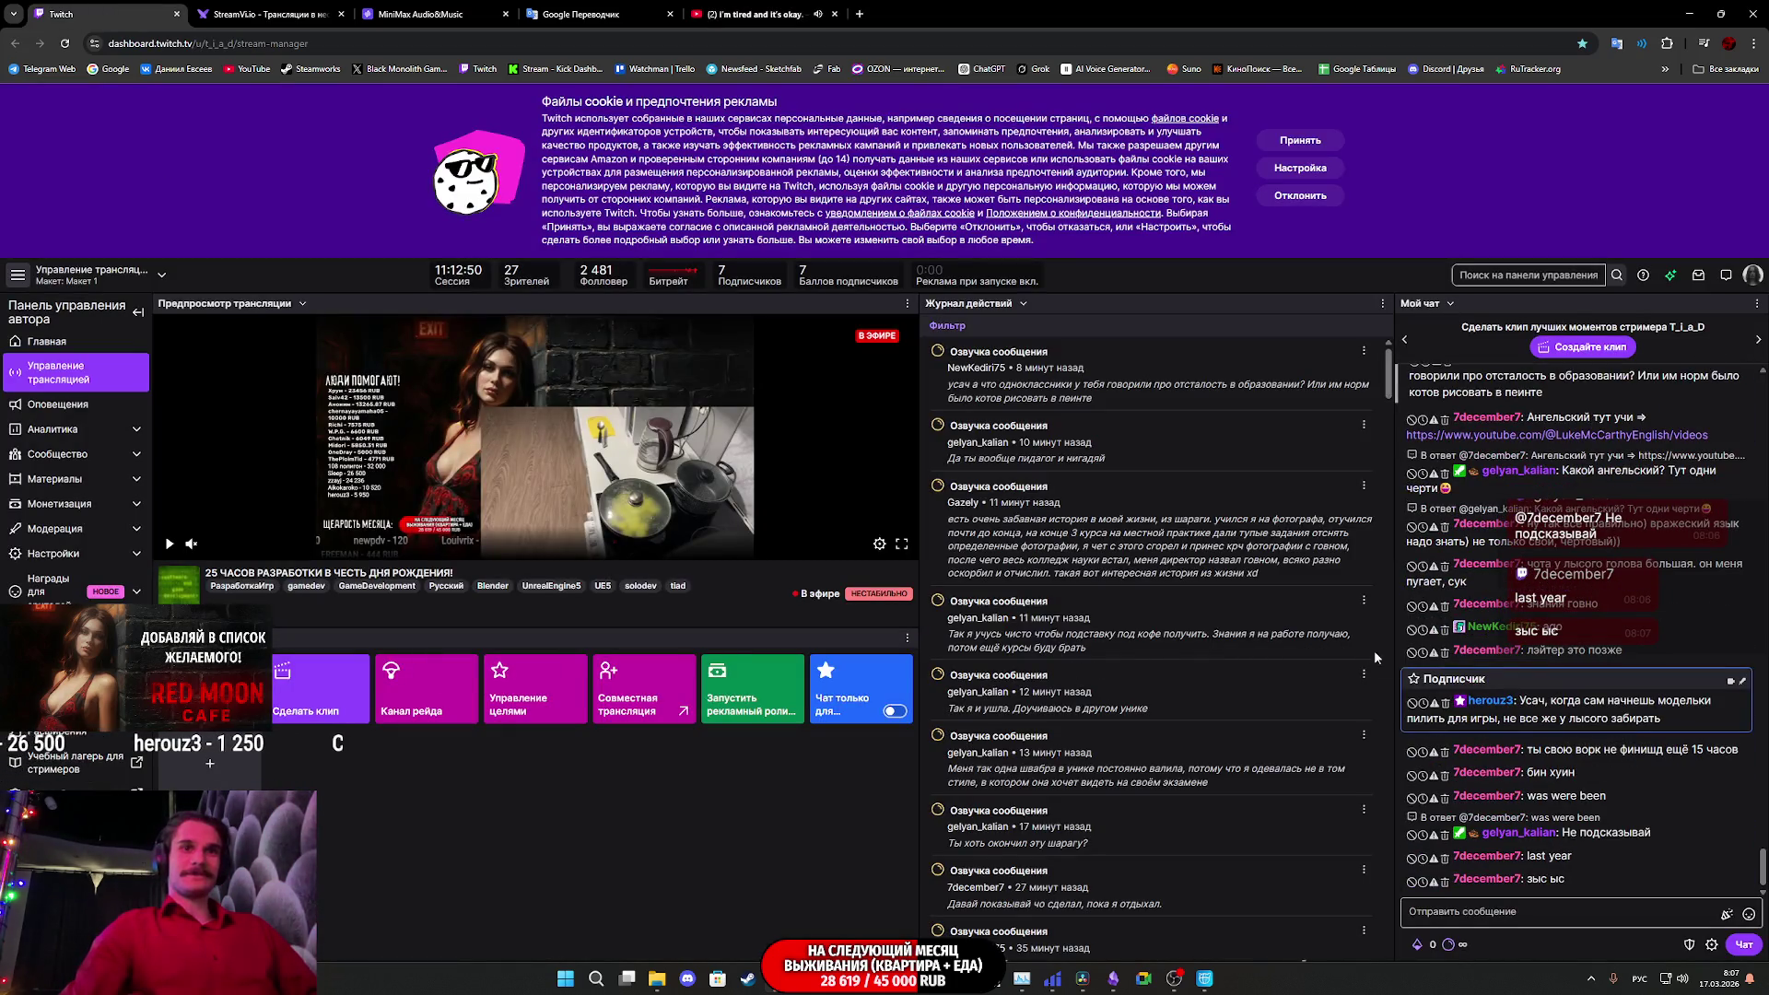
pyautogui.click(1197, 980)
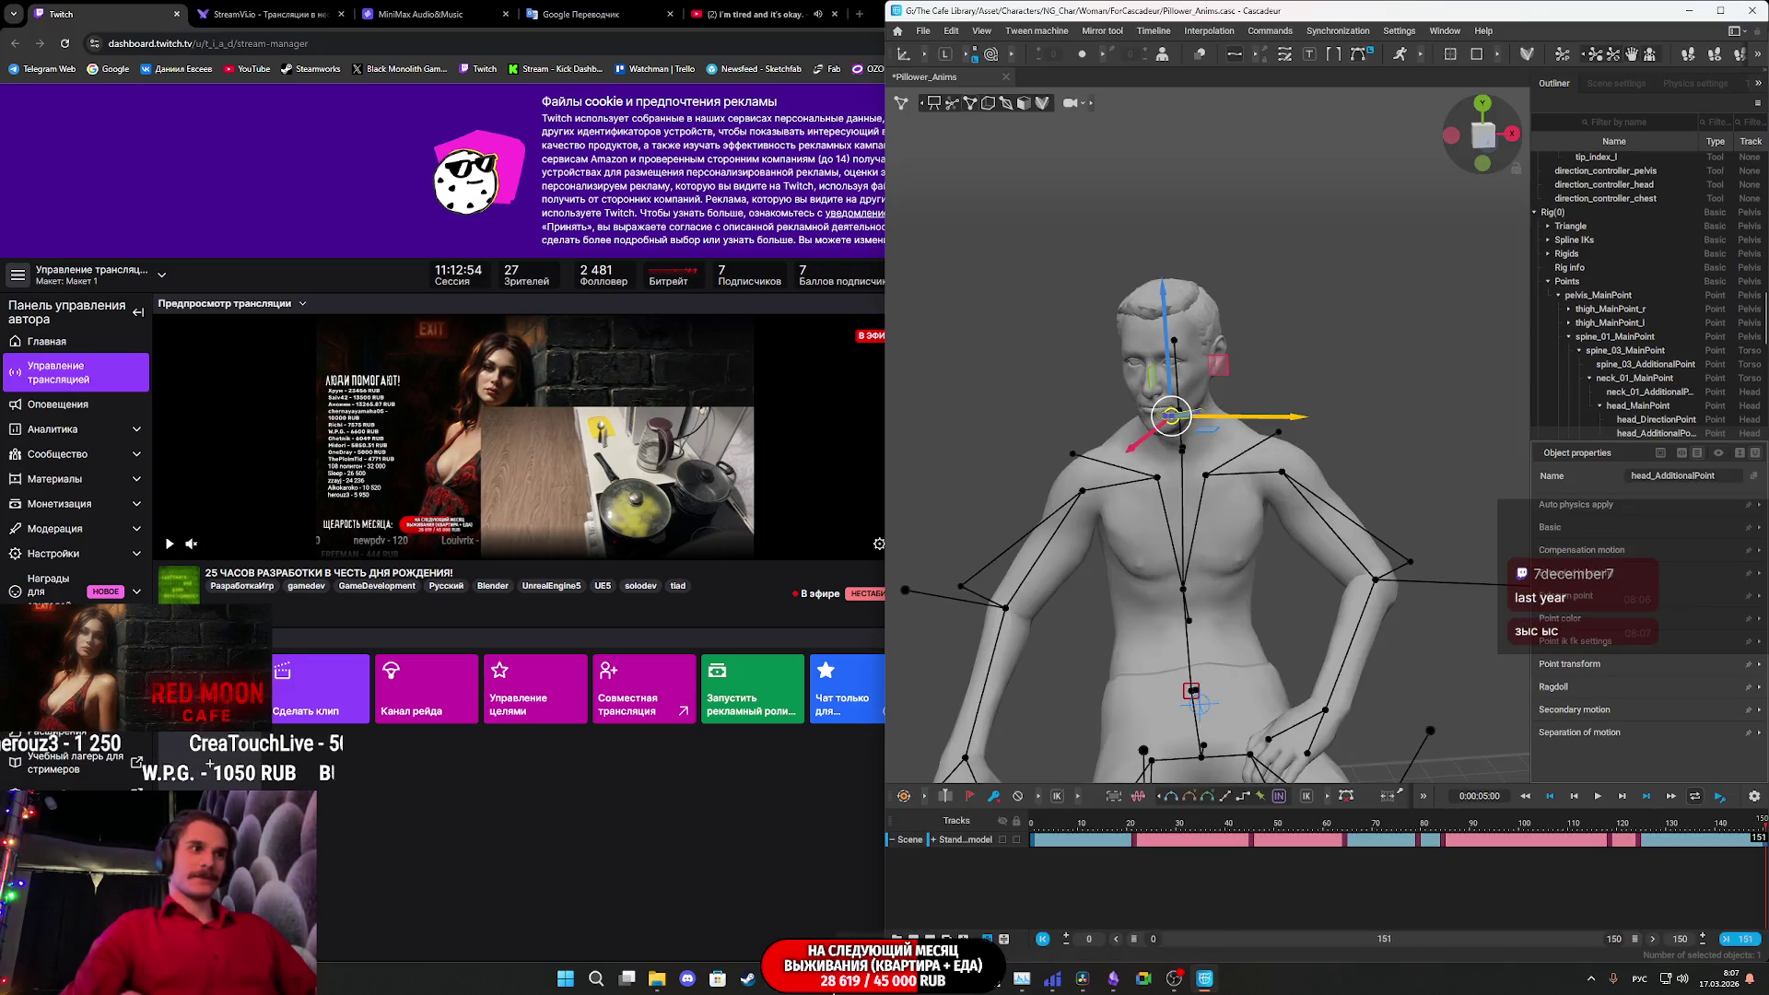
pyautogui.click(839, 979)
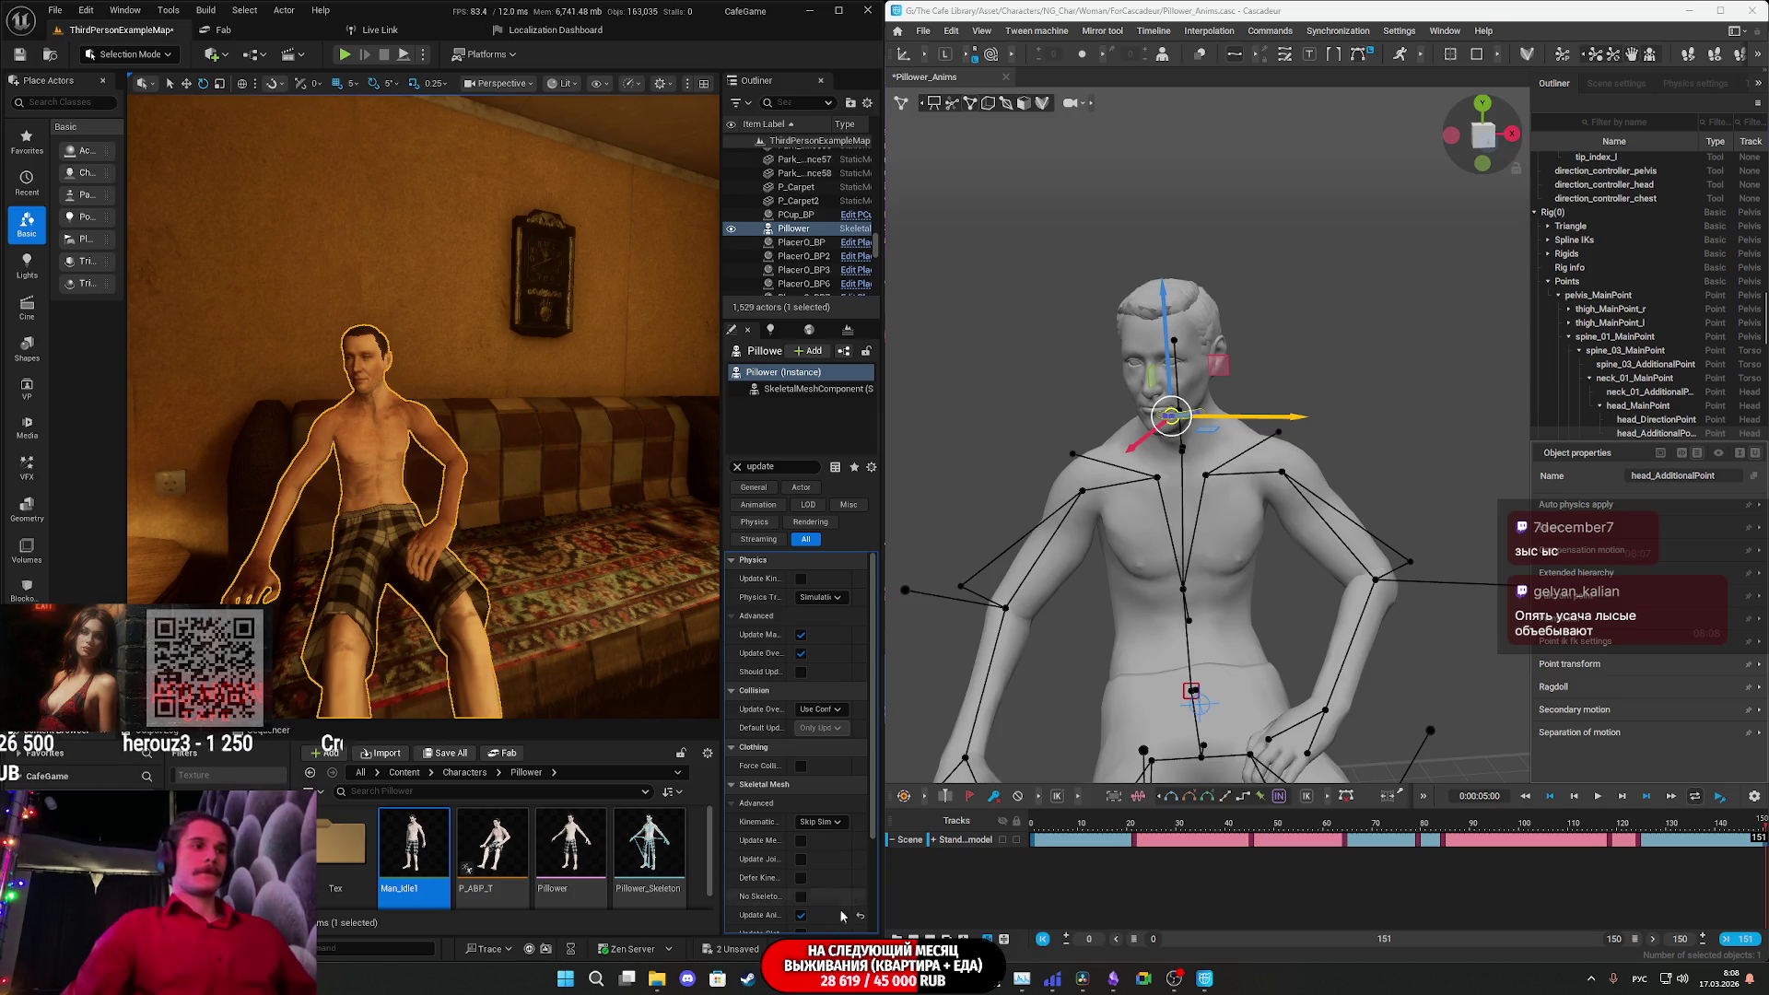
# - Bring the browser forward on the Google Translate page
pyautogui.click(779, 979)
pyautogui.click(580, 14)
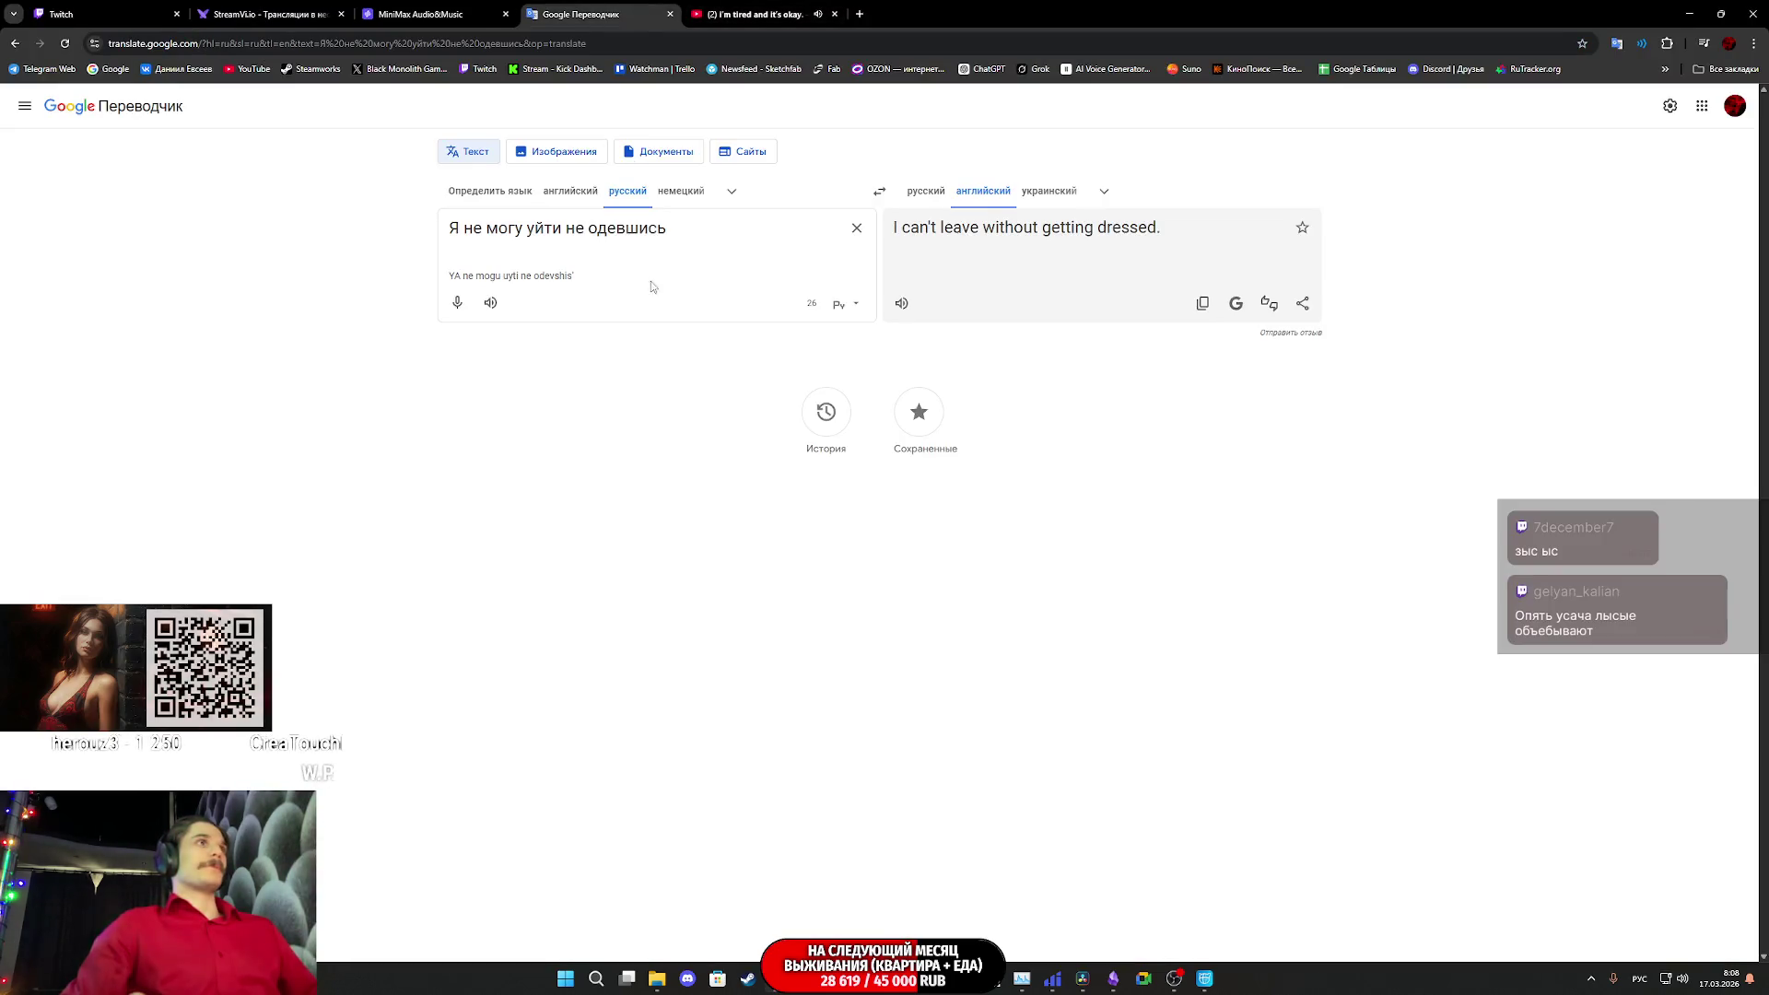
# - Clear the source box and translate 'встречались' into English
pyautogui.click(856, 230)
pyautogui.write('вы')
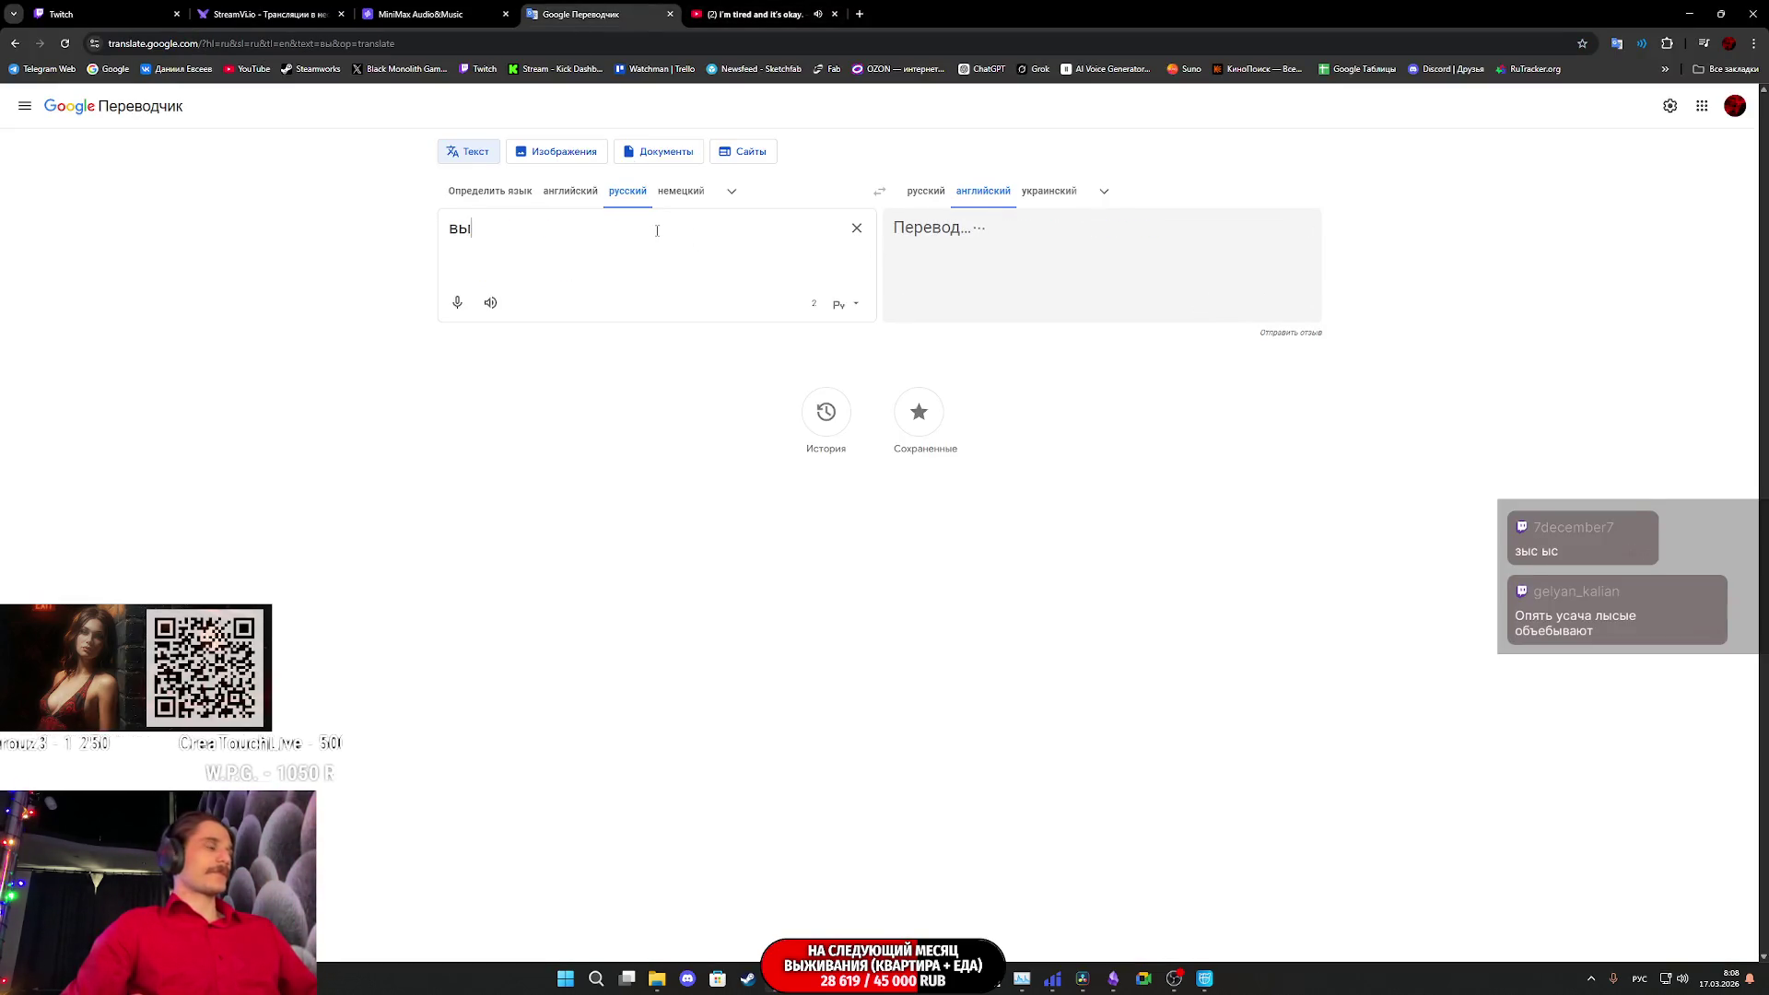
pyautogui.press('BackSpace')
pyautogui.write('стречались')
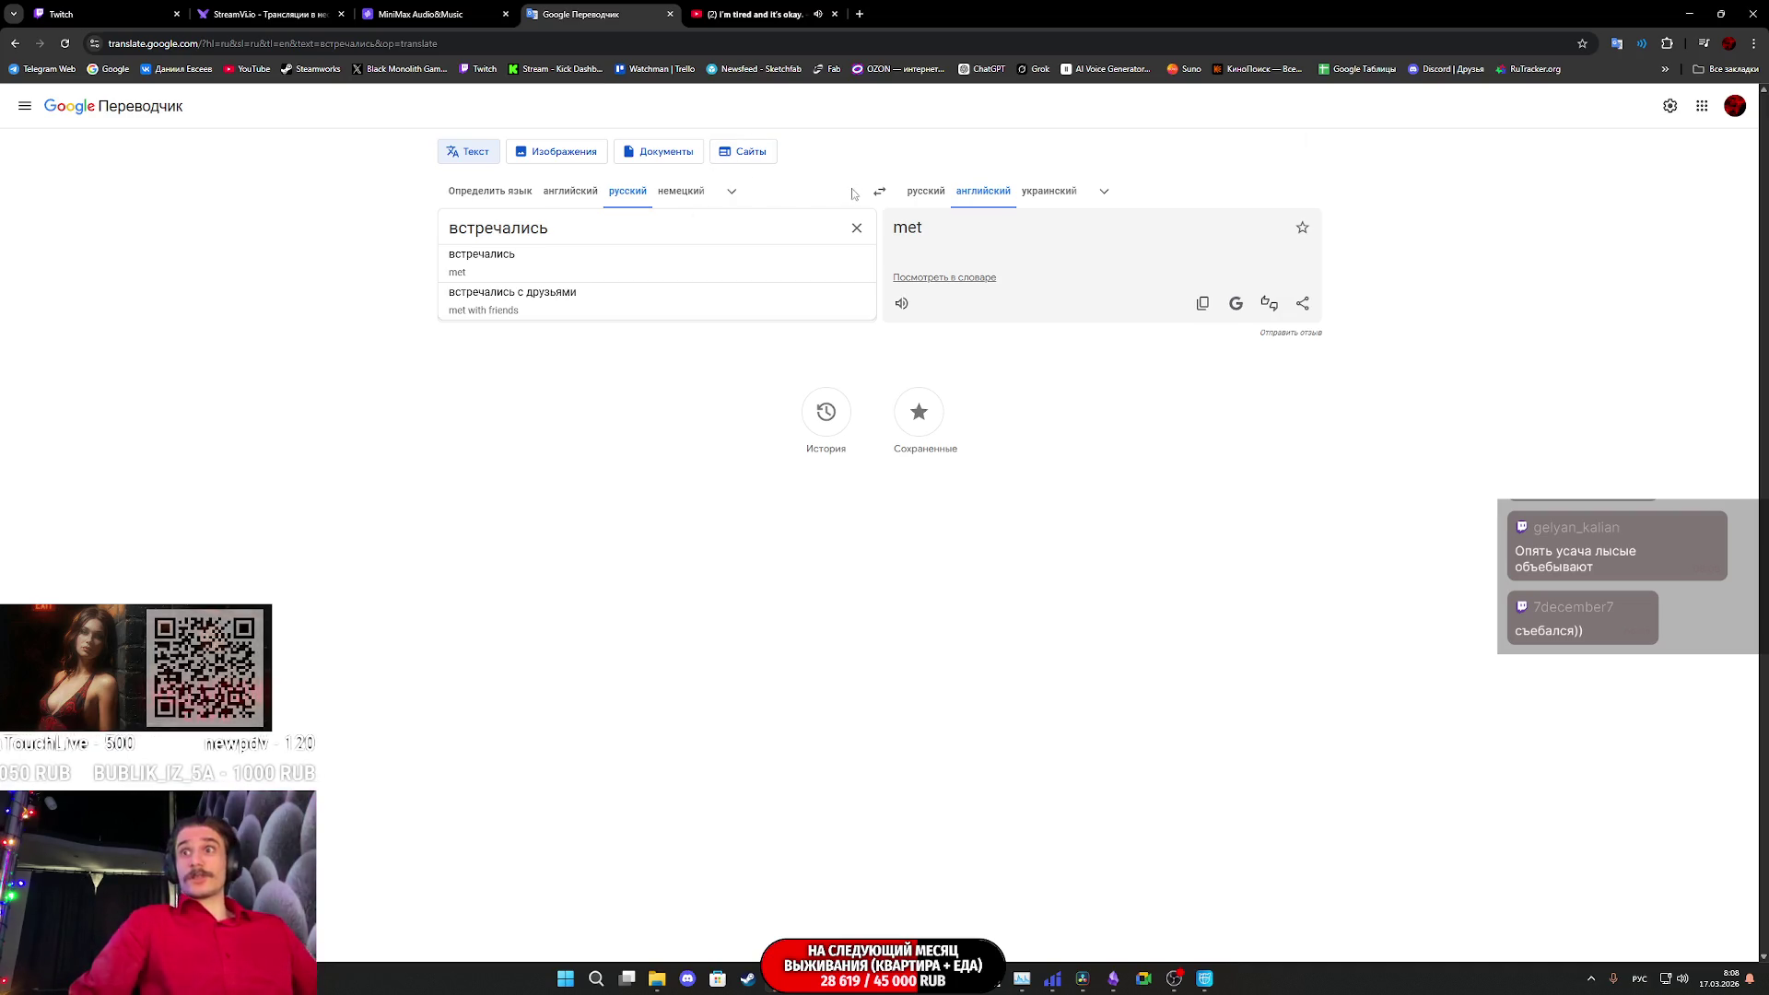
# - Translate 'знакомиться' from Russian into English
pyautogui.click(865, 236)
pyautogui.click(879, 191)
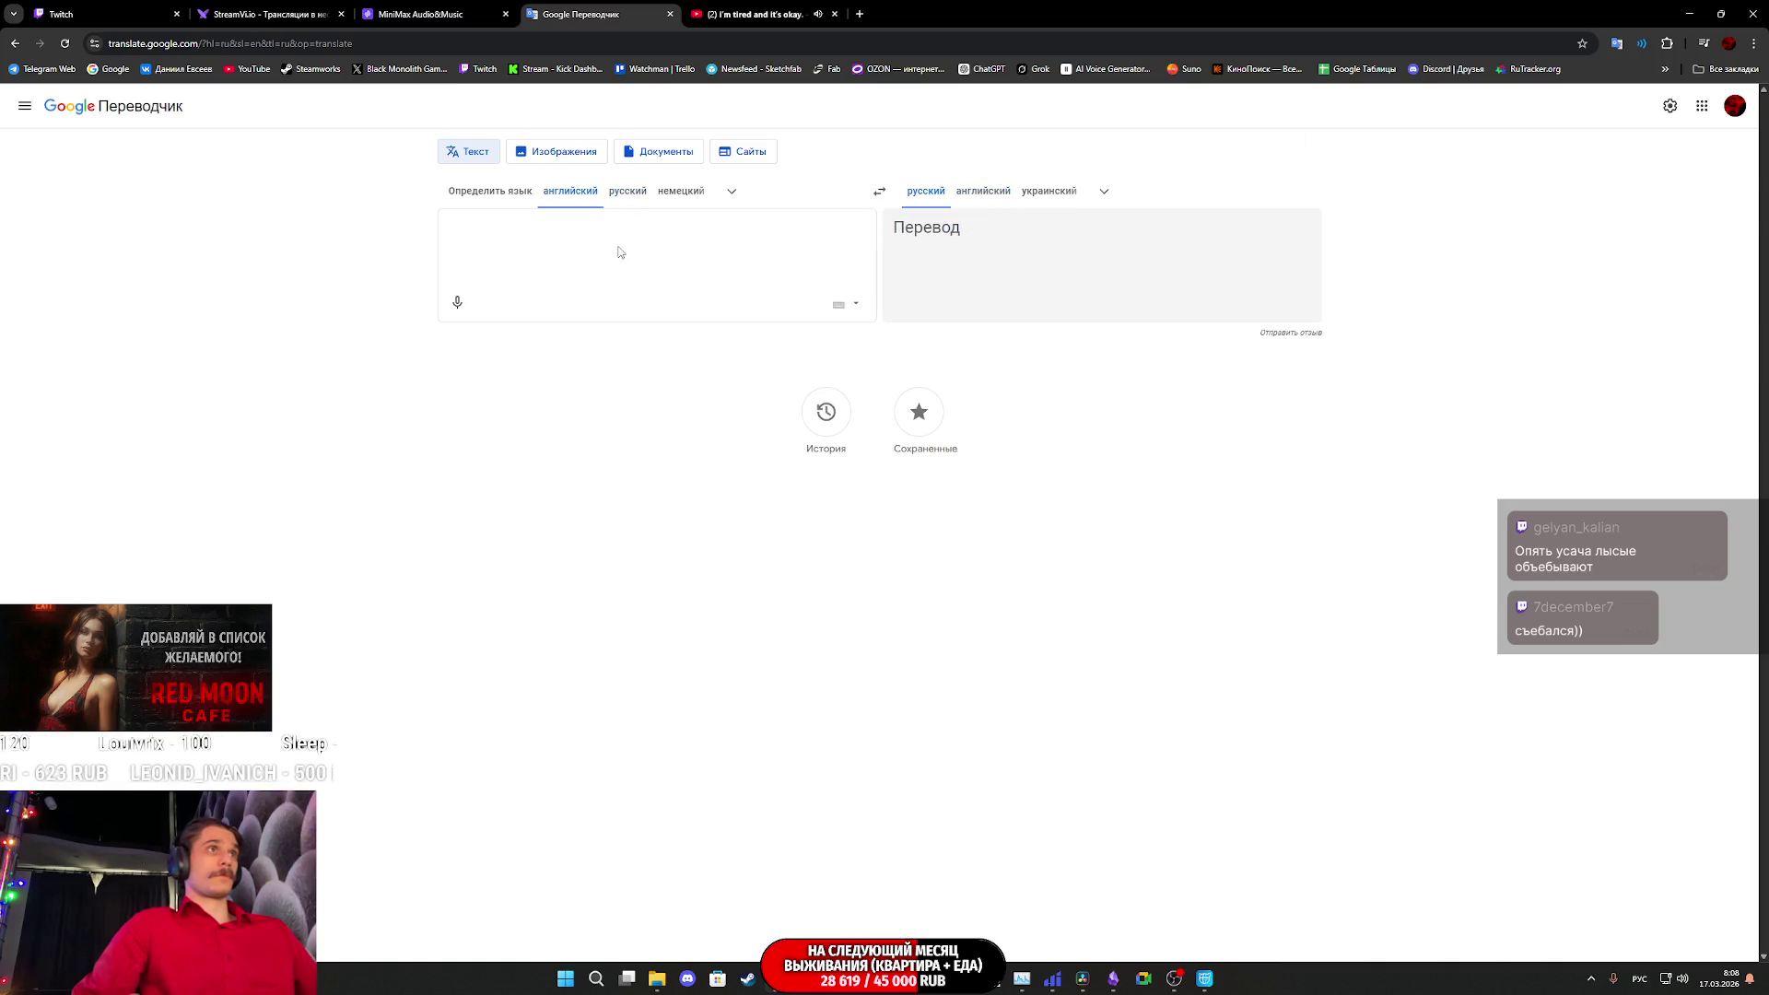
pyautogui.click(879, 191)
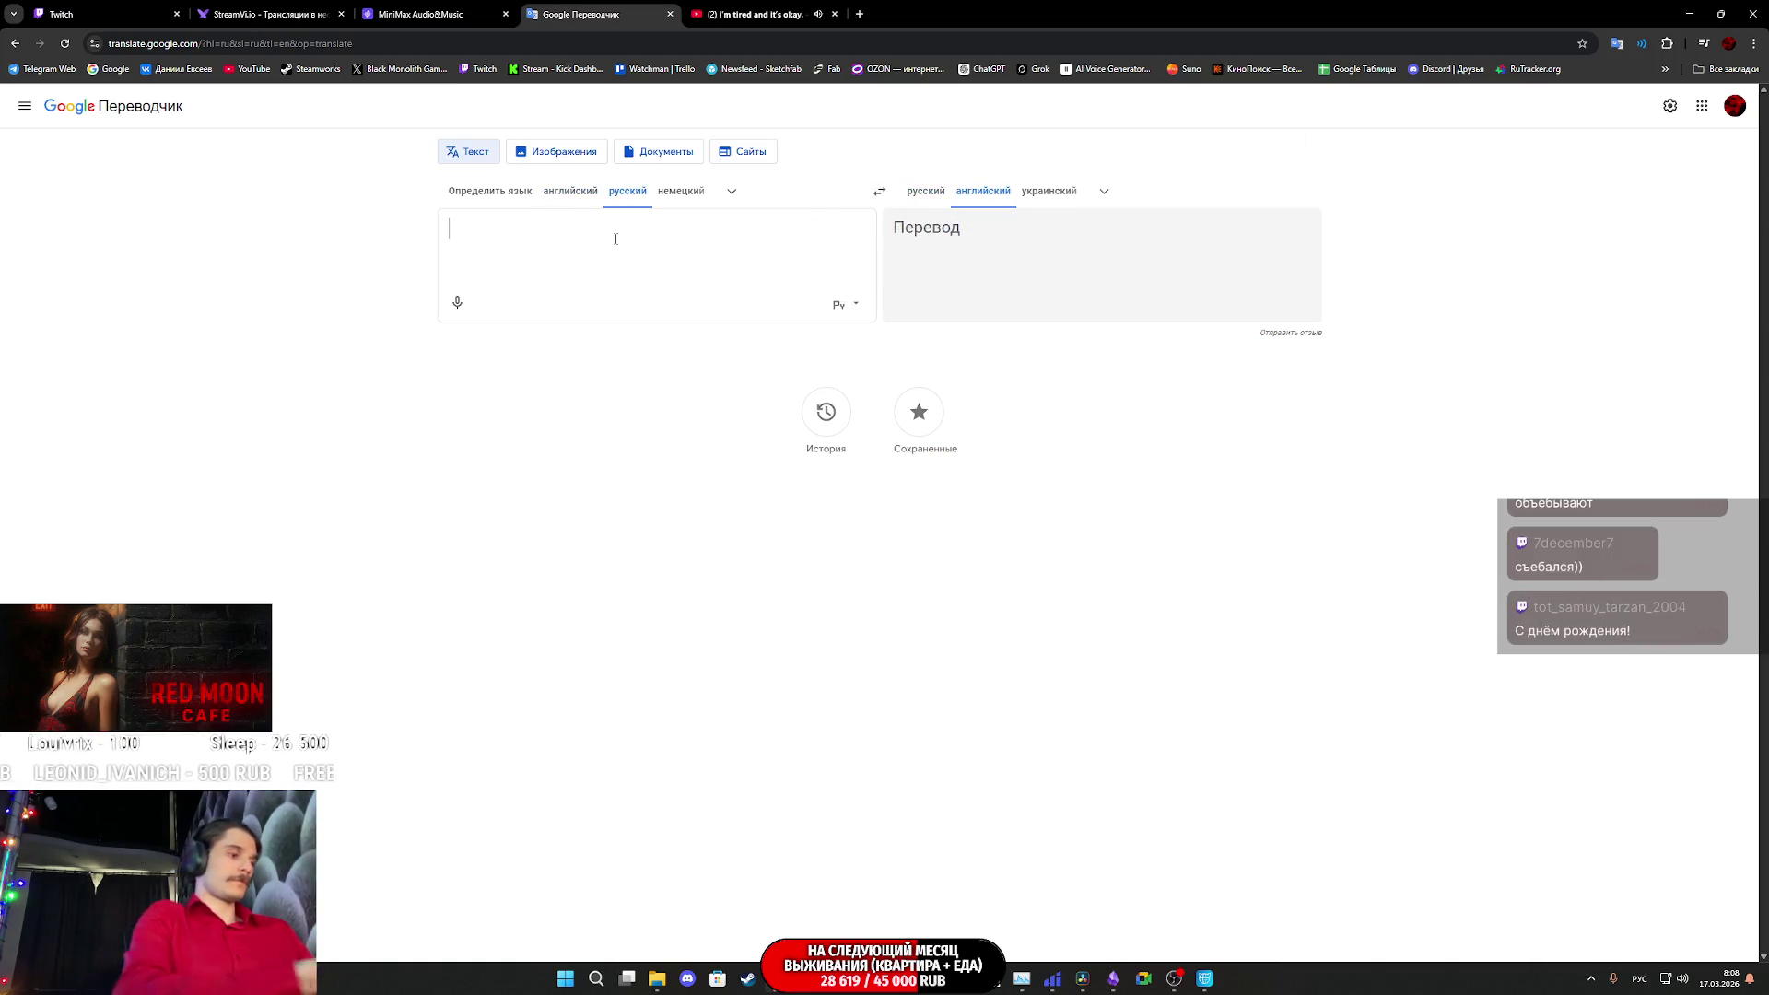
pyautogui.write('знакомиться')
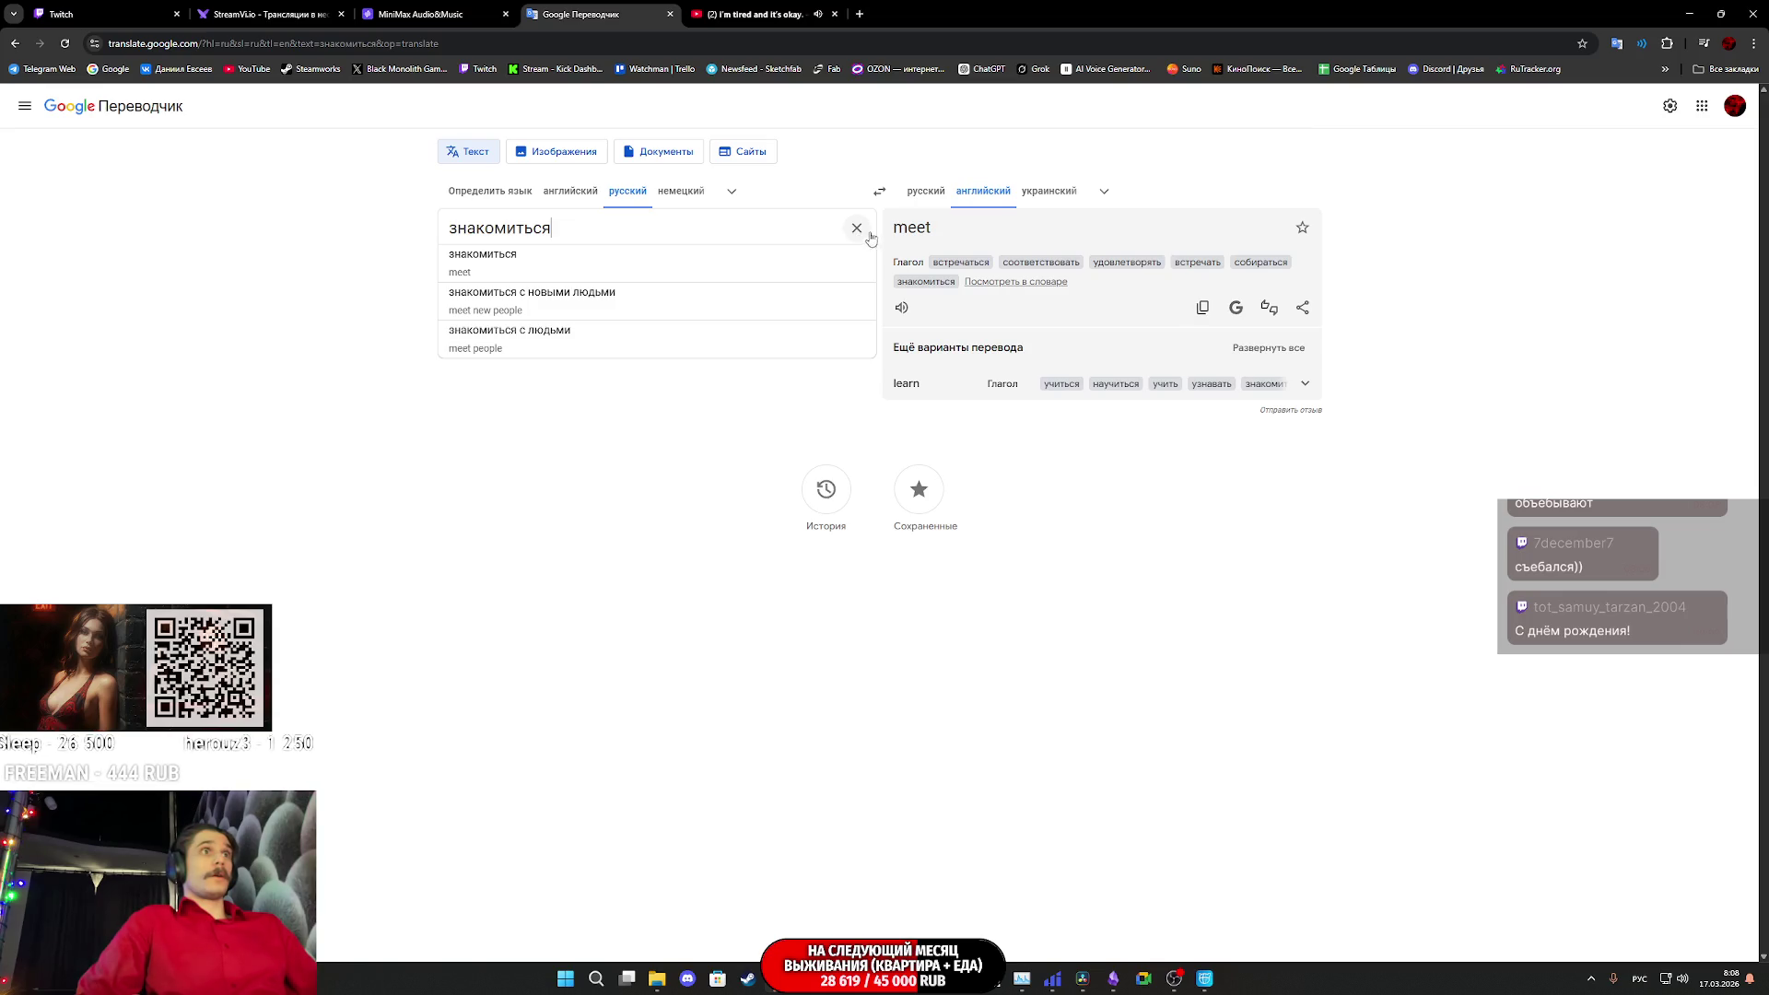
# - Look up 'встречали', clear the box, and return to the Twitch dashboard
pyautogui.click(856, 228)
pyautogui.write('встречались')
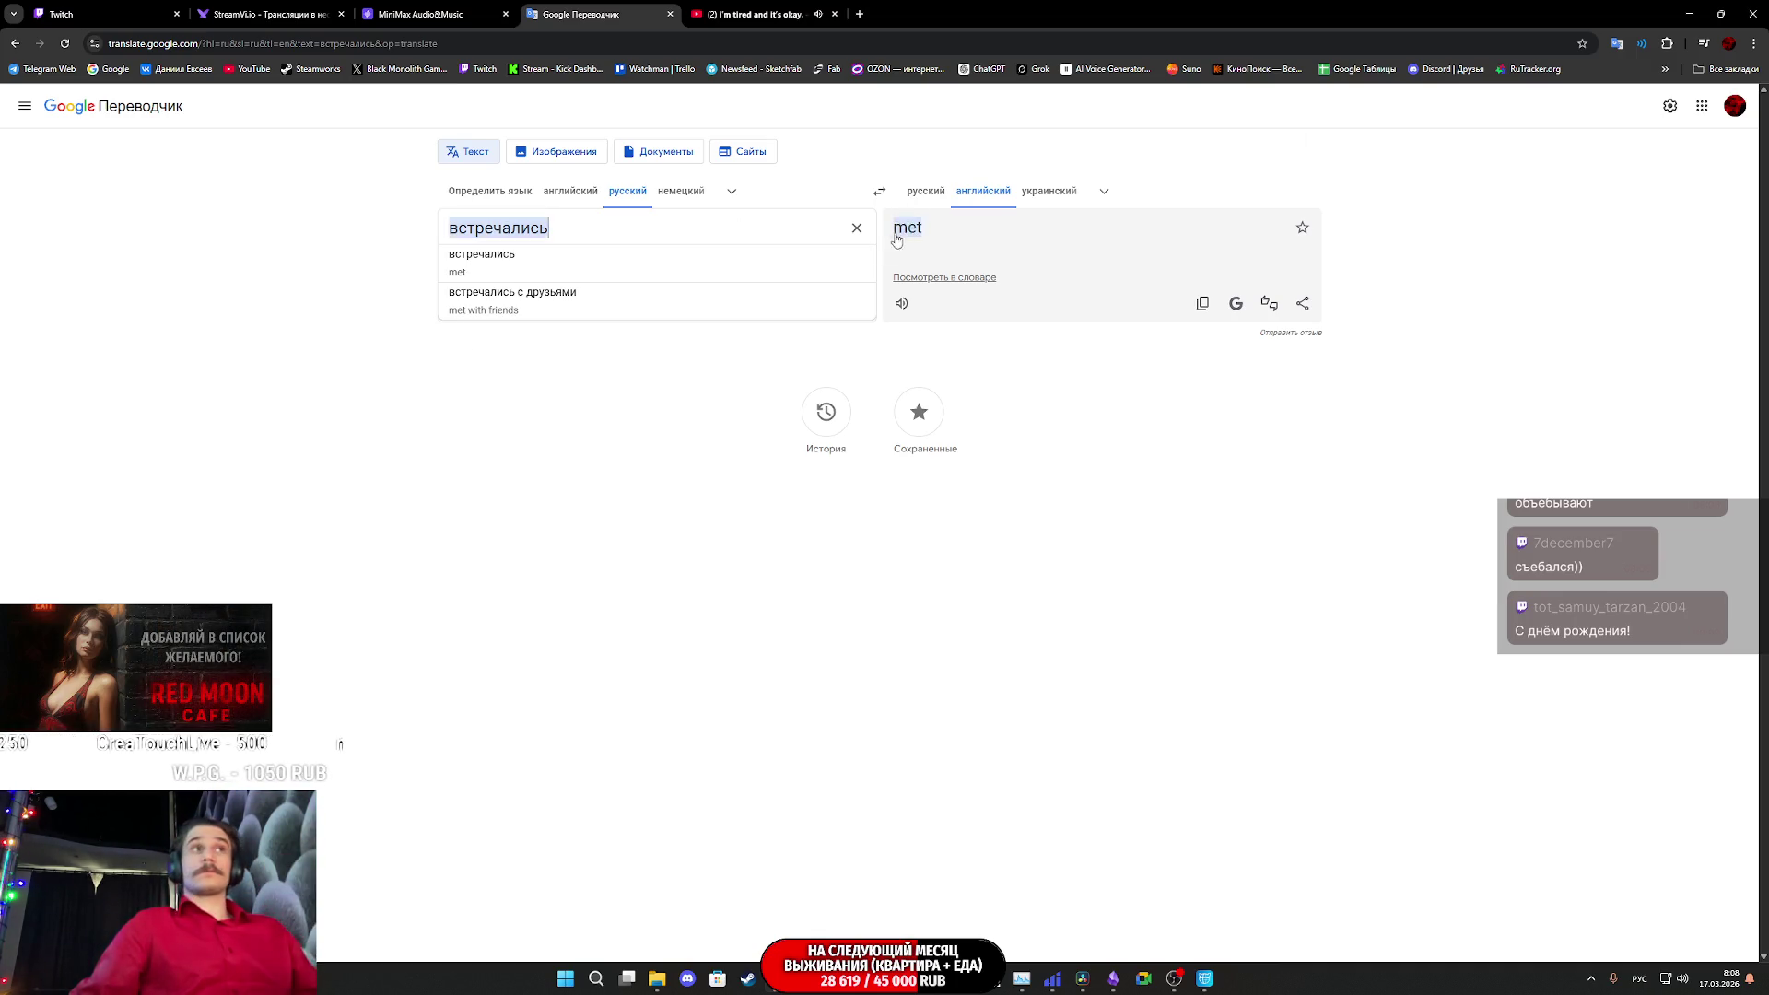
pyautogui.click(857, 230)
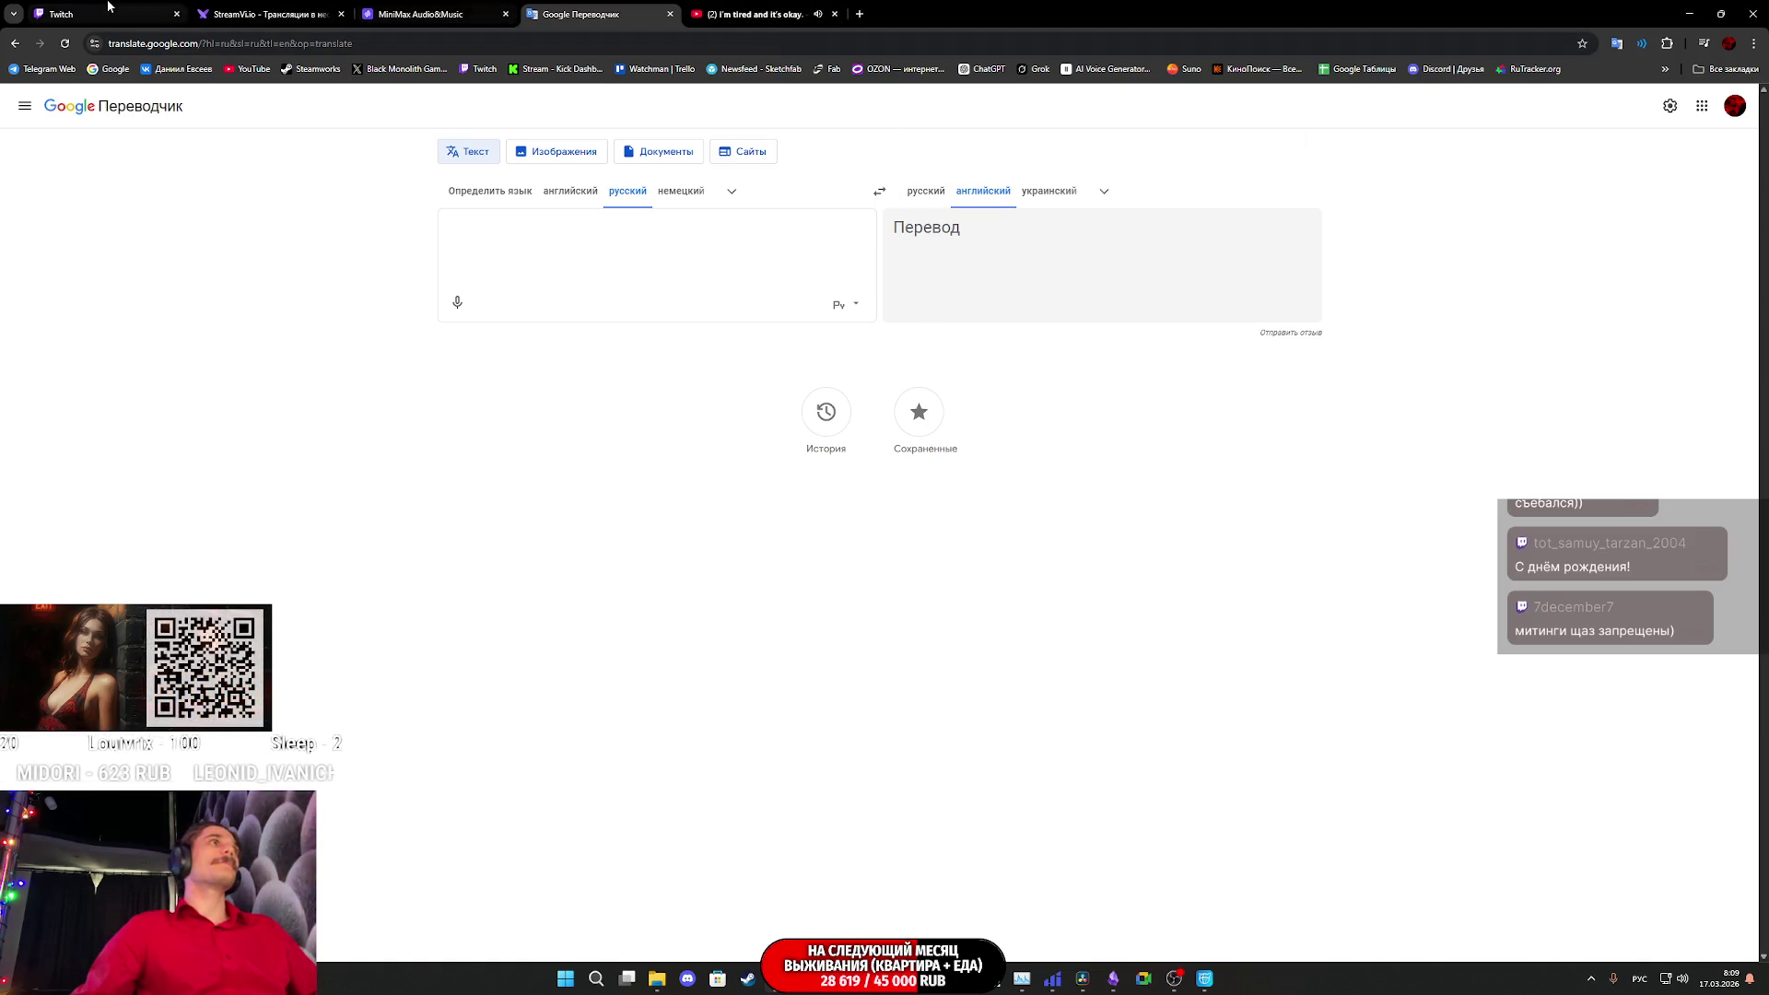
pyautogui.click(166, 14)
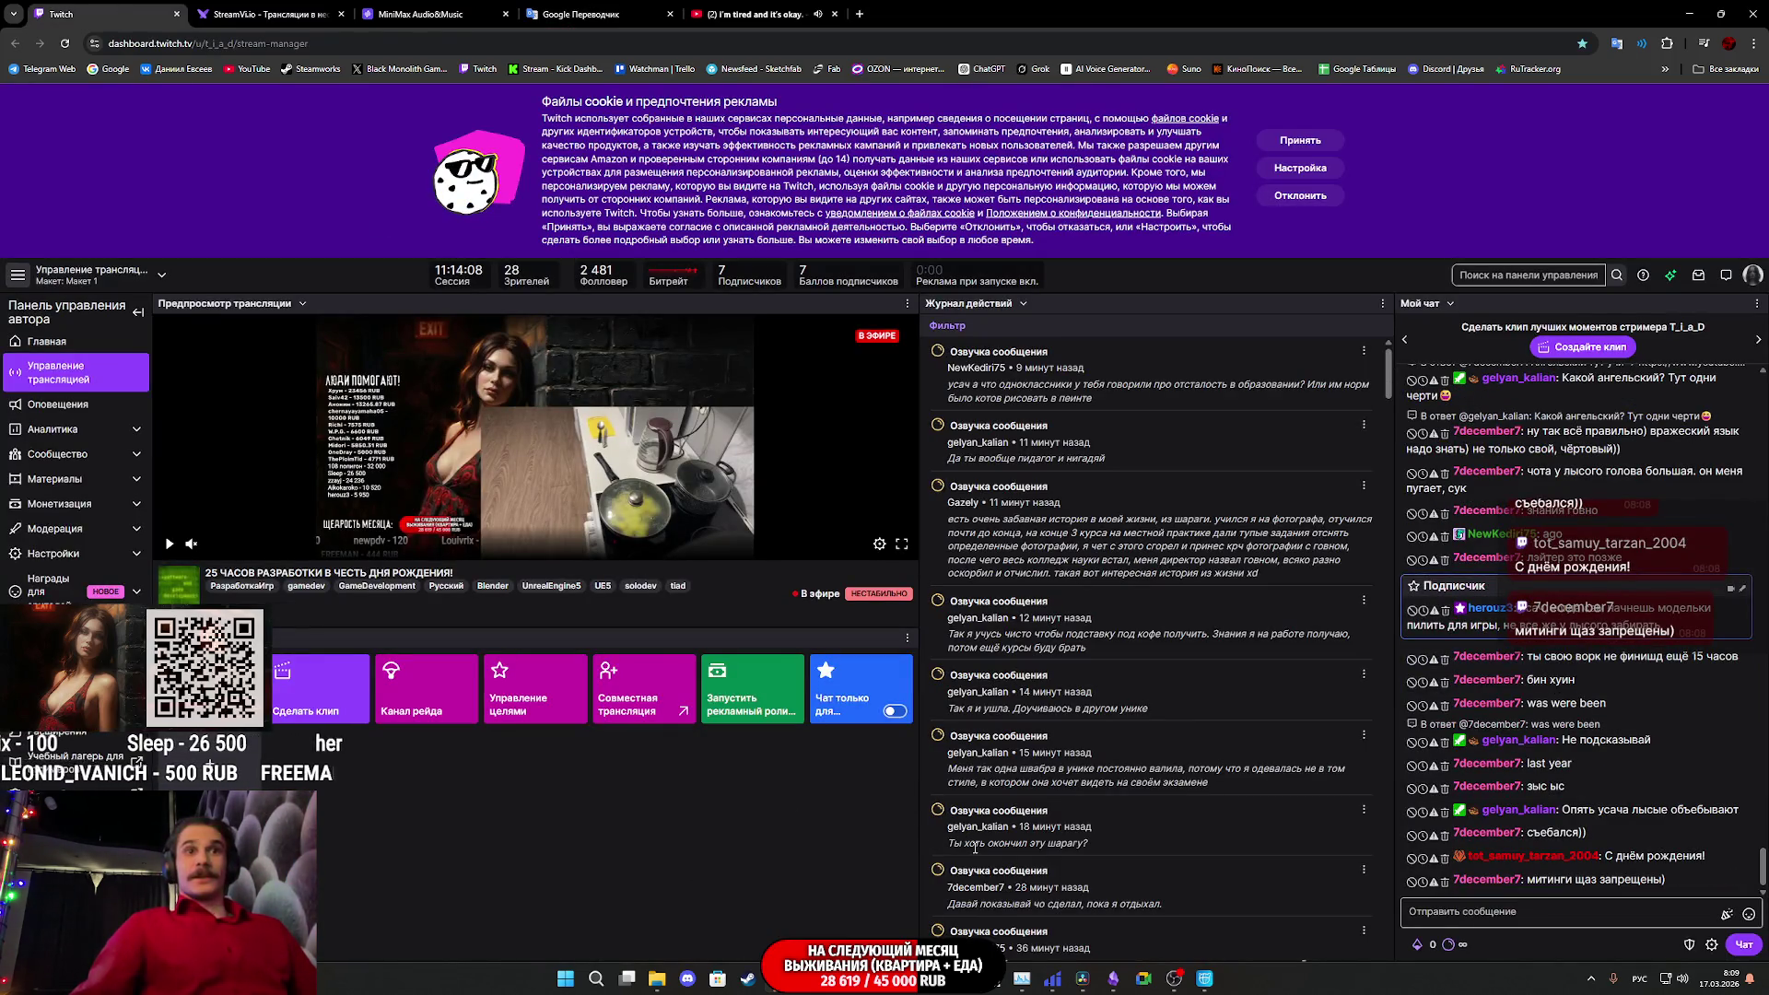
# - Bring the Cascadeur animation window and then the Unreal Engine editor forward from the taskbar
pyautogui.moveTo(1217, 983)
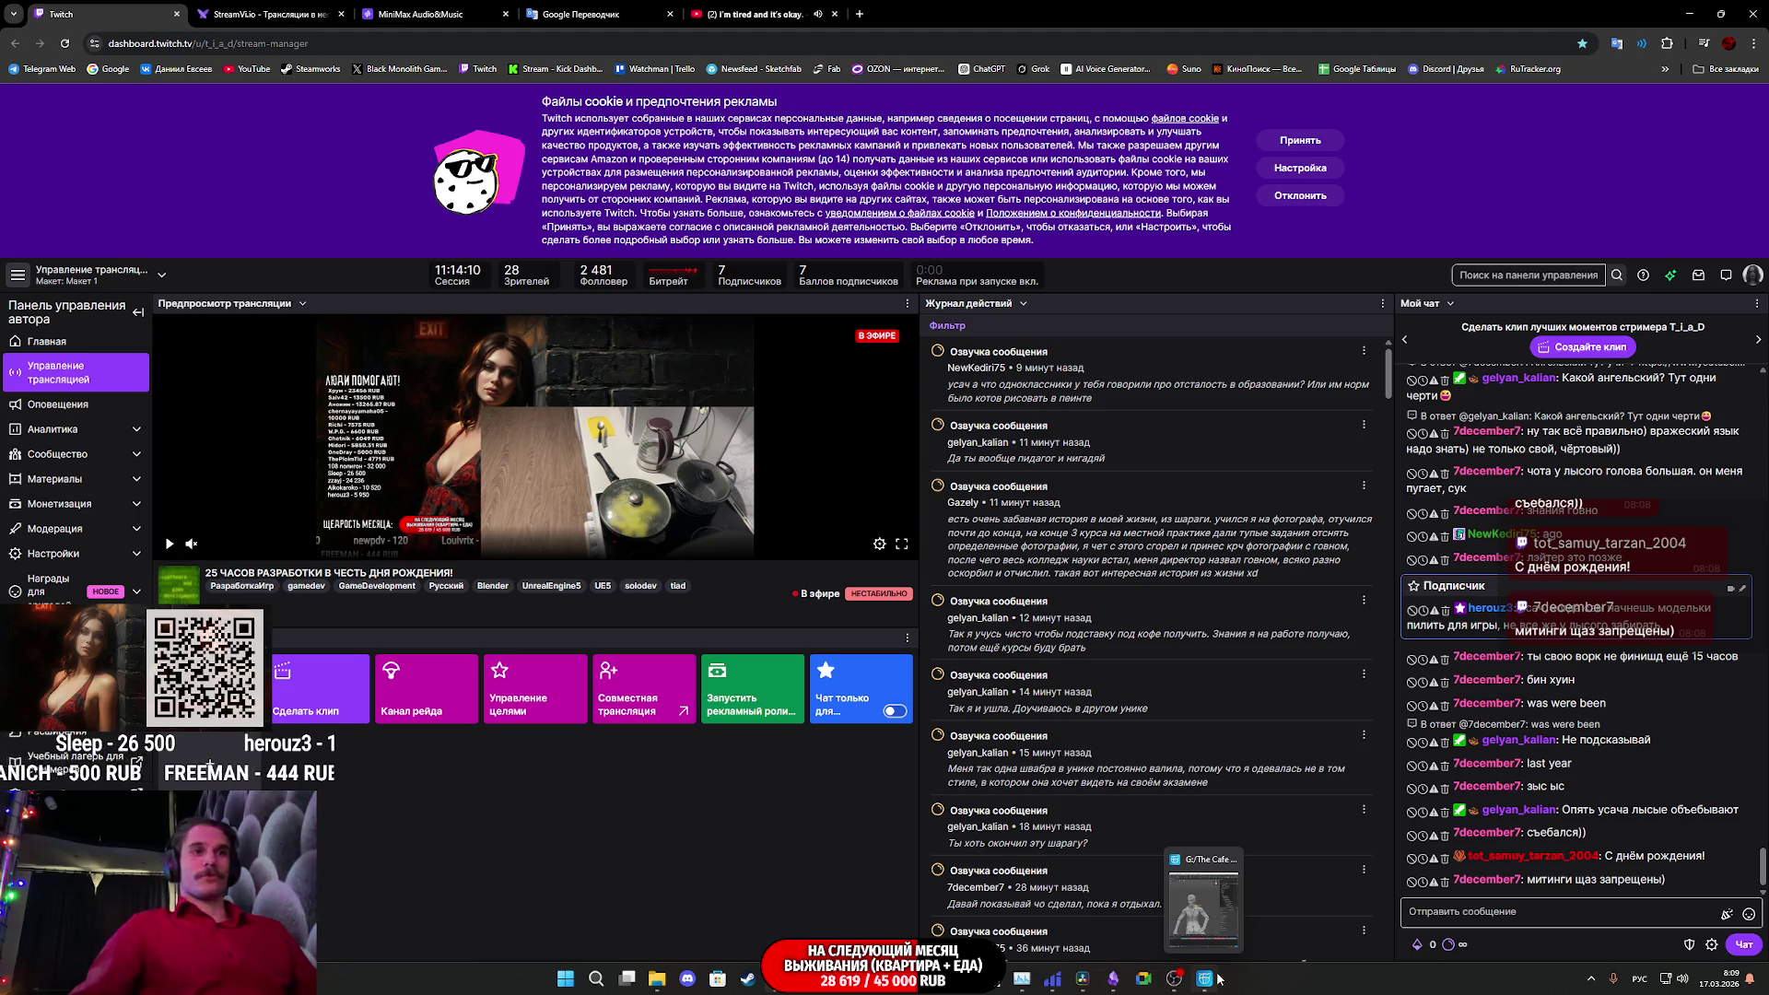
pyautogui.click(1204, 978)
pyautogui.moveTo(1084, 987)
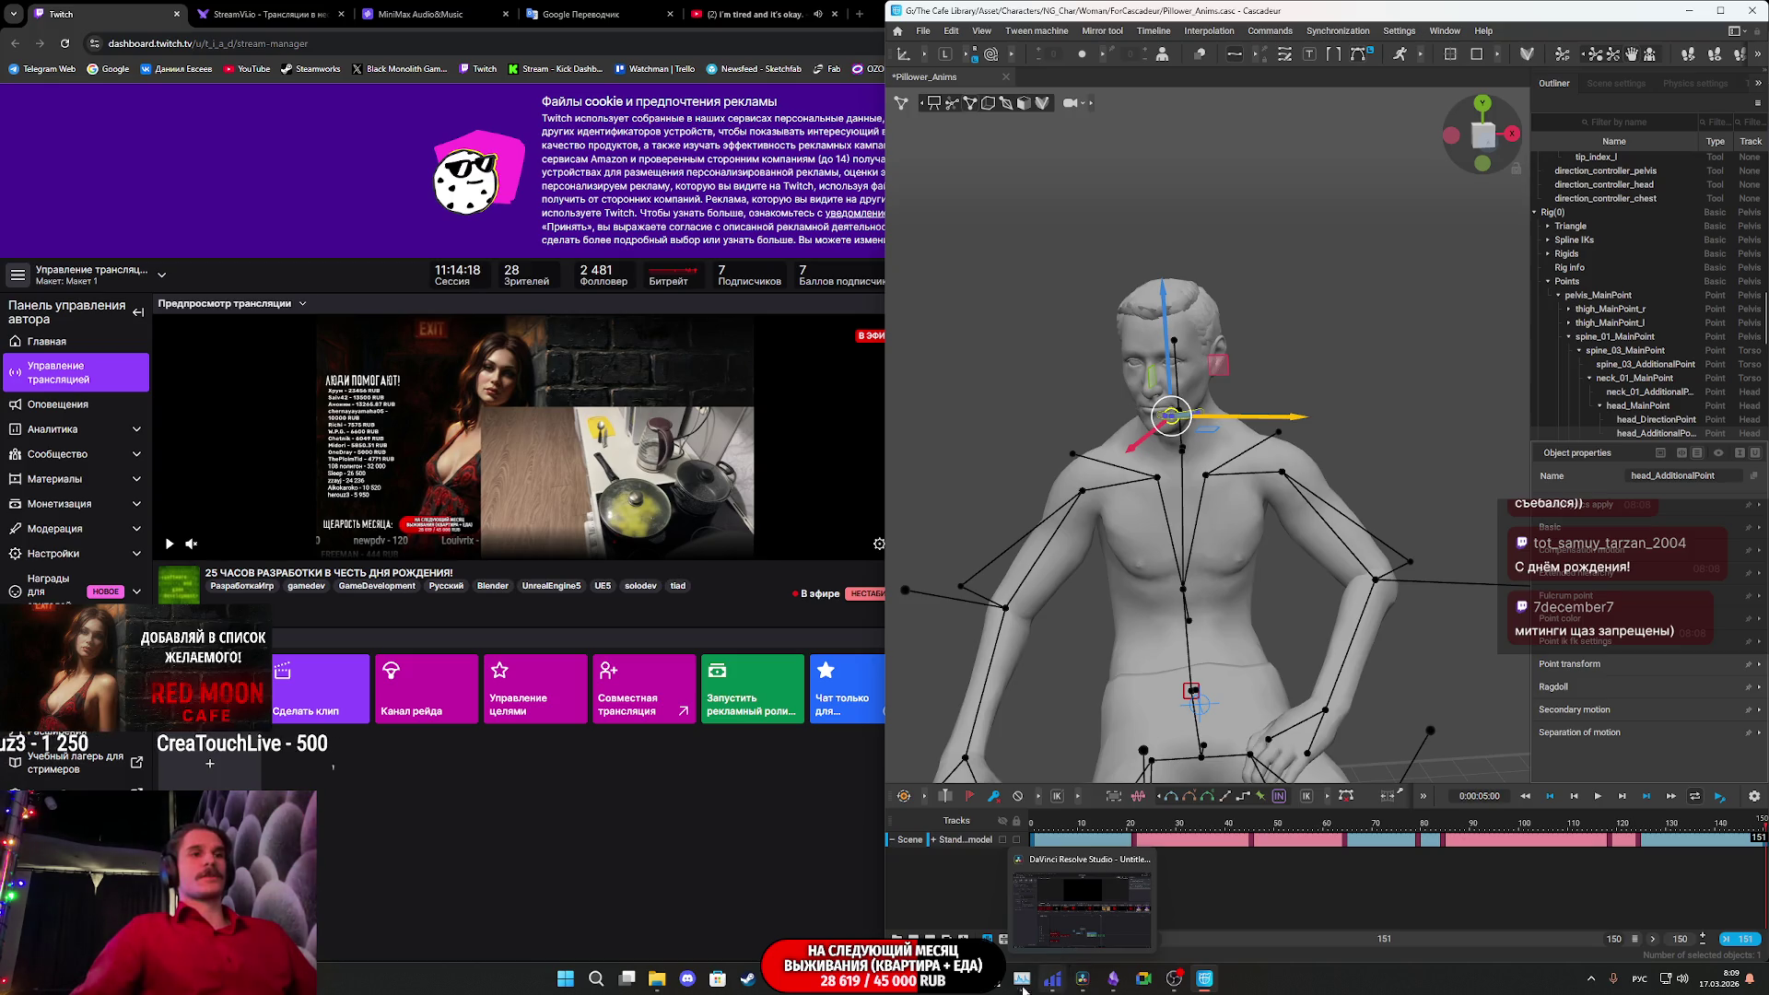
pyautogui.click(961, 978)
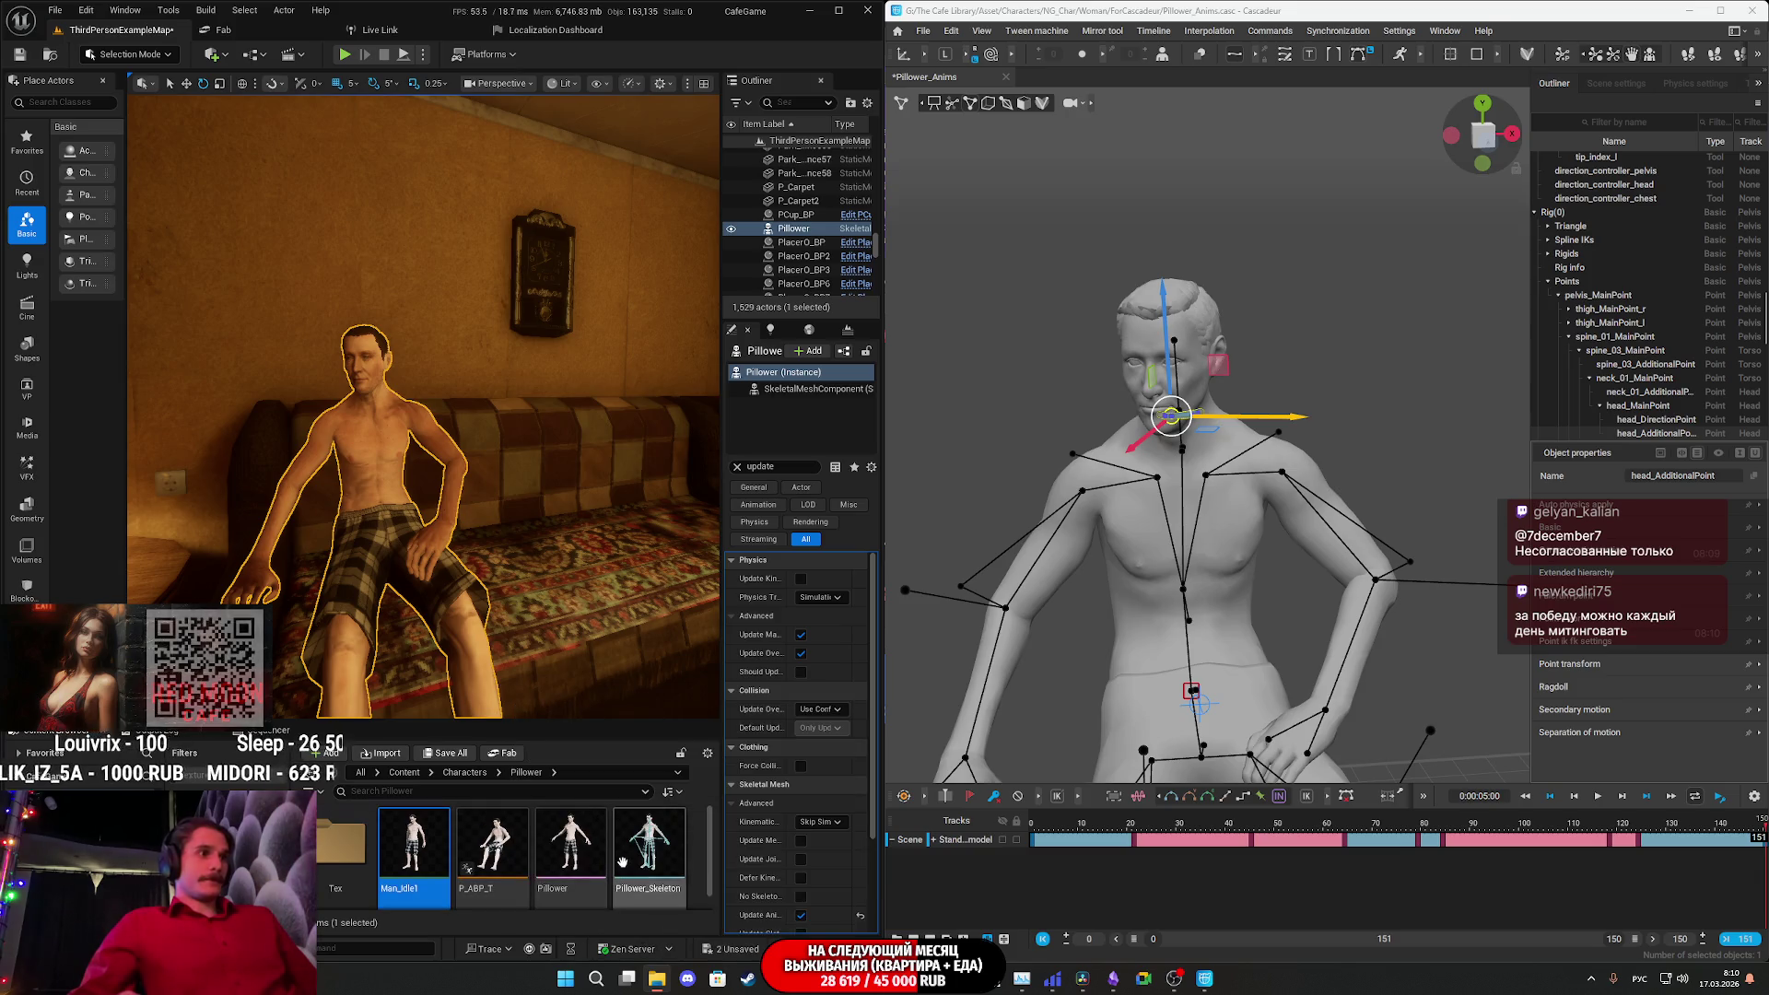
# - Add a new folder named 'Anim' under Characters > Pillower in the Content Browser and open it
pyautogui.rightClick(695, 842)
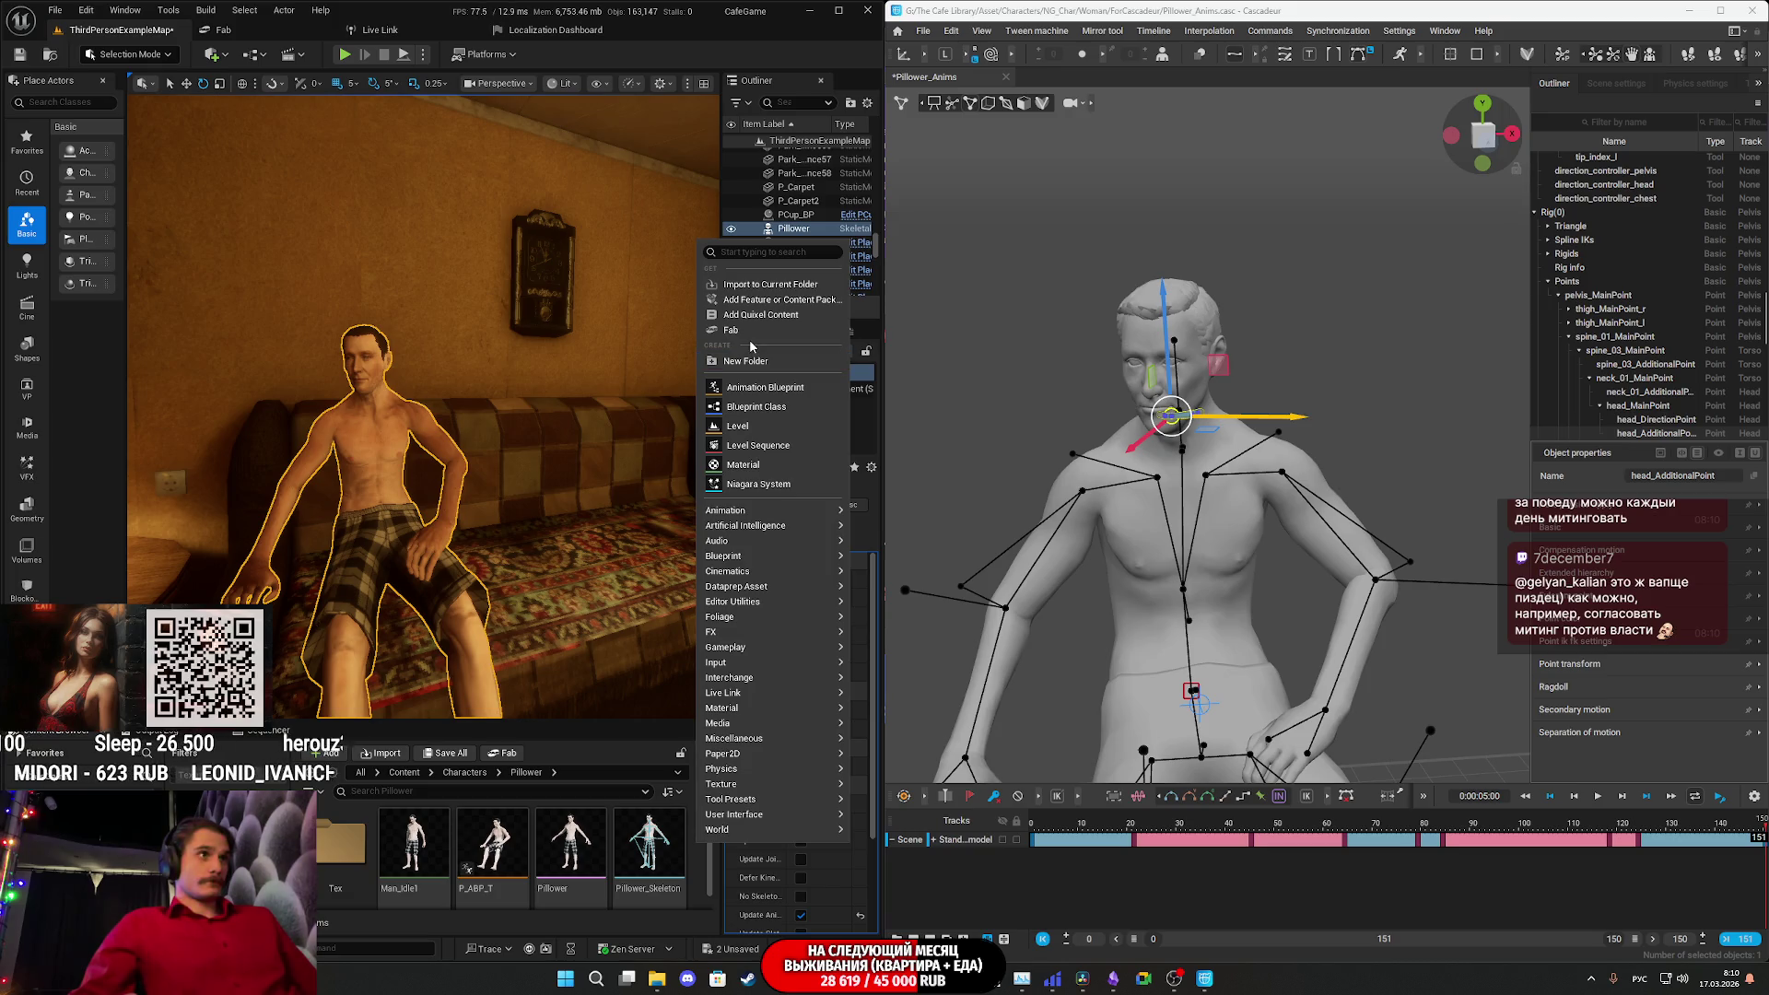
pyautogui.click(758, 363)
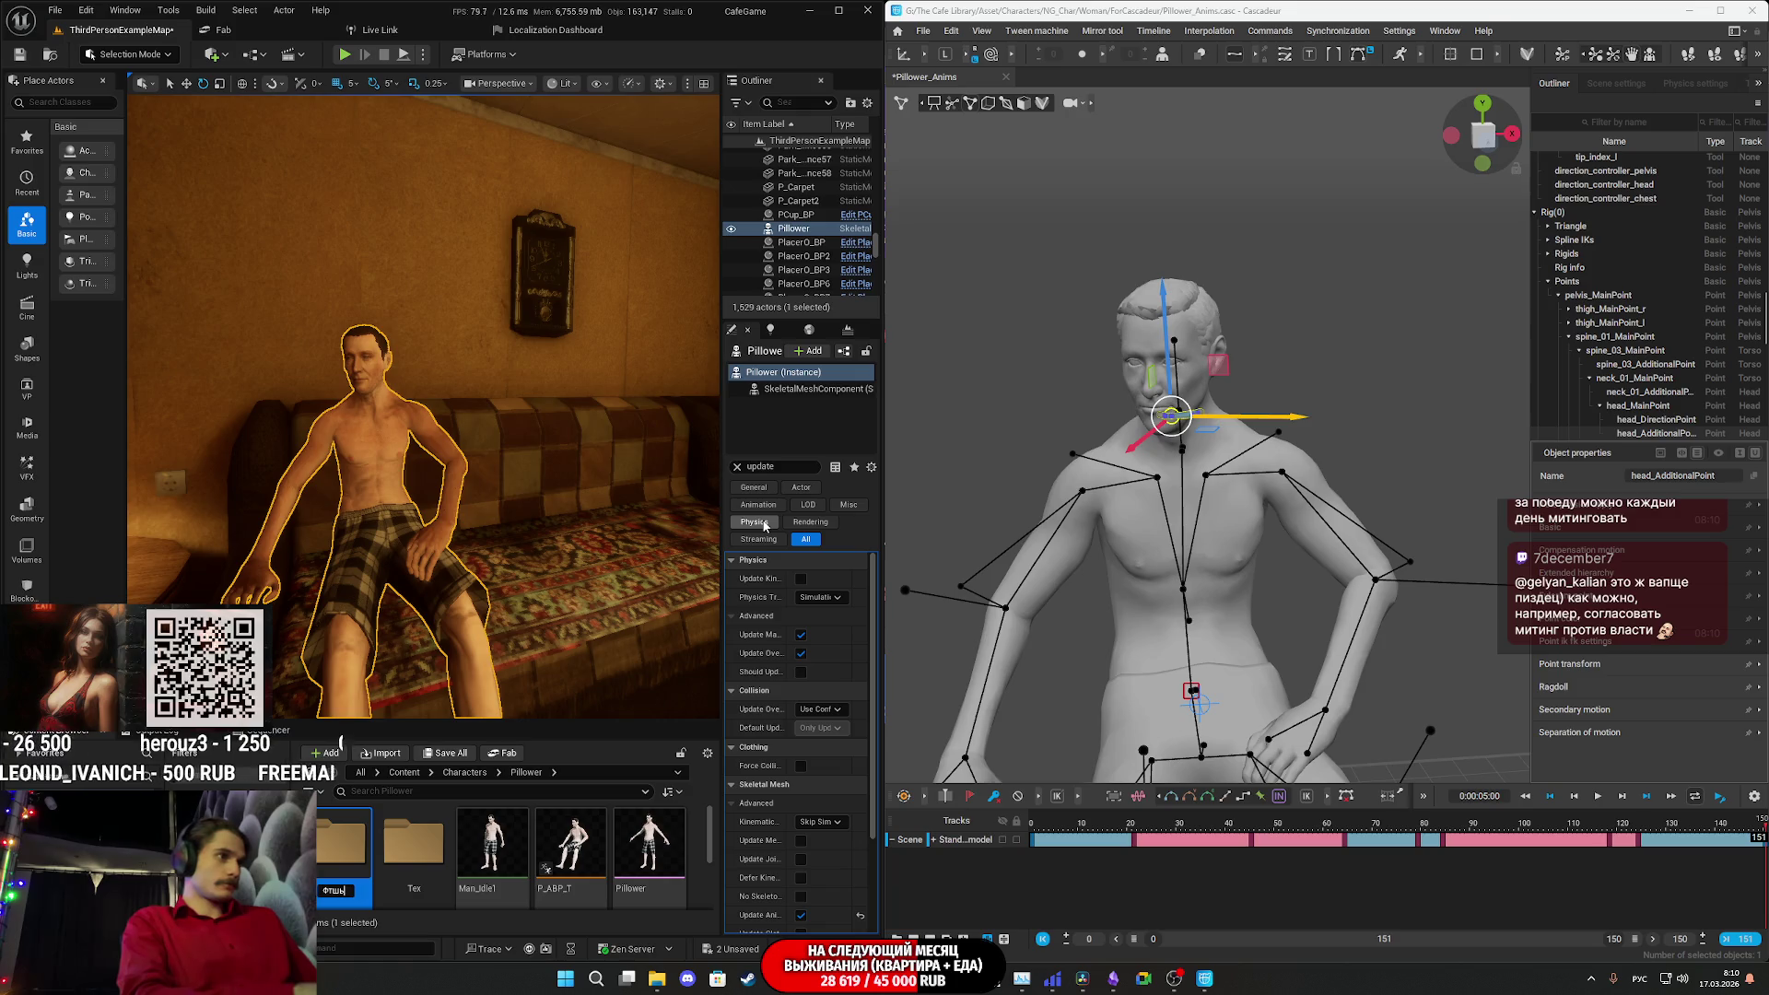
pyautogui.press('BackSpace')
pyautogui.write('Anim')
pyautogui.press('Return')
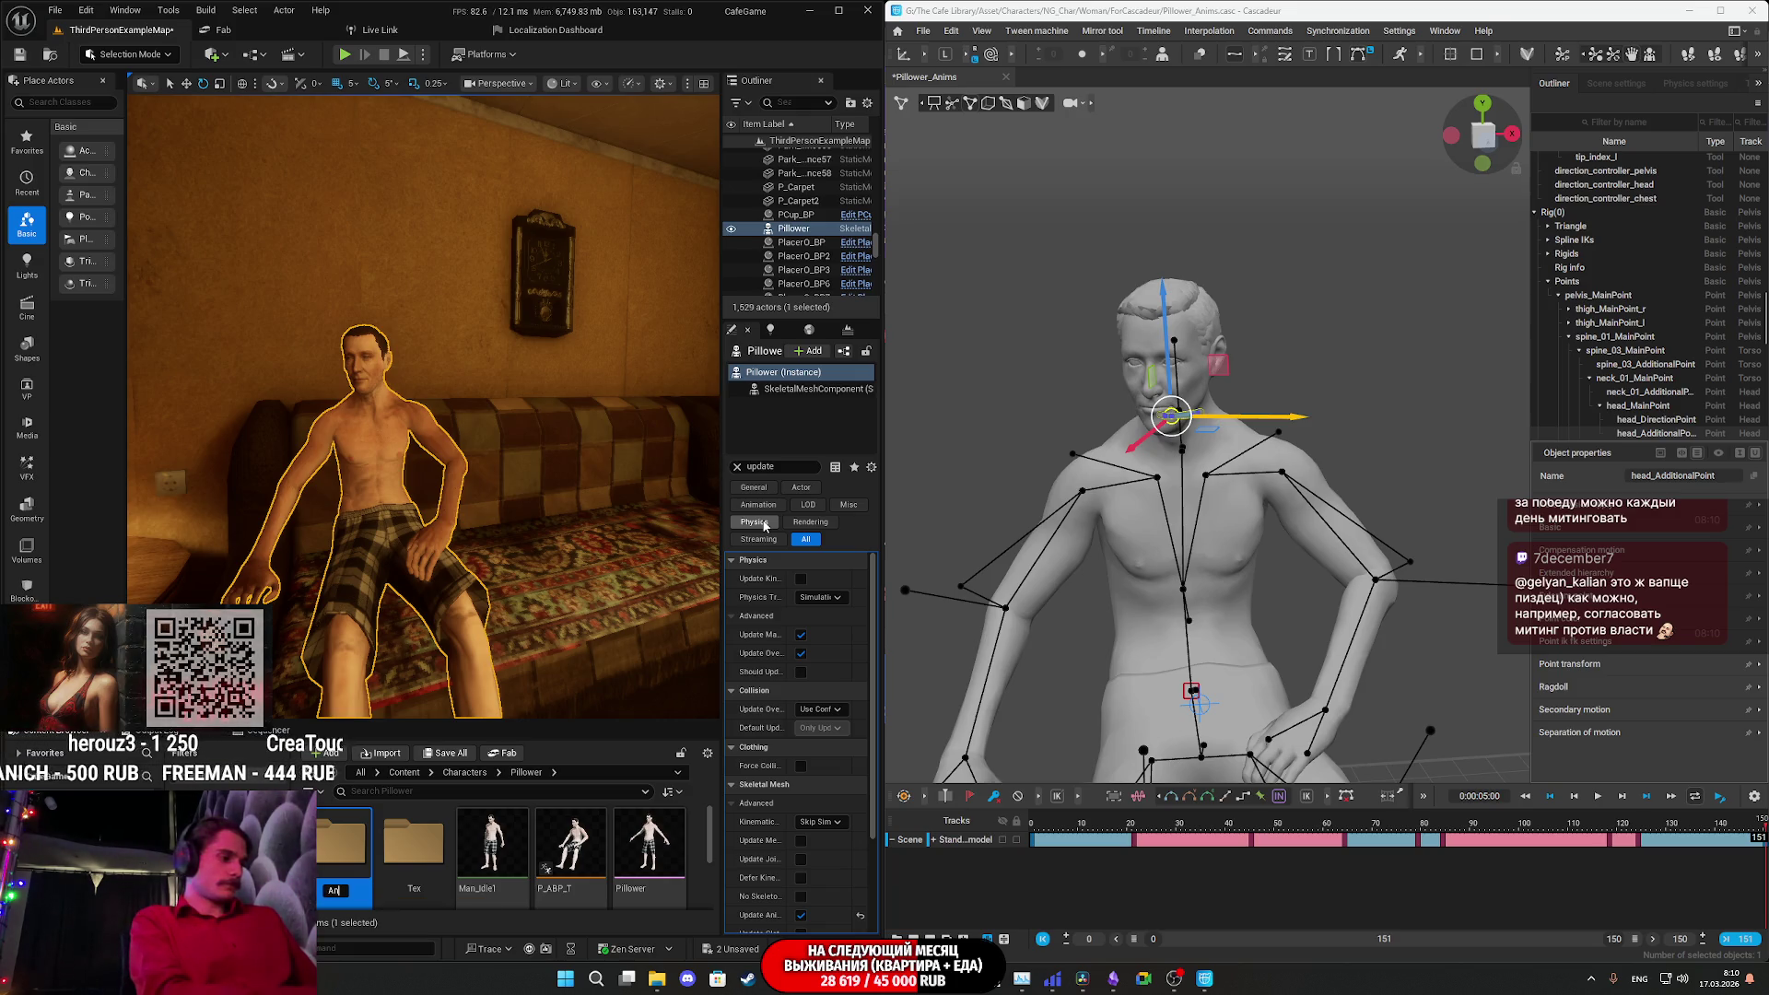
pyautogui.press('Return')
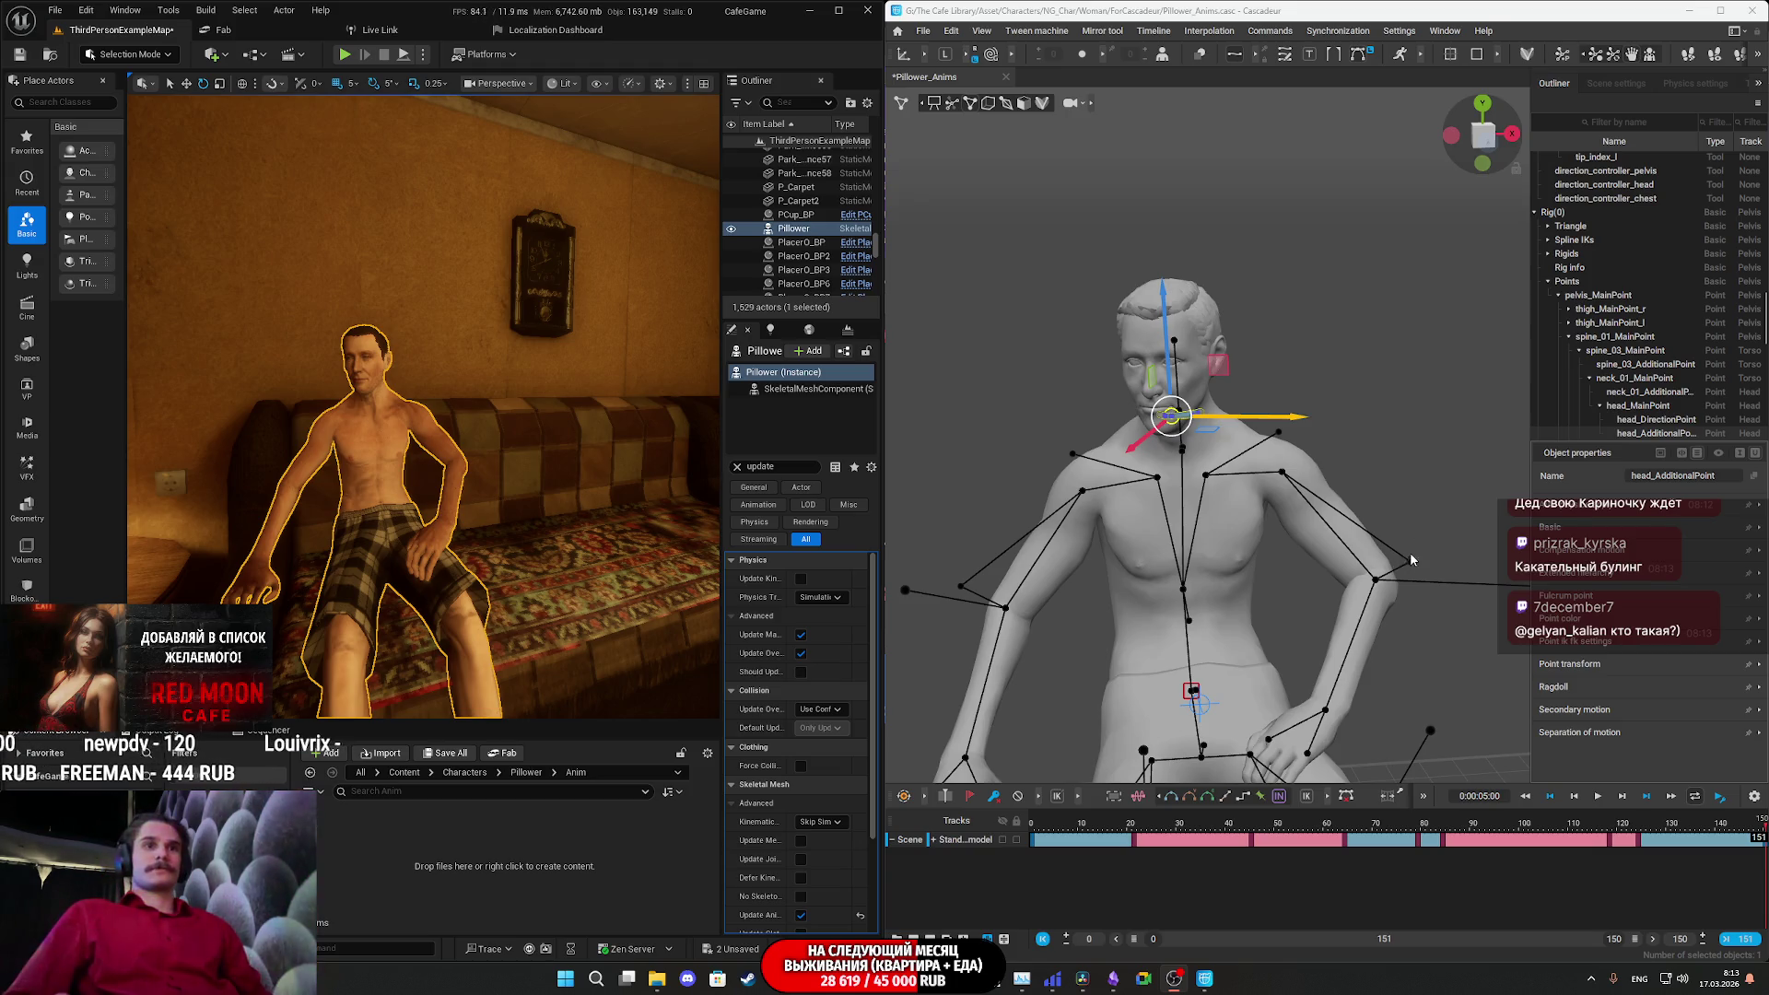
# - Rewind the Cascadeur sitting animation to frame 0 and play it
pyautogui.moveTo(1046, 833); pyautogui.dragTo(1014, 831)
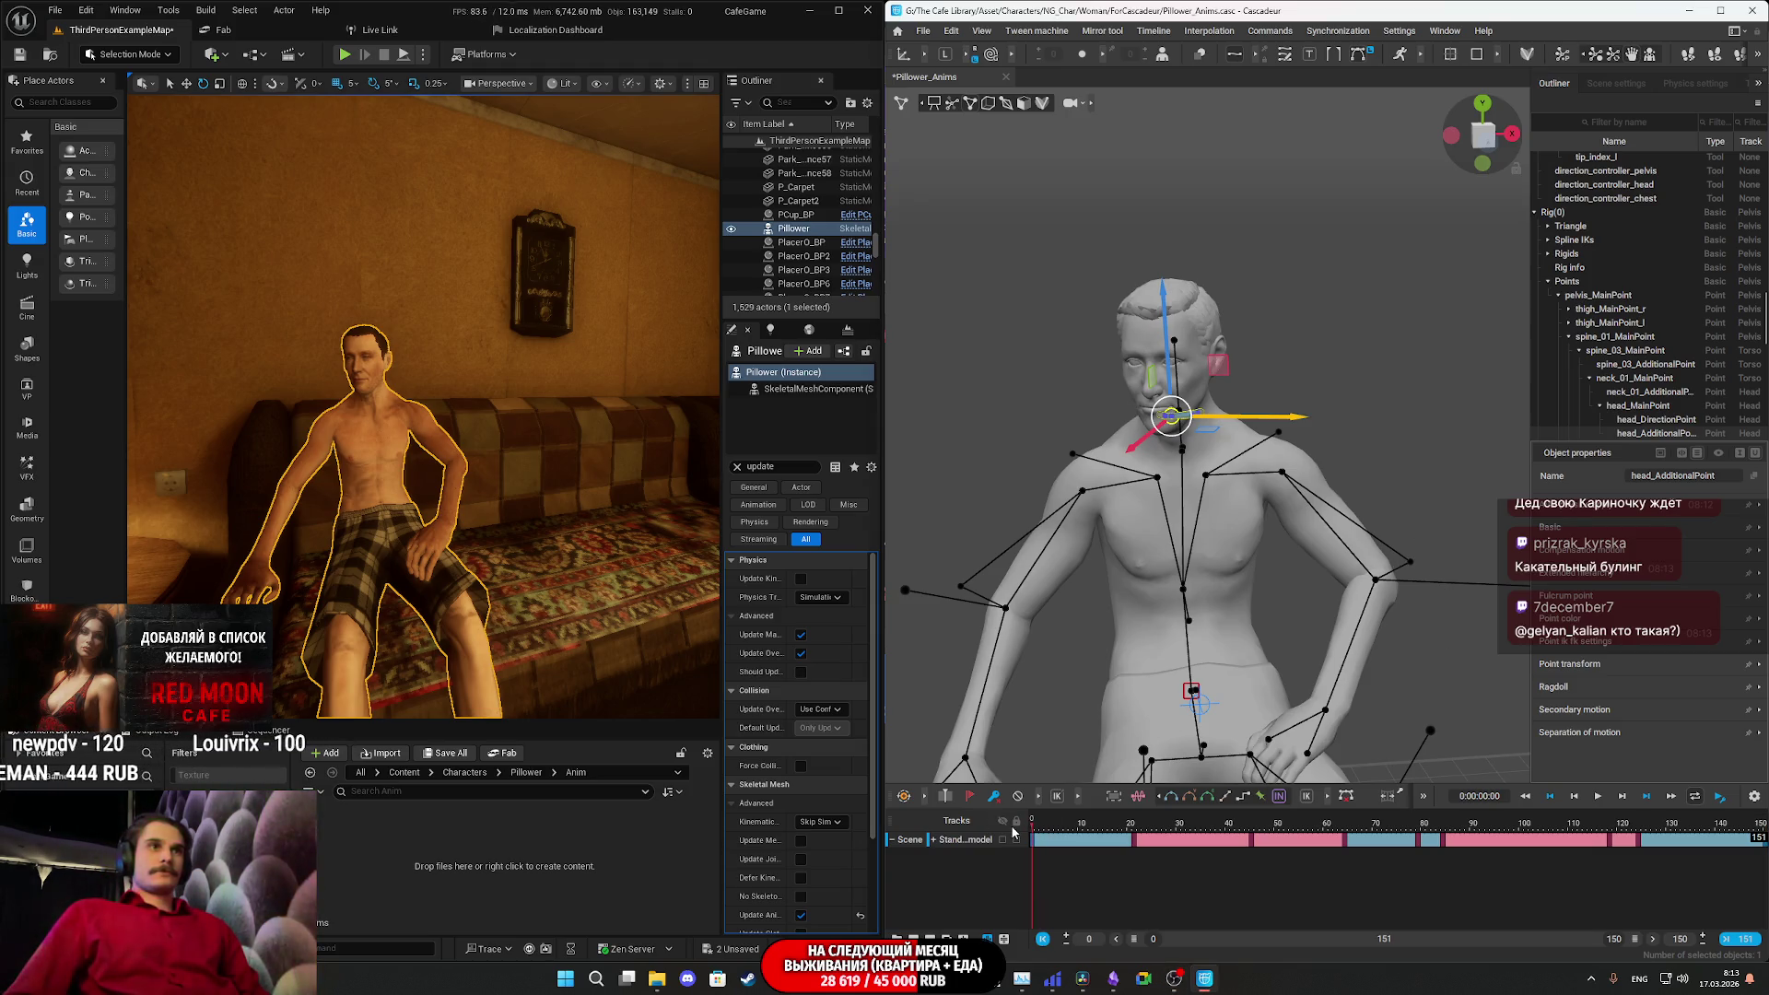
pyautogui.press('space')
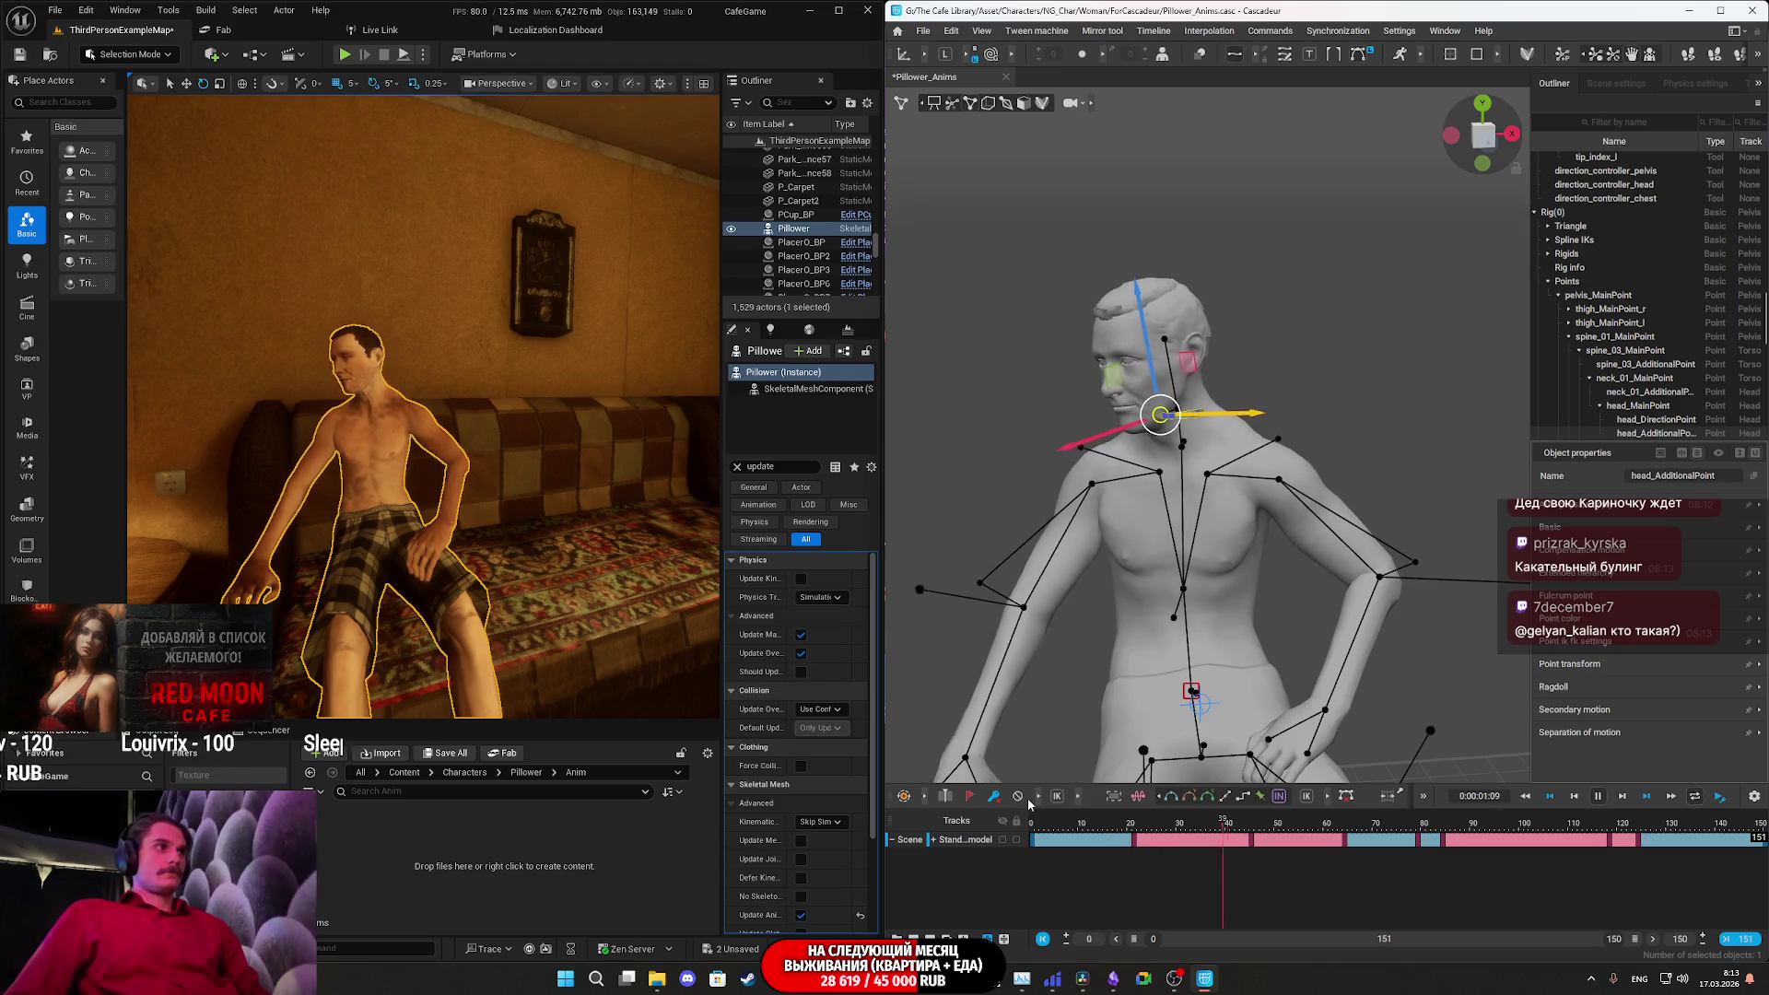
# - Stop the Cascadeur playback, center the P_Sit.fbx Import Content dialog, and browse the Skeleton list
pyautogui.press('space')
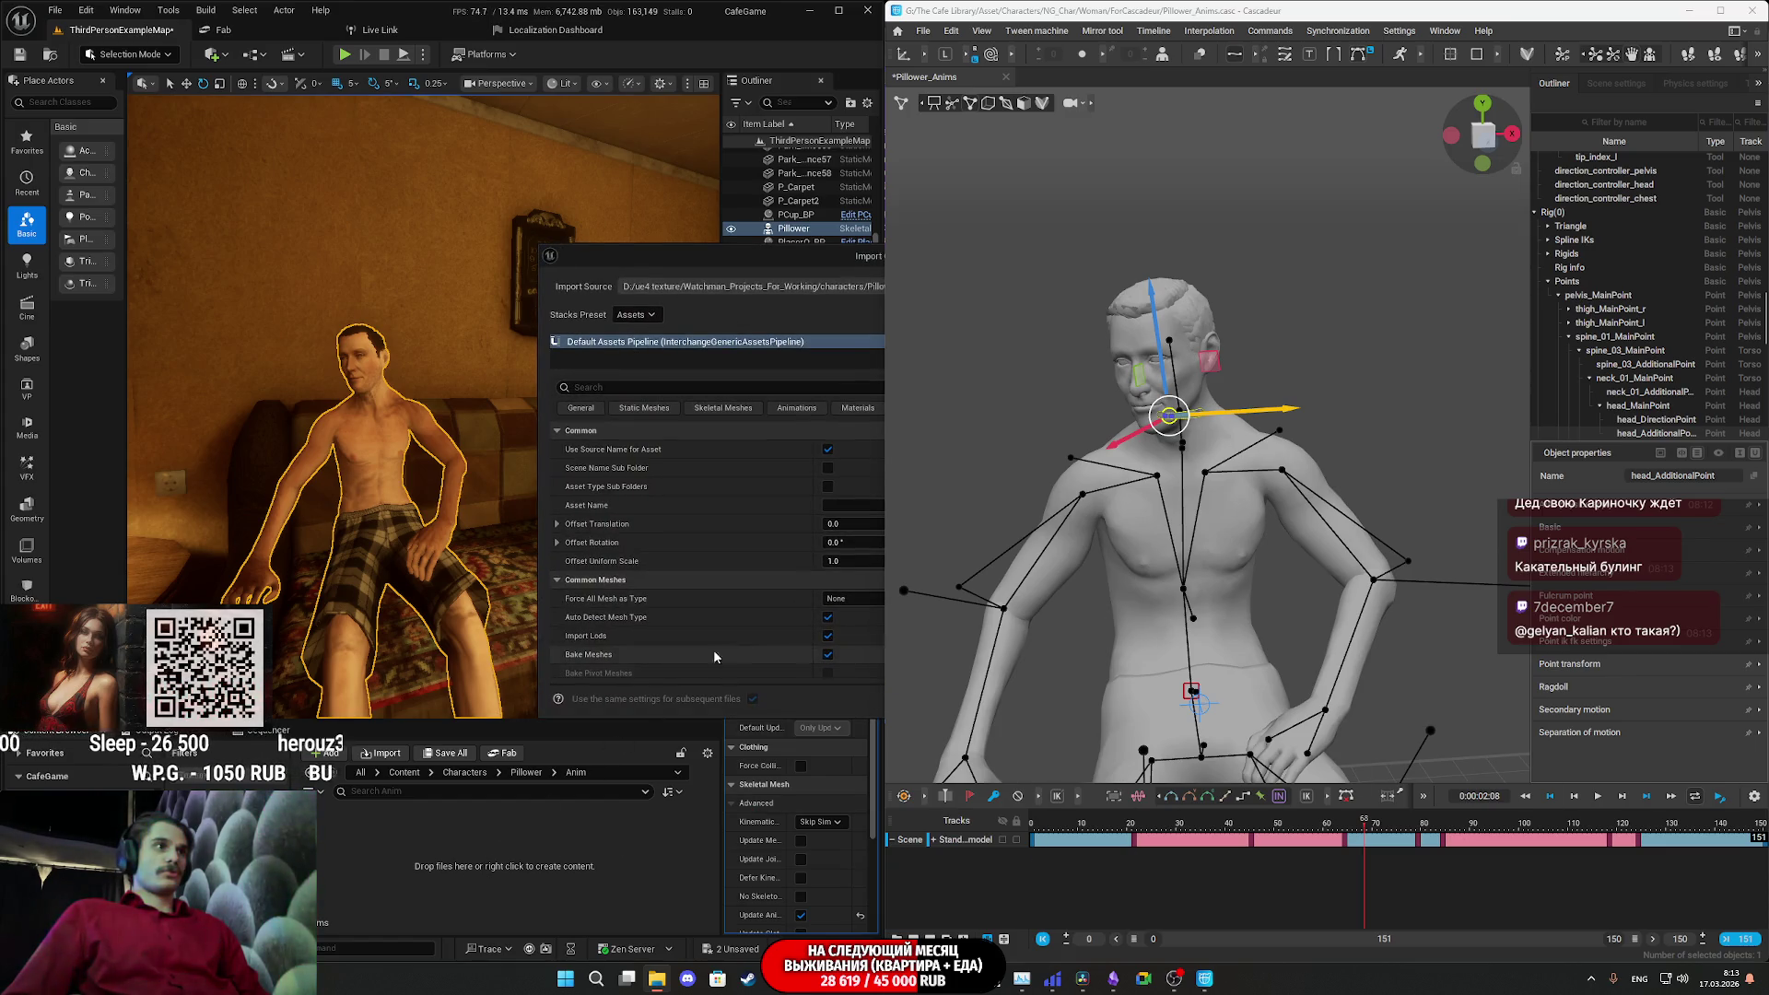
pyautogui.moveTo(685, 258); pyautogui.dragTo(455, 252)
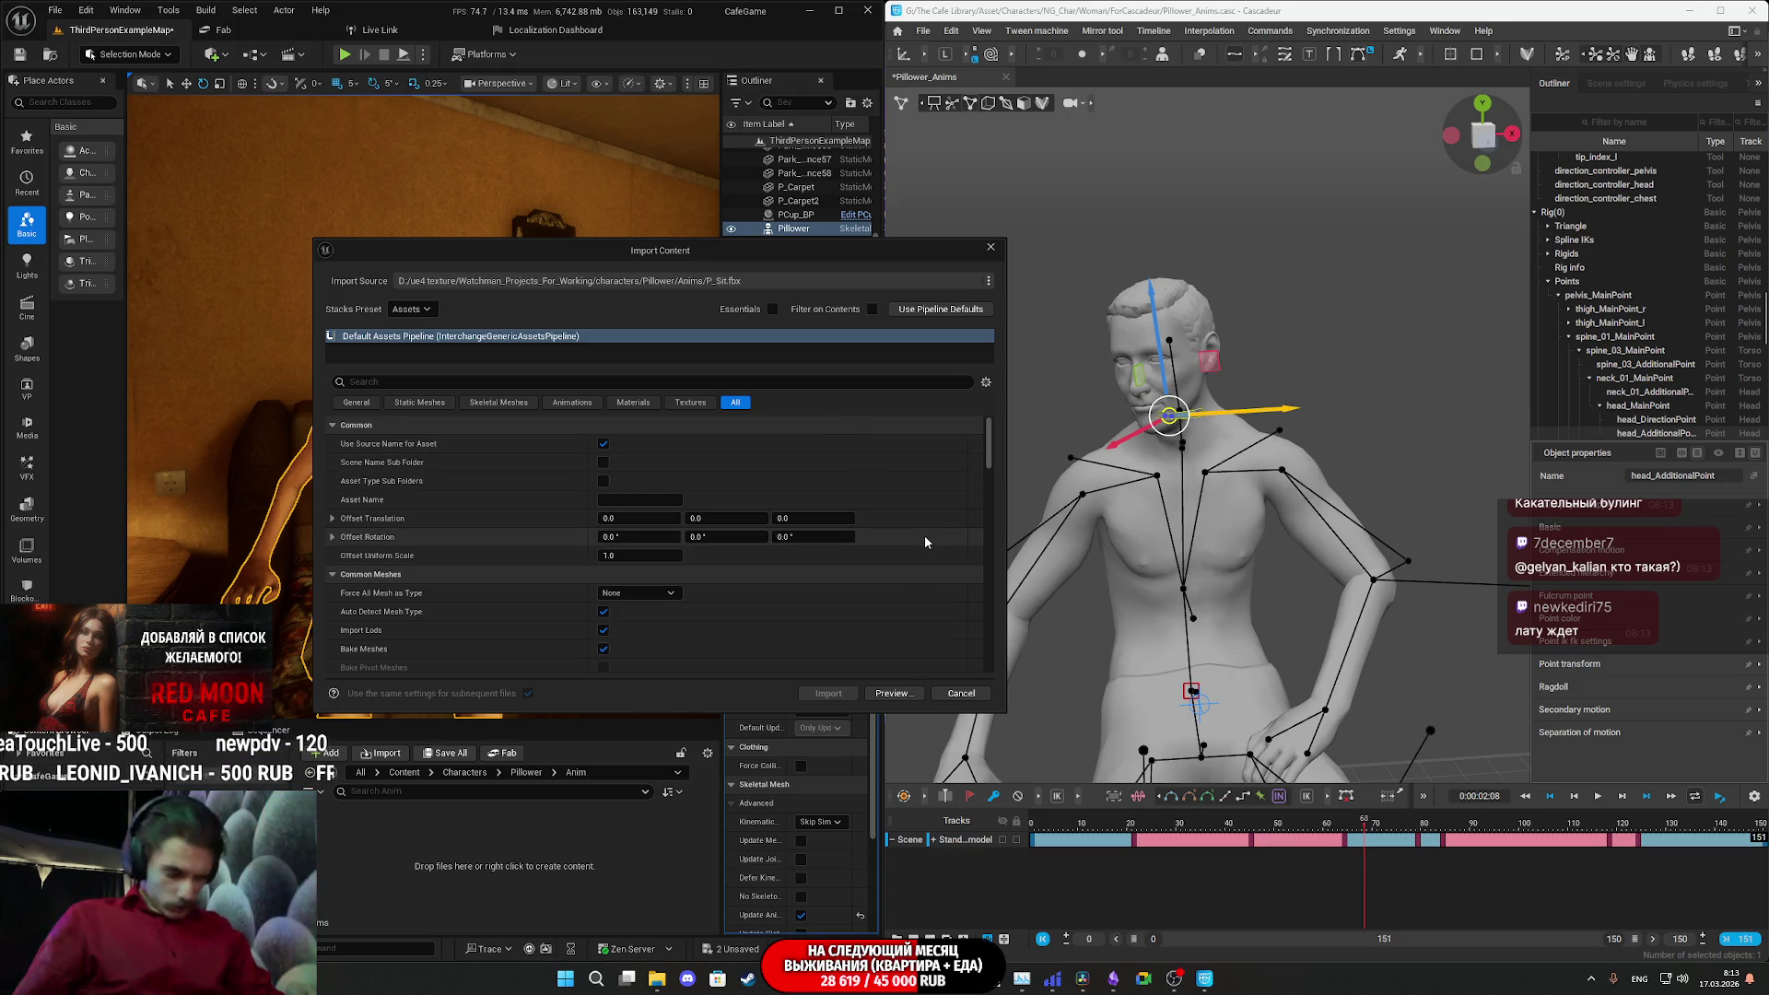
pyautogui.scroll(-10, 908, 573)
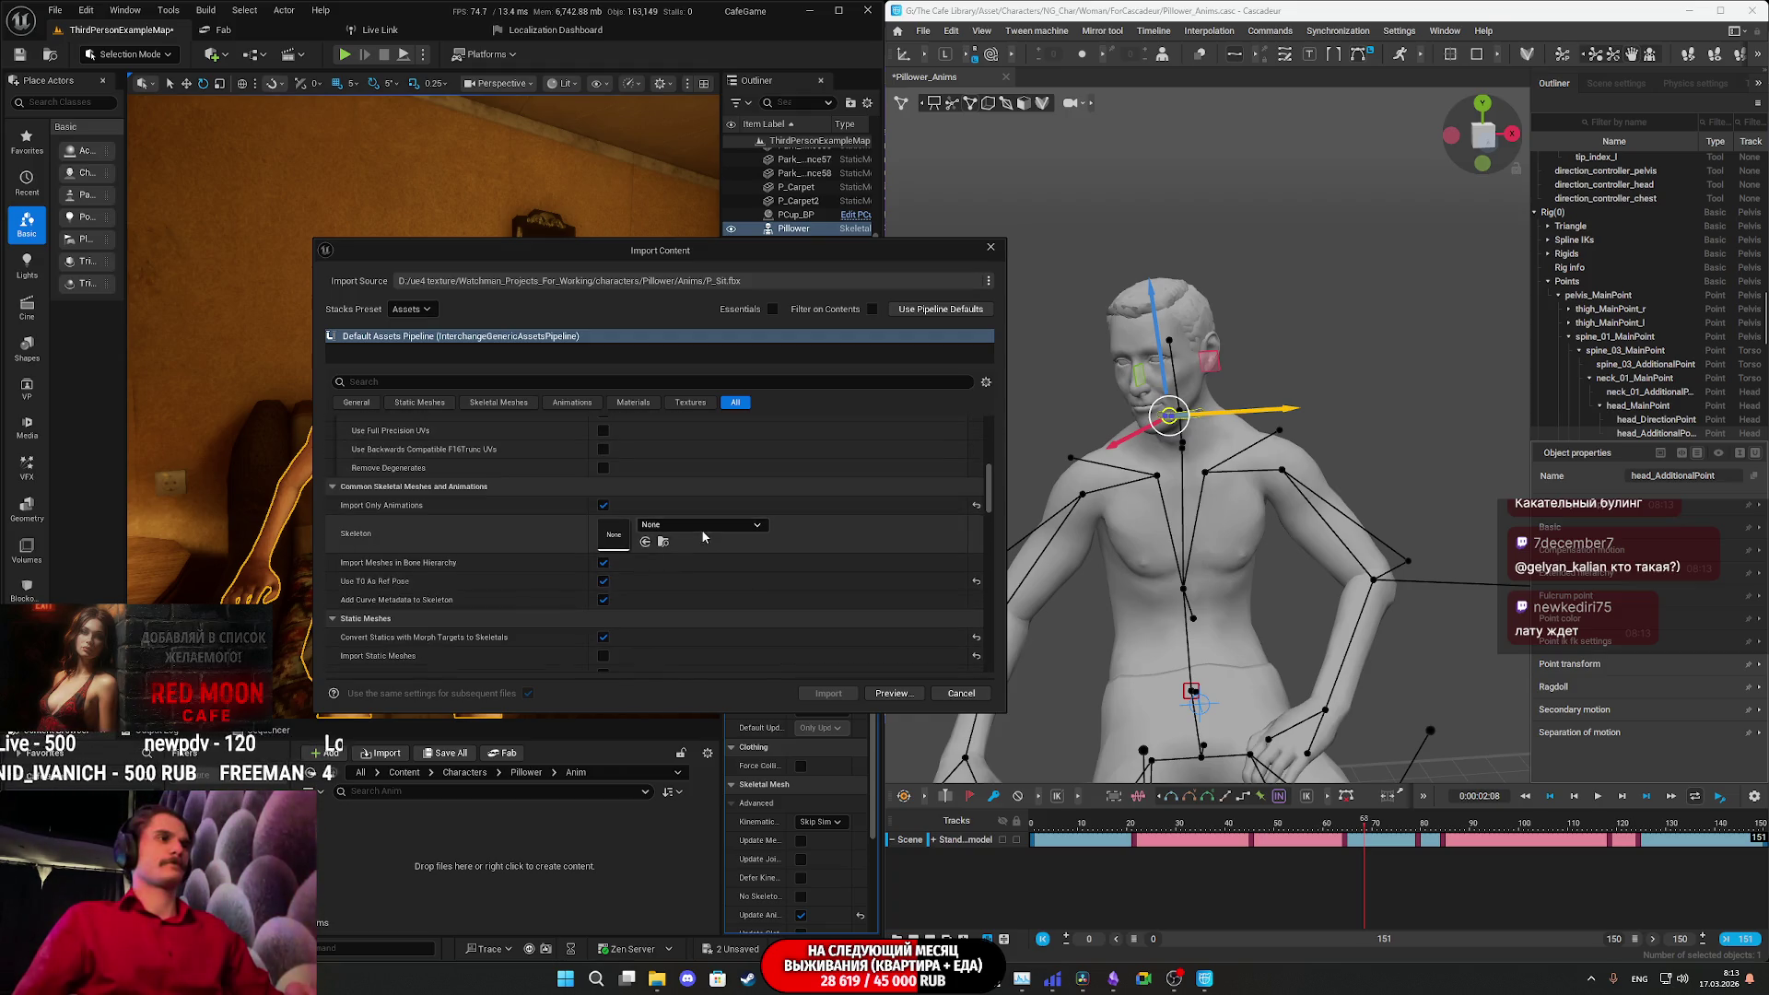
pyautogui.click(702, 533)
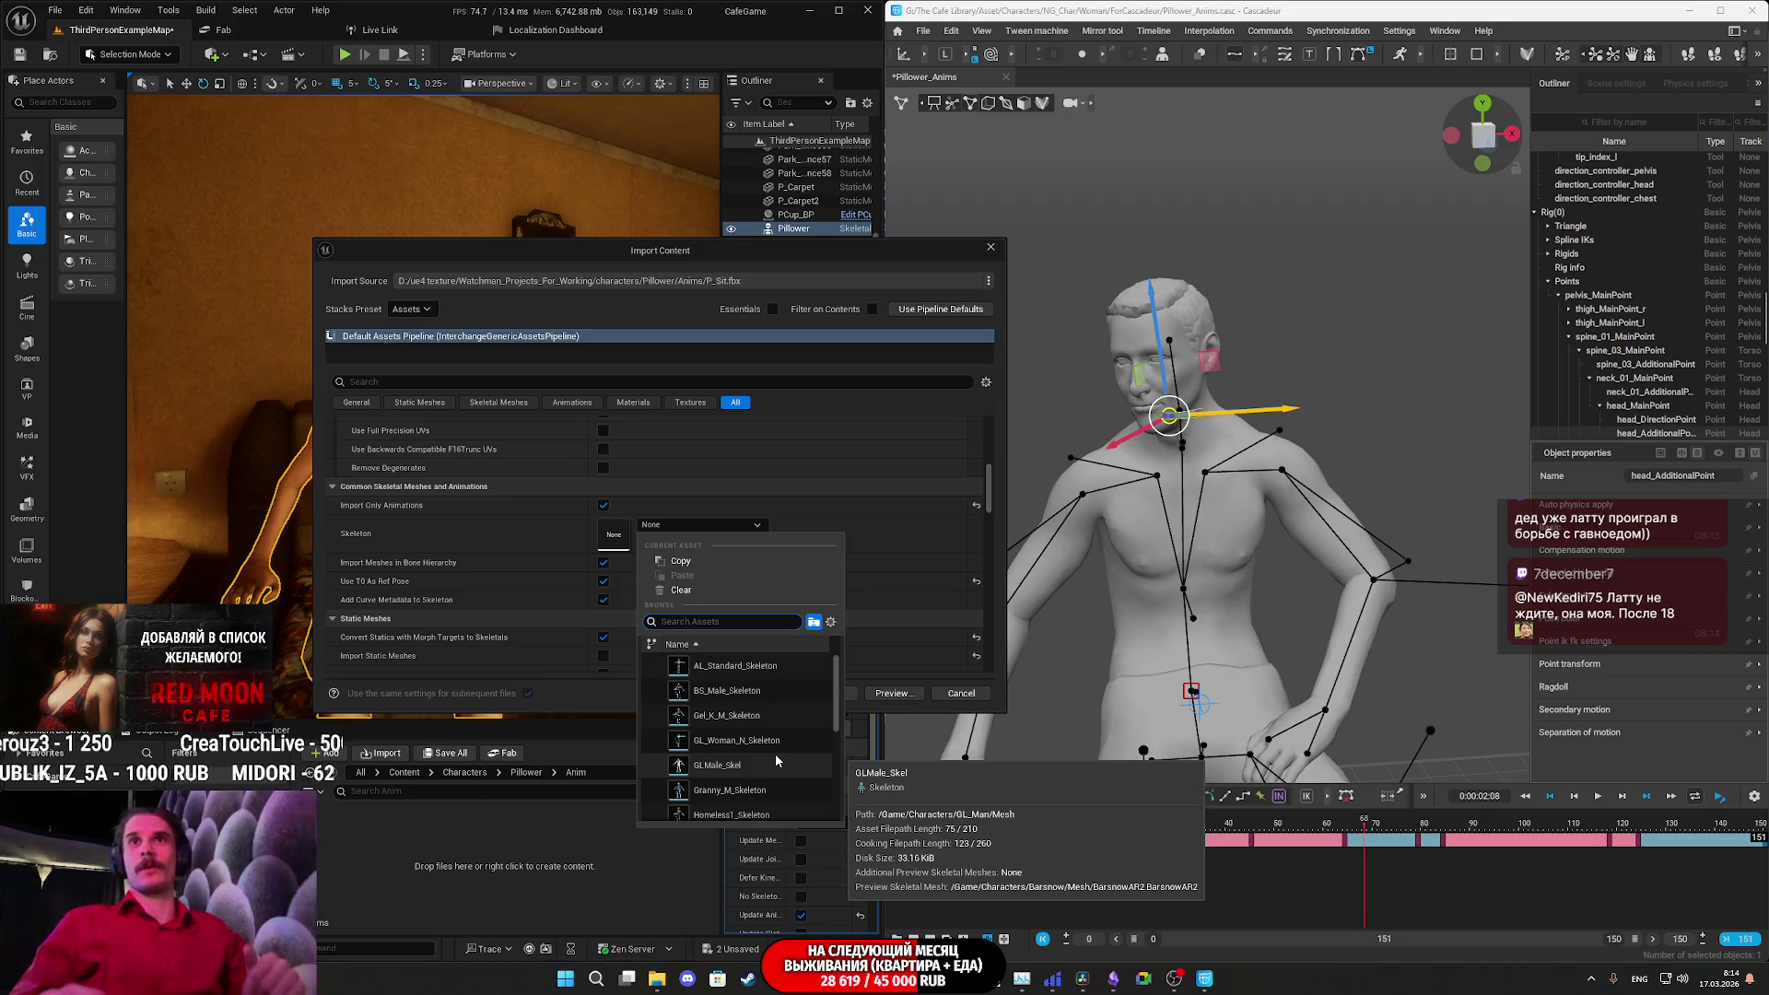
pyautogui.press('Escape')
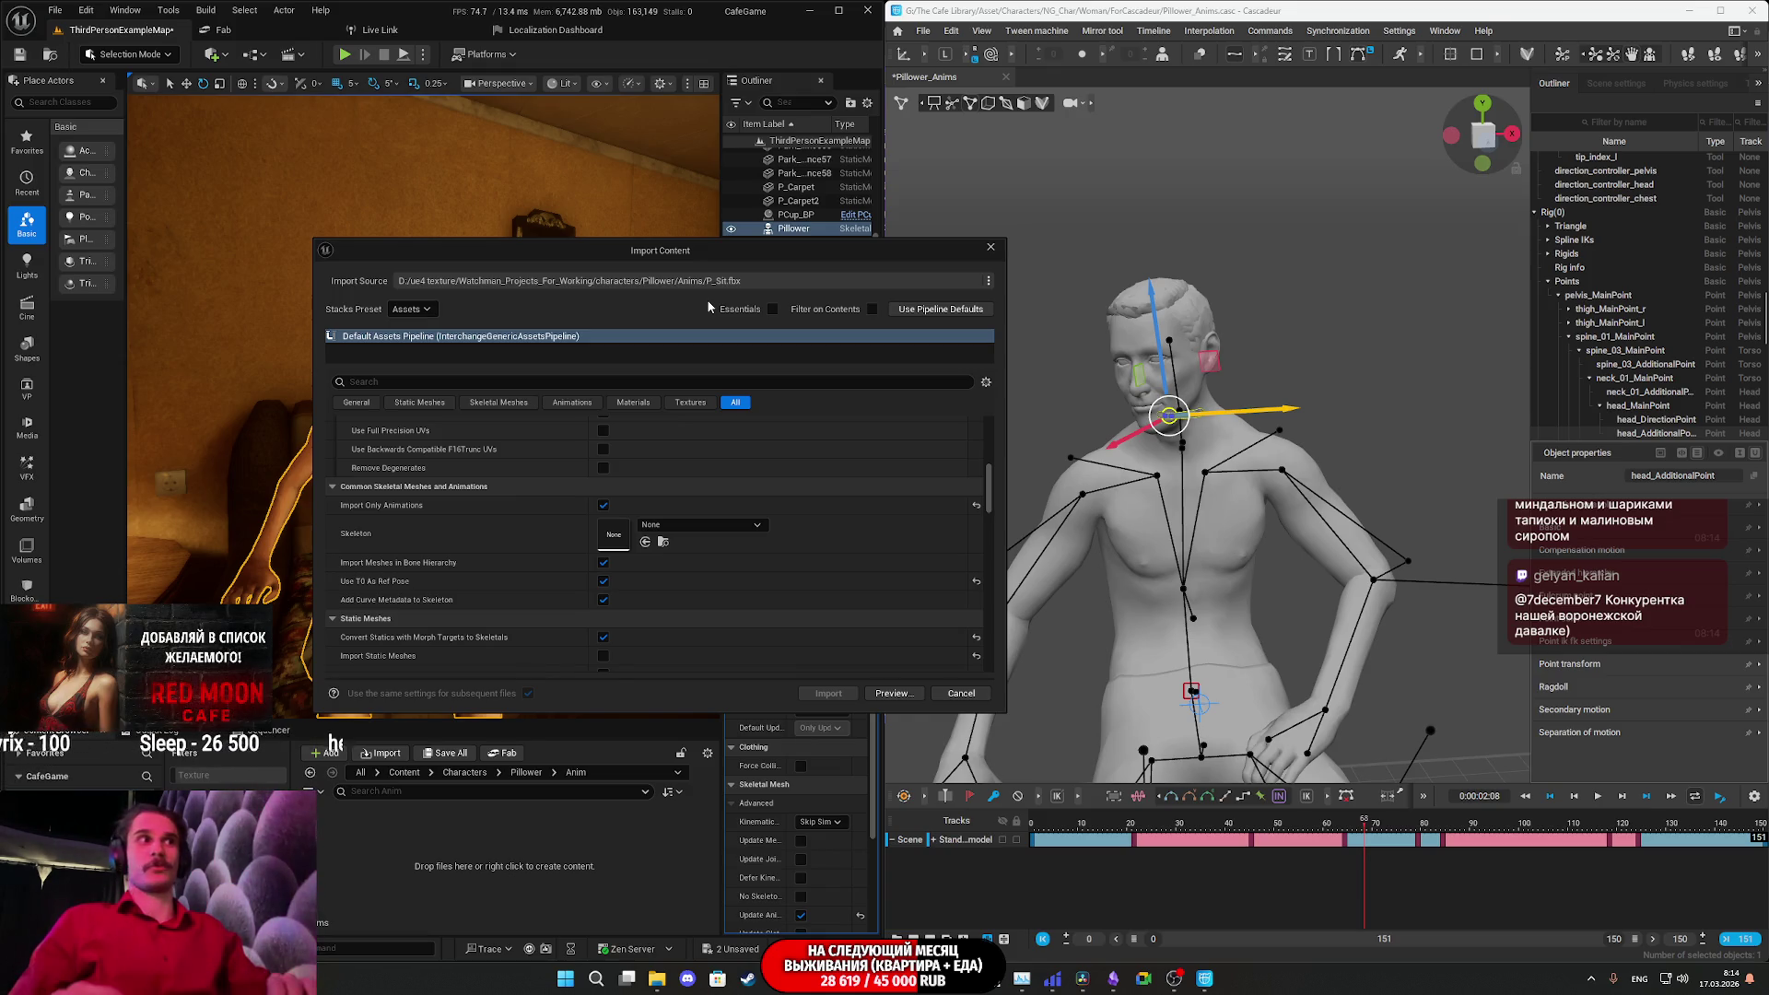
# - Choose Pillower_Skeleton from the Skeleton list and scroll down to the Build section
pyautogui.click(701, 524)
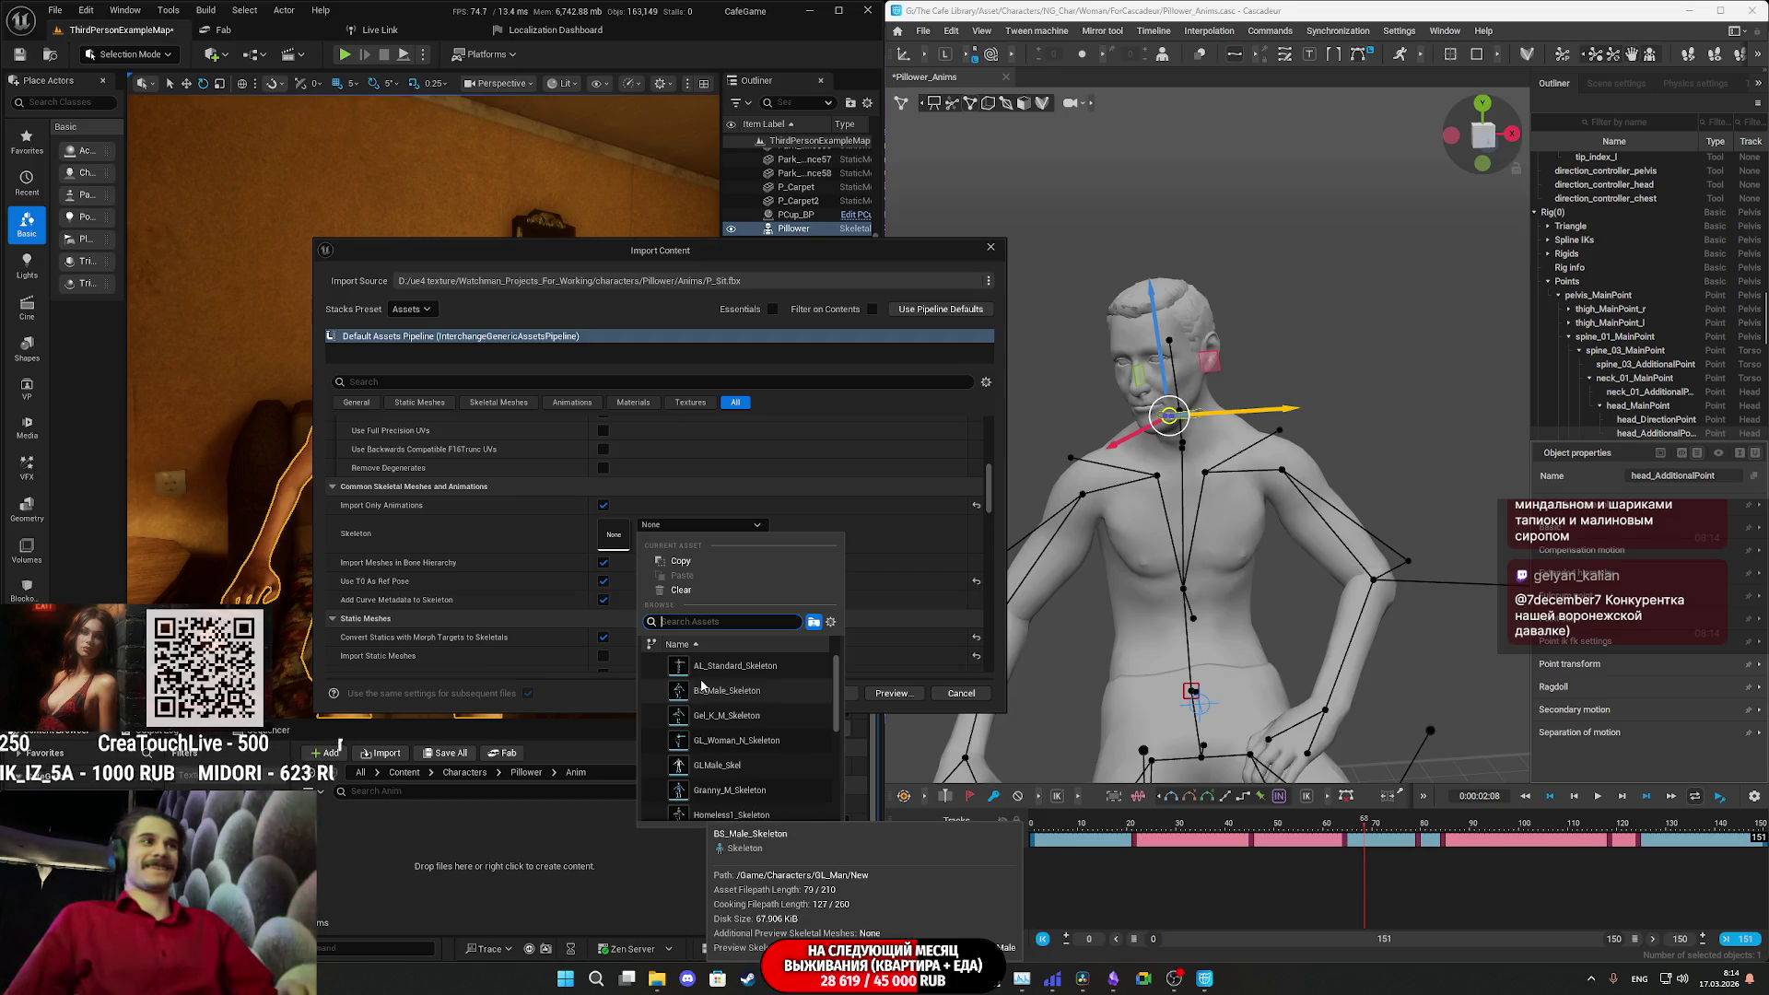
pyautogui.scroll(-3, 737, 705)
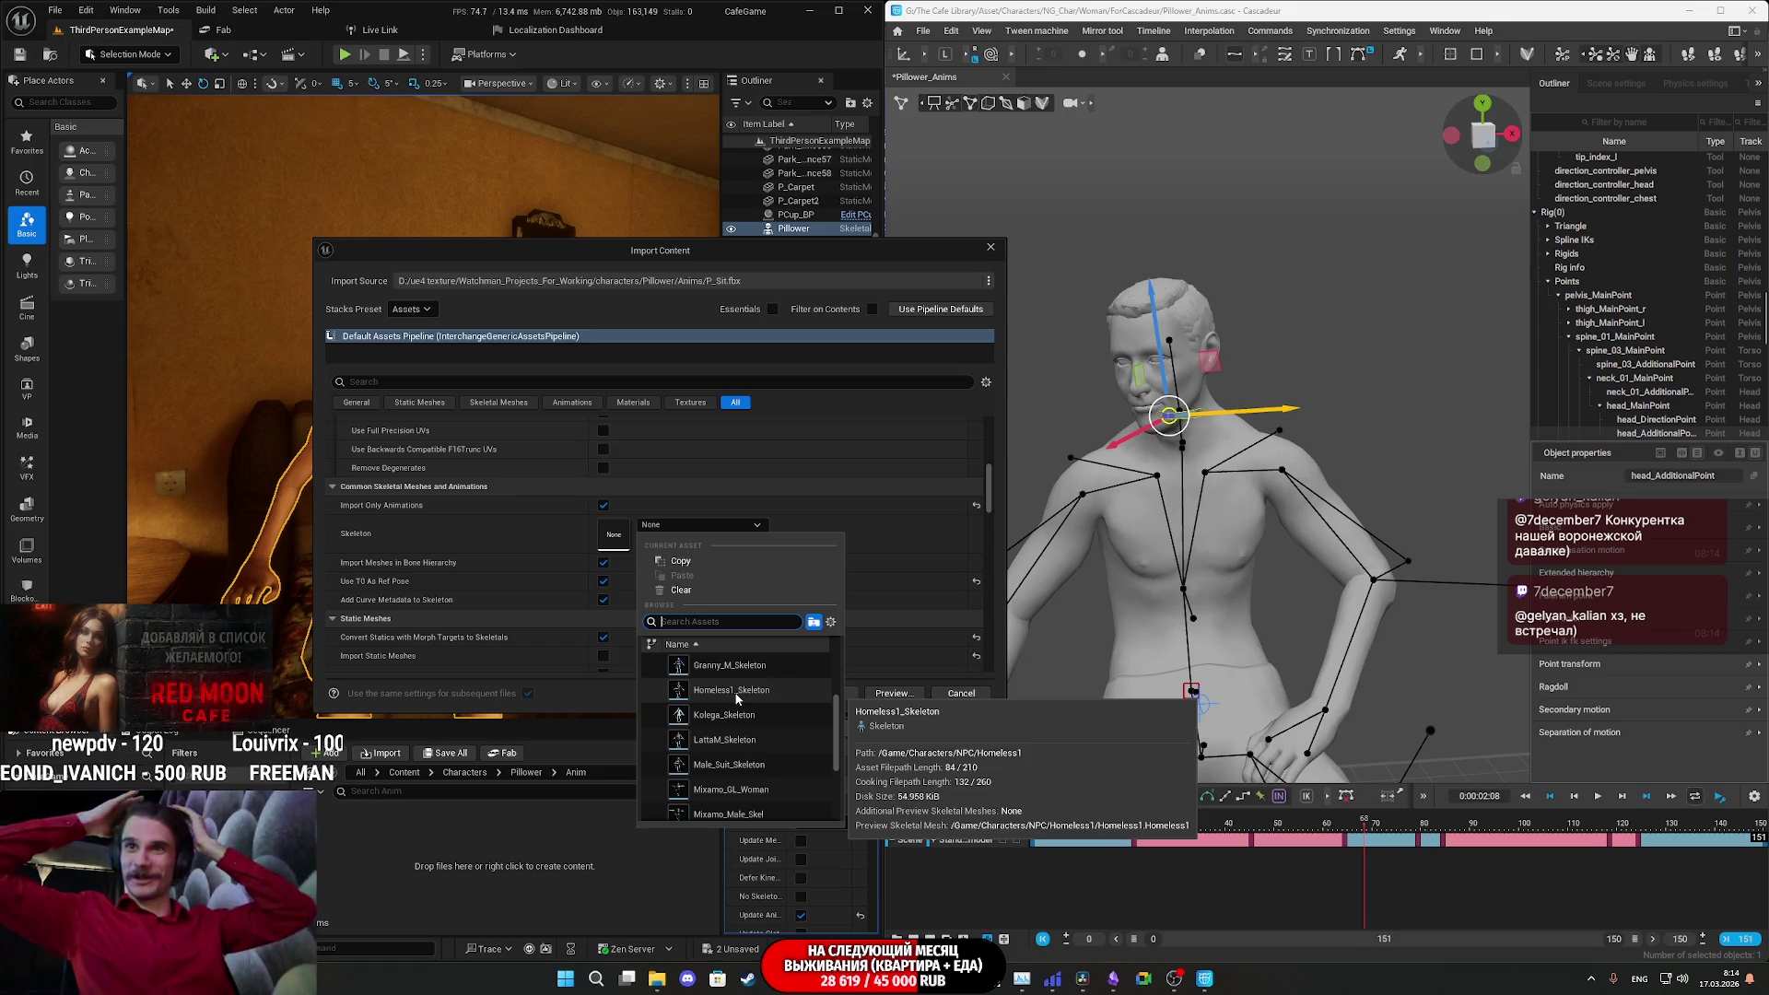
pyautogui.scroll(3, 738, 700)
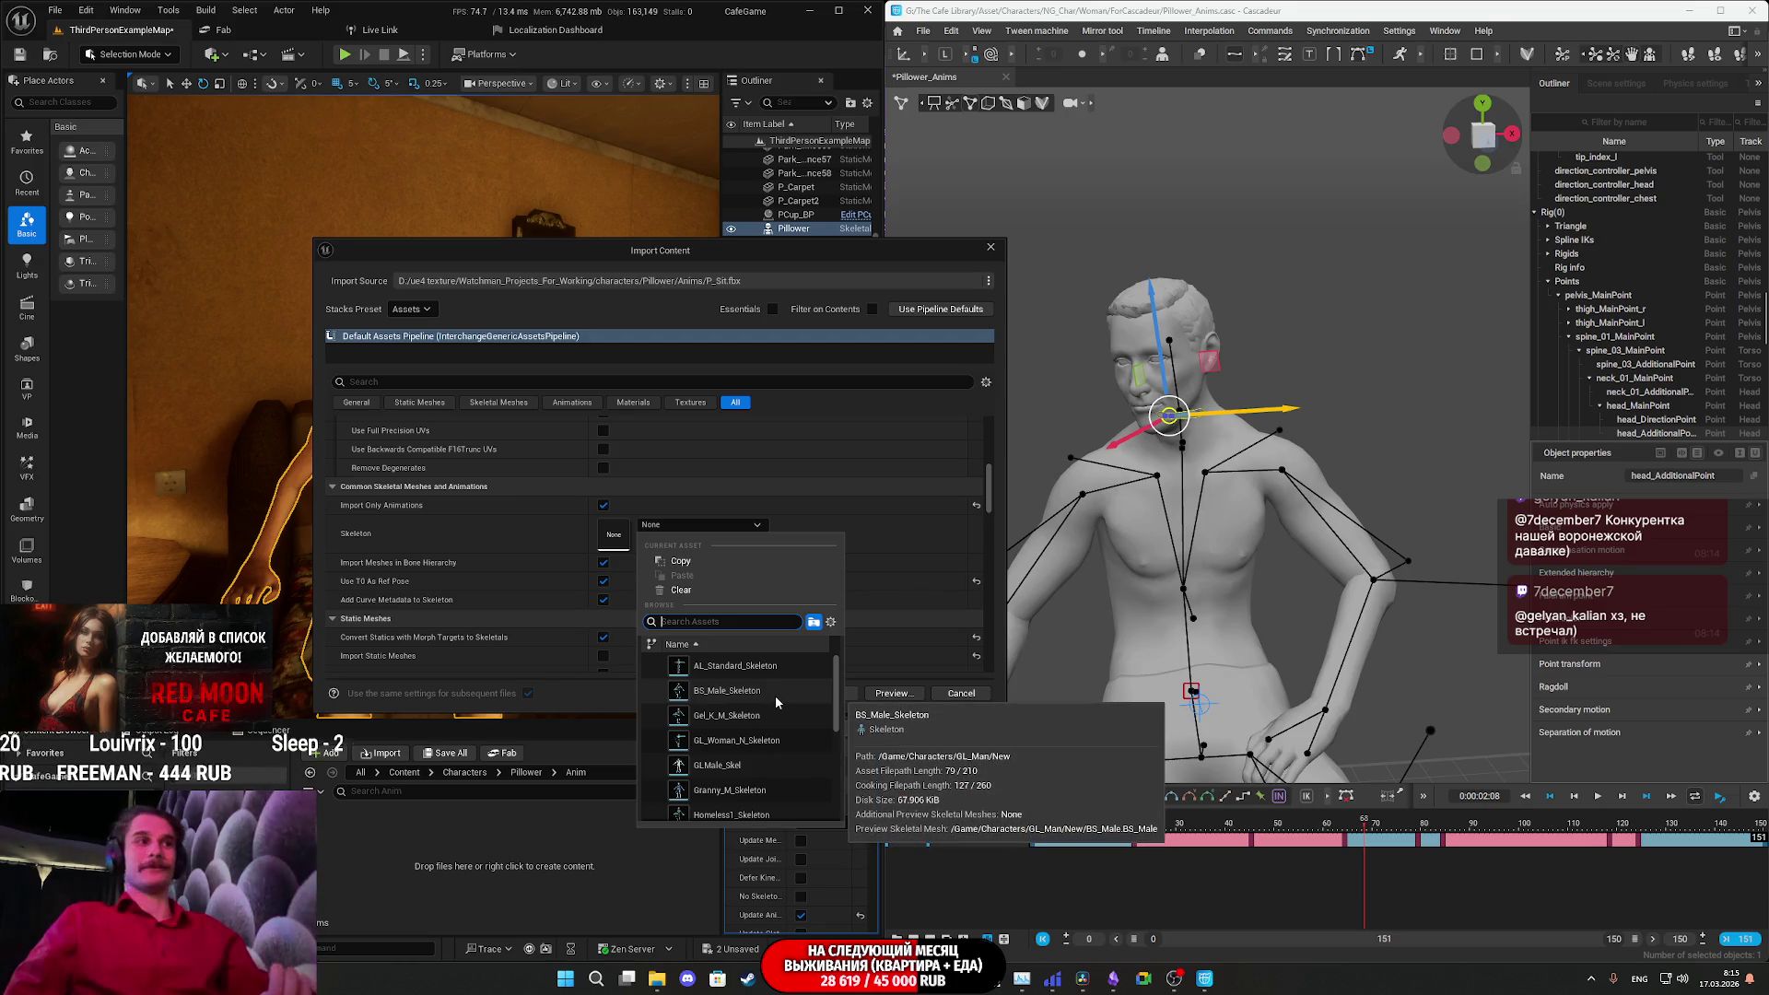
pyautogui.scroll(-3, 768, 682)
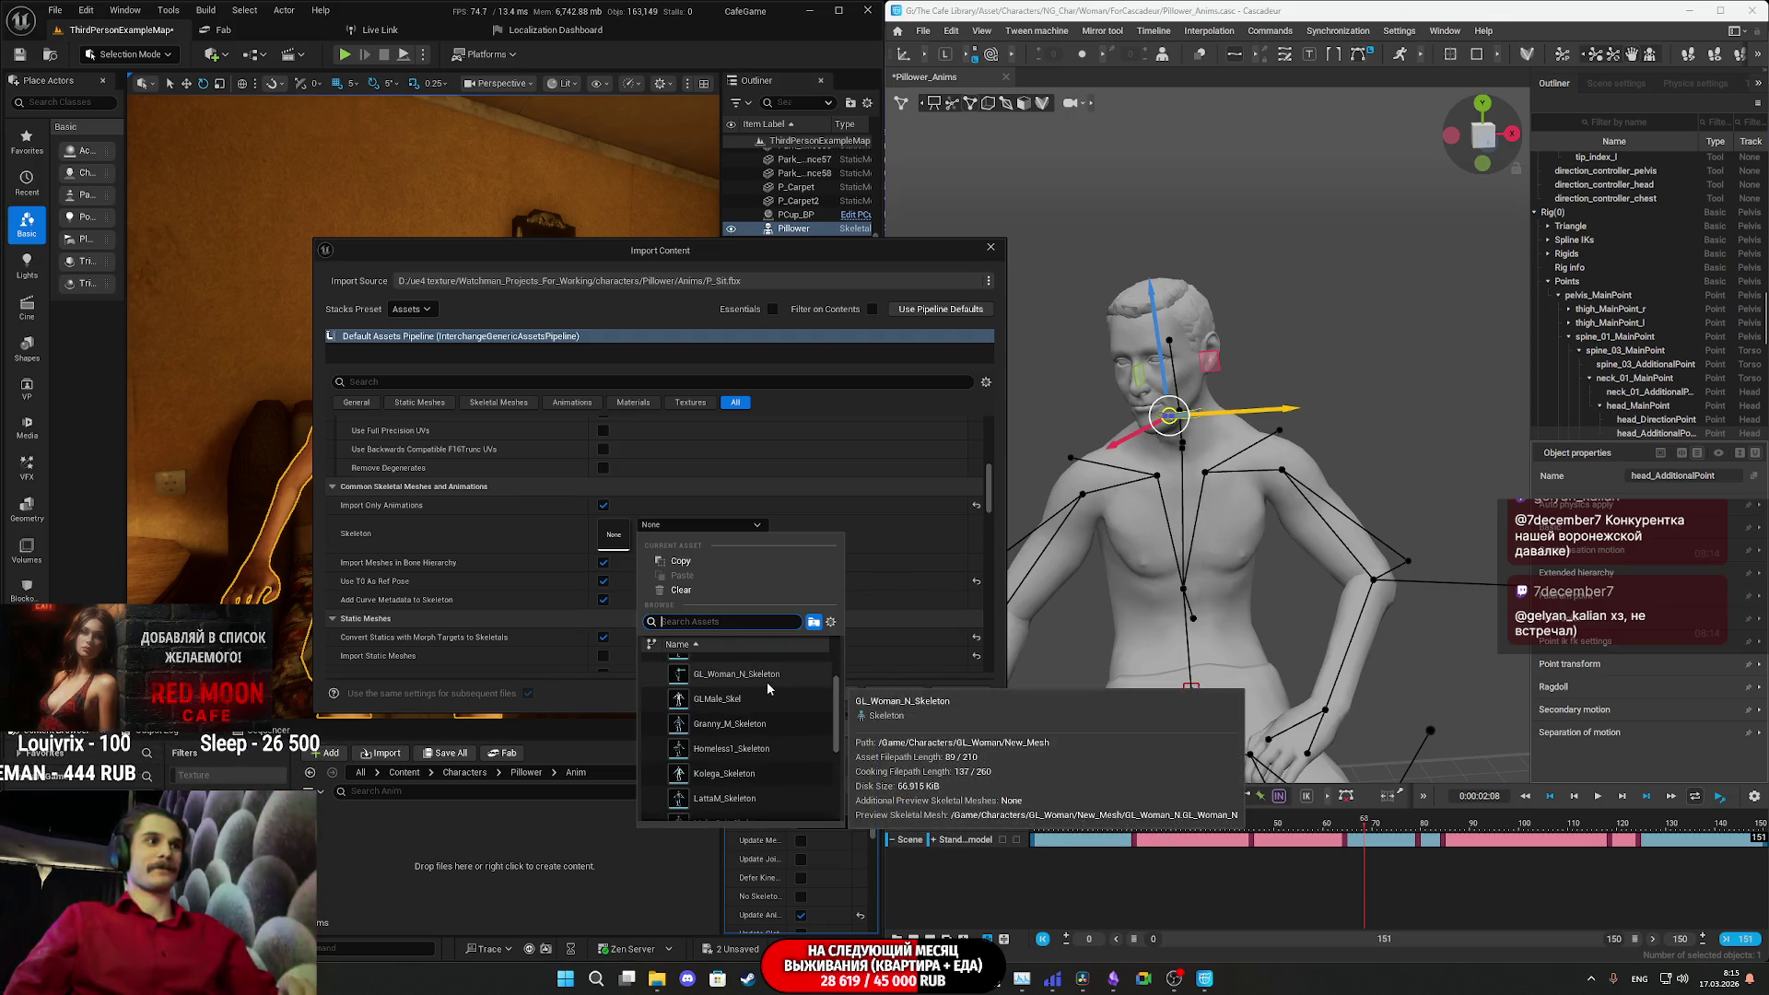
pyautogui.scroll(-2, 768, 687)
pyautogui.scroll(-1, 767, 686)
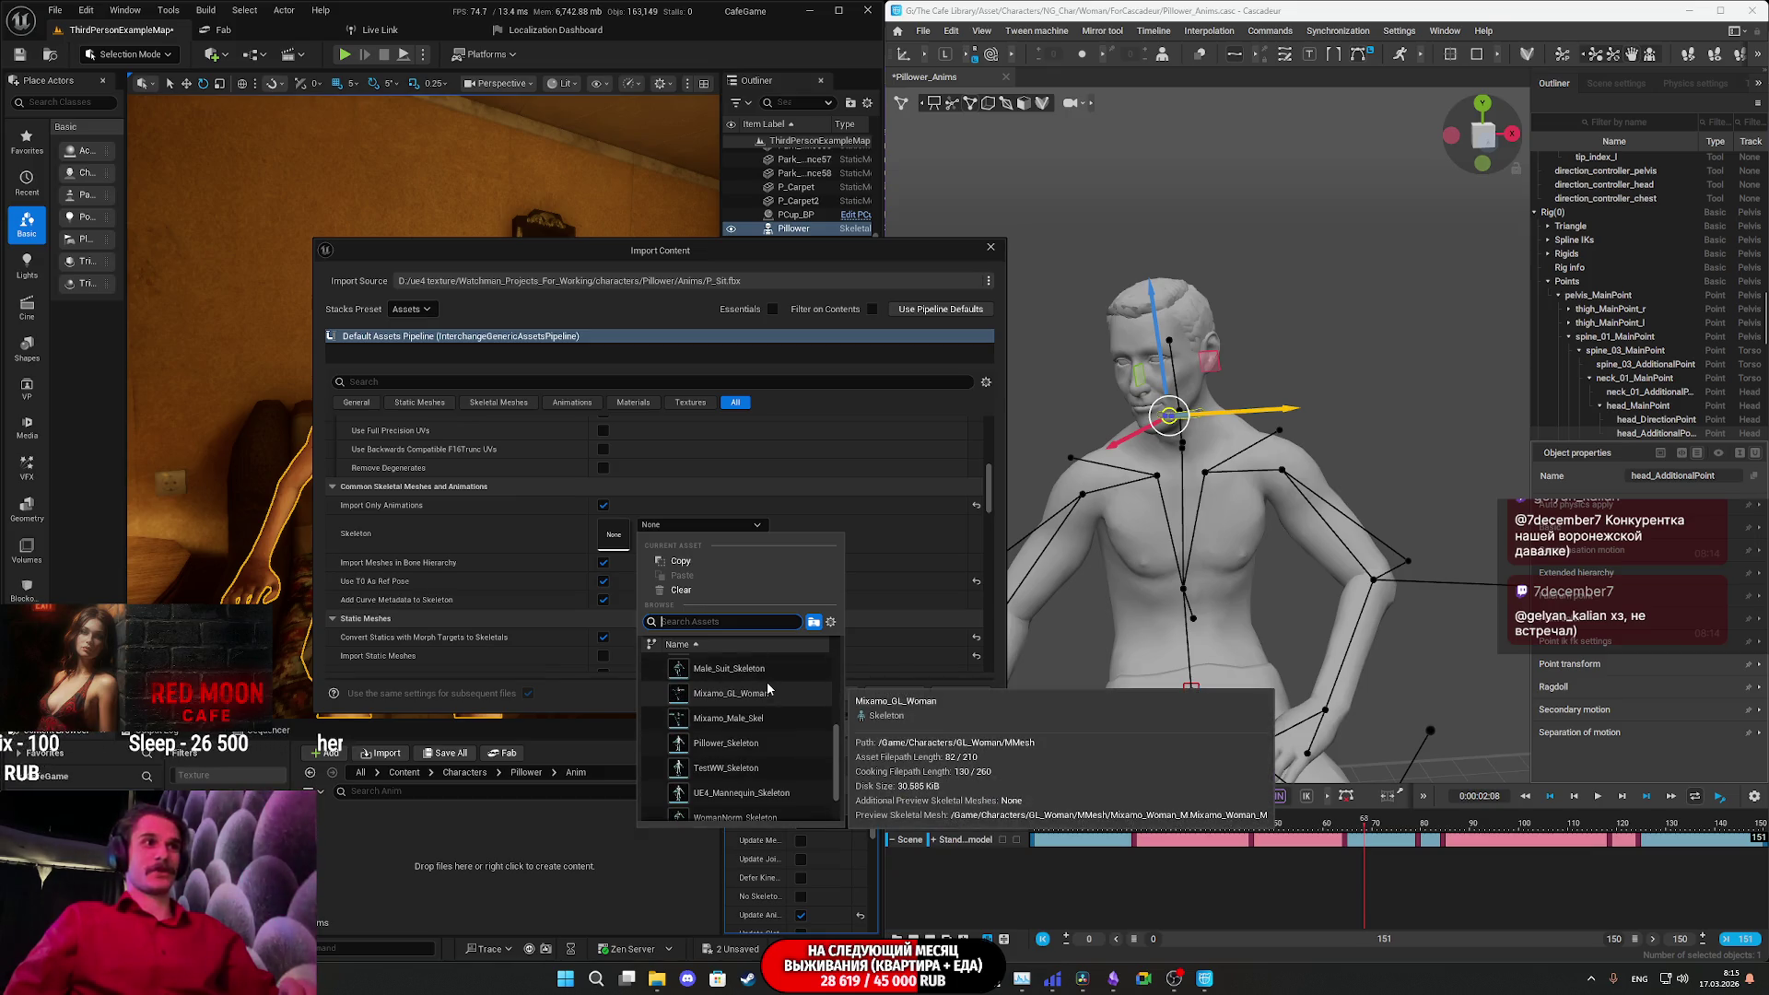
pyautogui.click(766, 742)
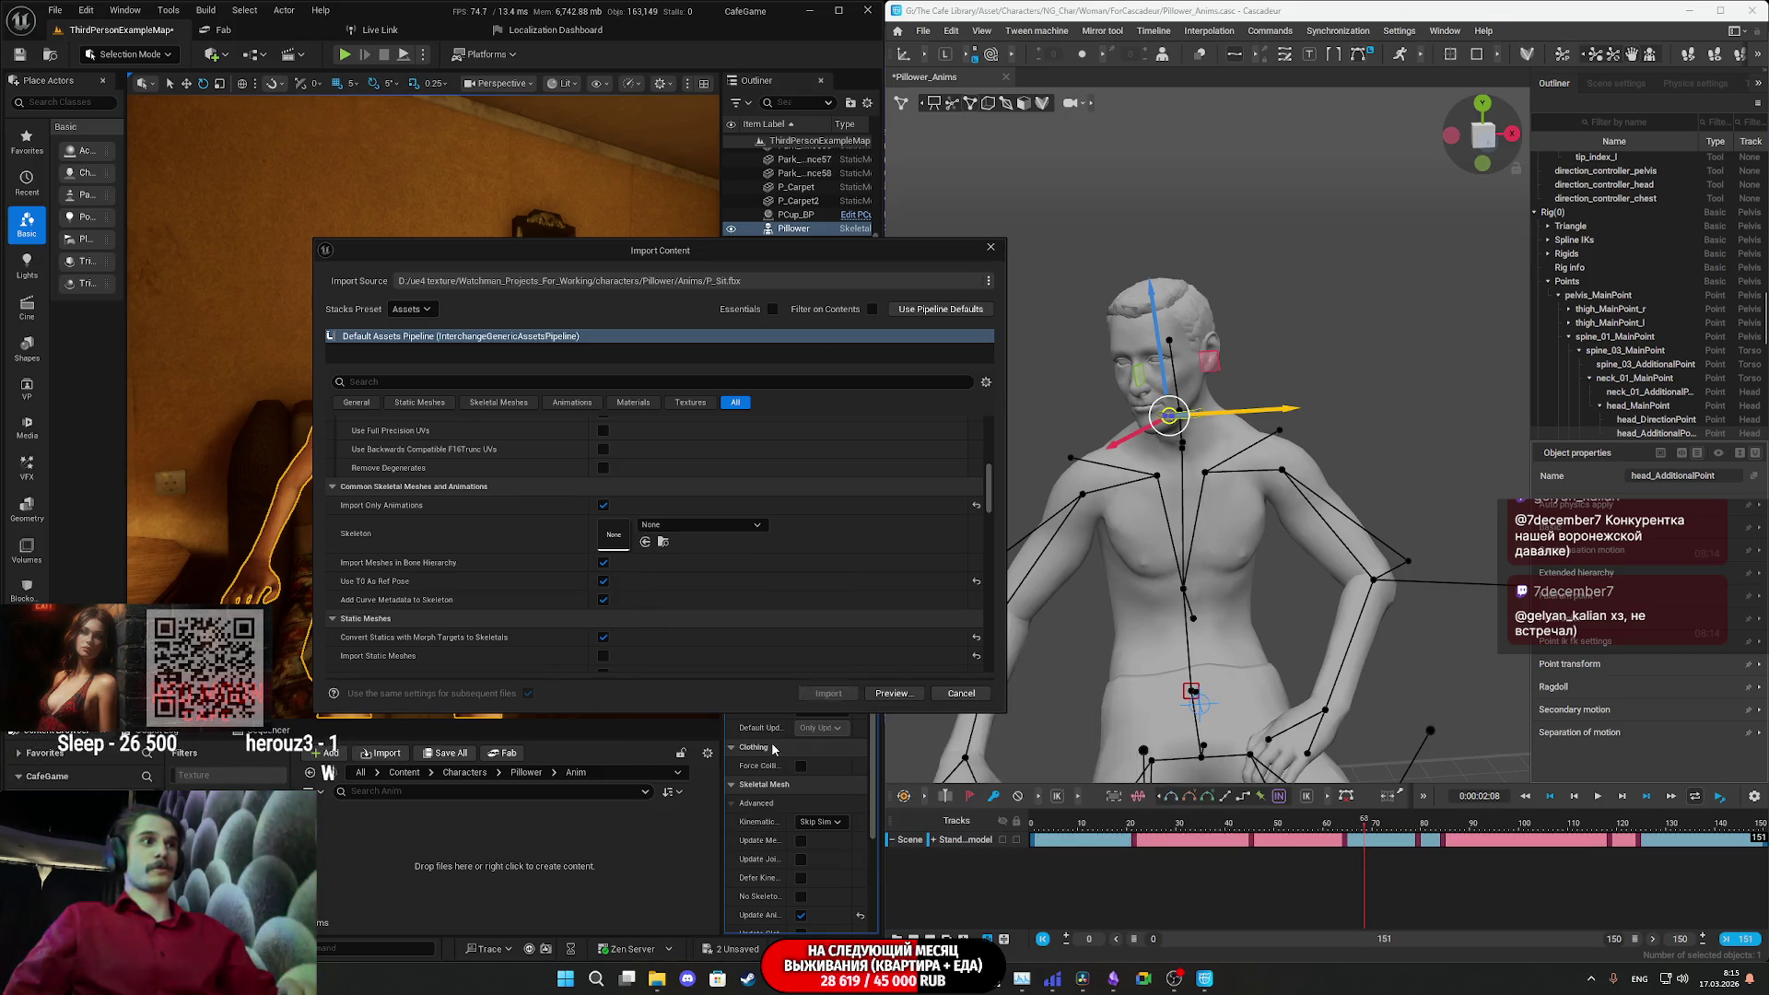
pyautogui.scroll(-5, 838, 639)
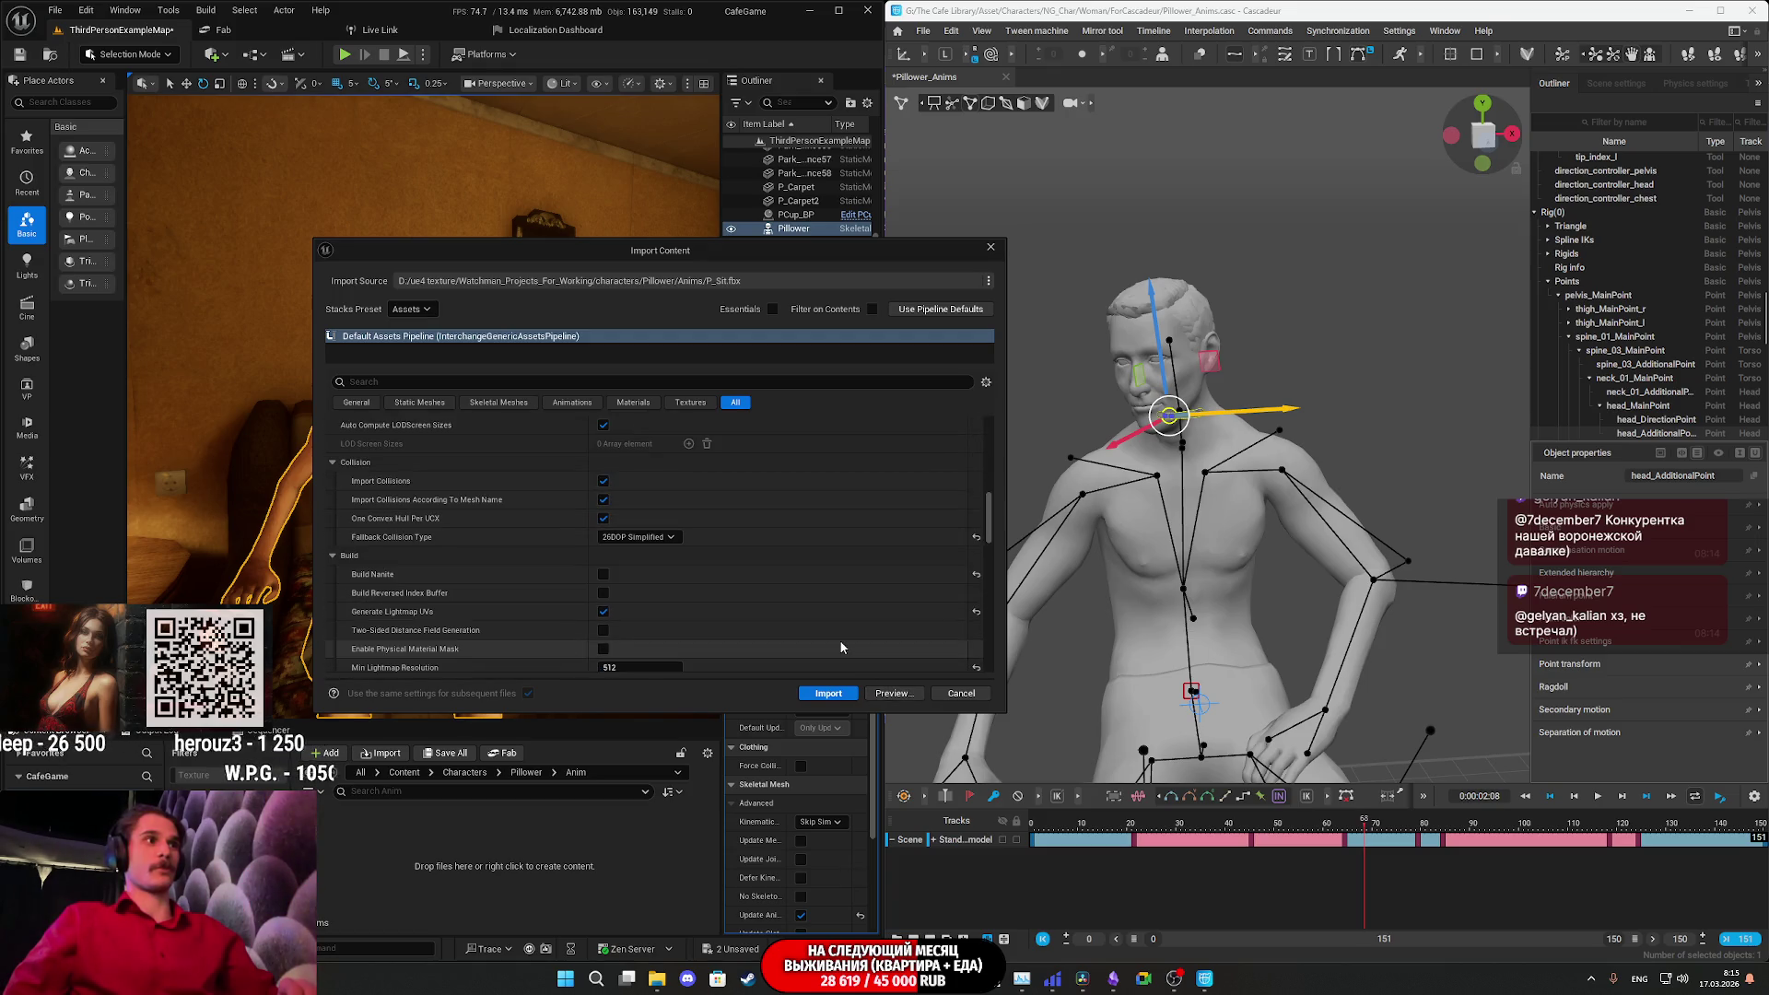
# - Import P_Sit, save all modified assets, and open P_Sit_L in the animation editor
pyautogui.click(829, 692)
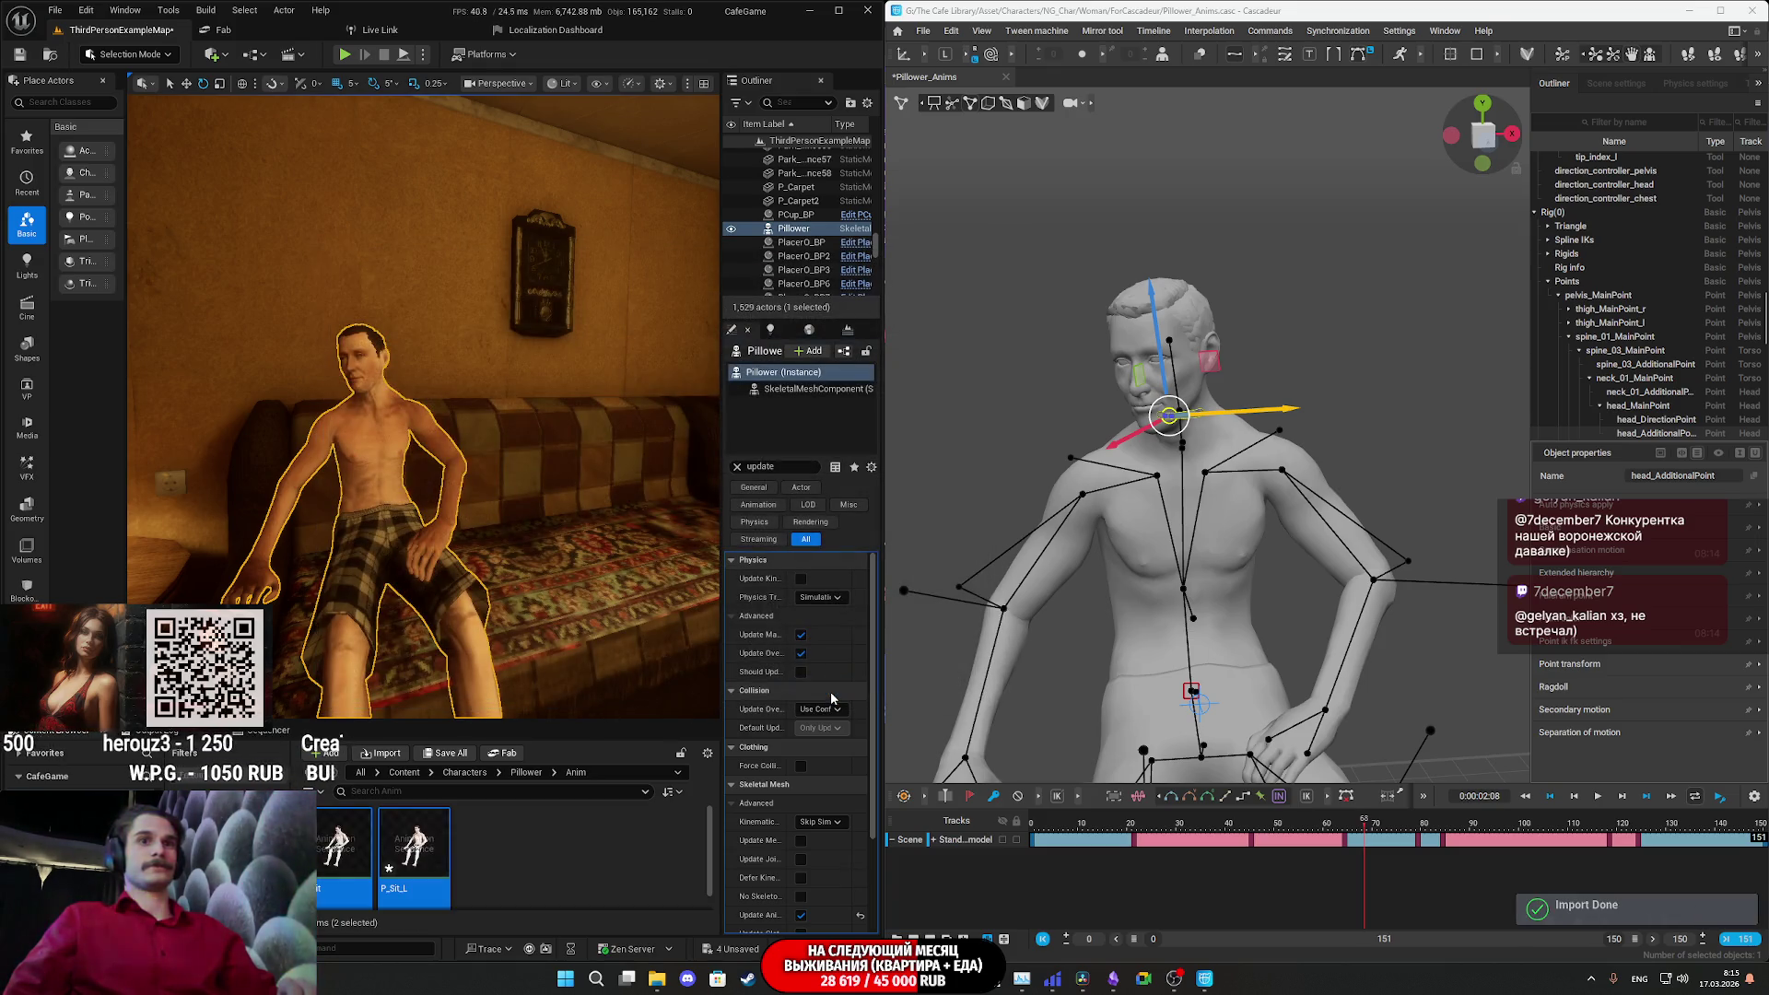
pyautogui.click(446, 754)
pyautogui.click(993, 647)
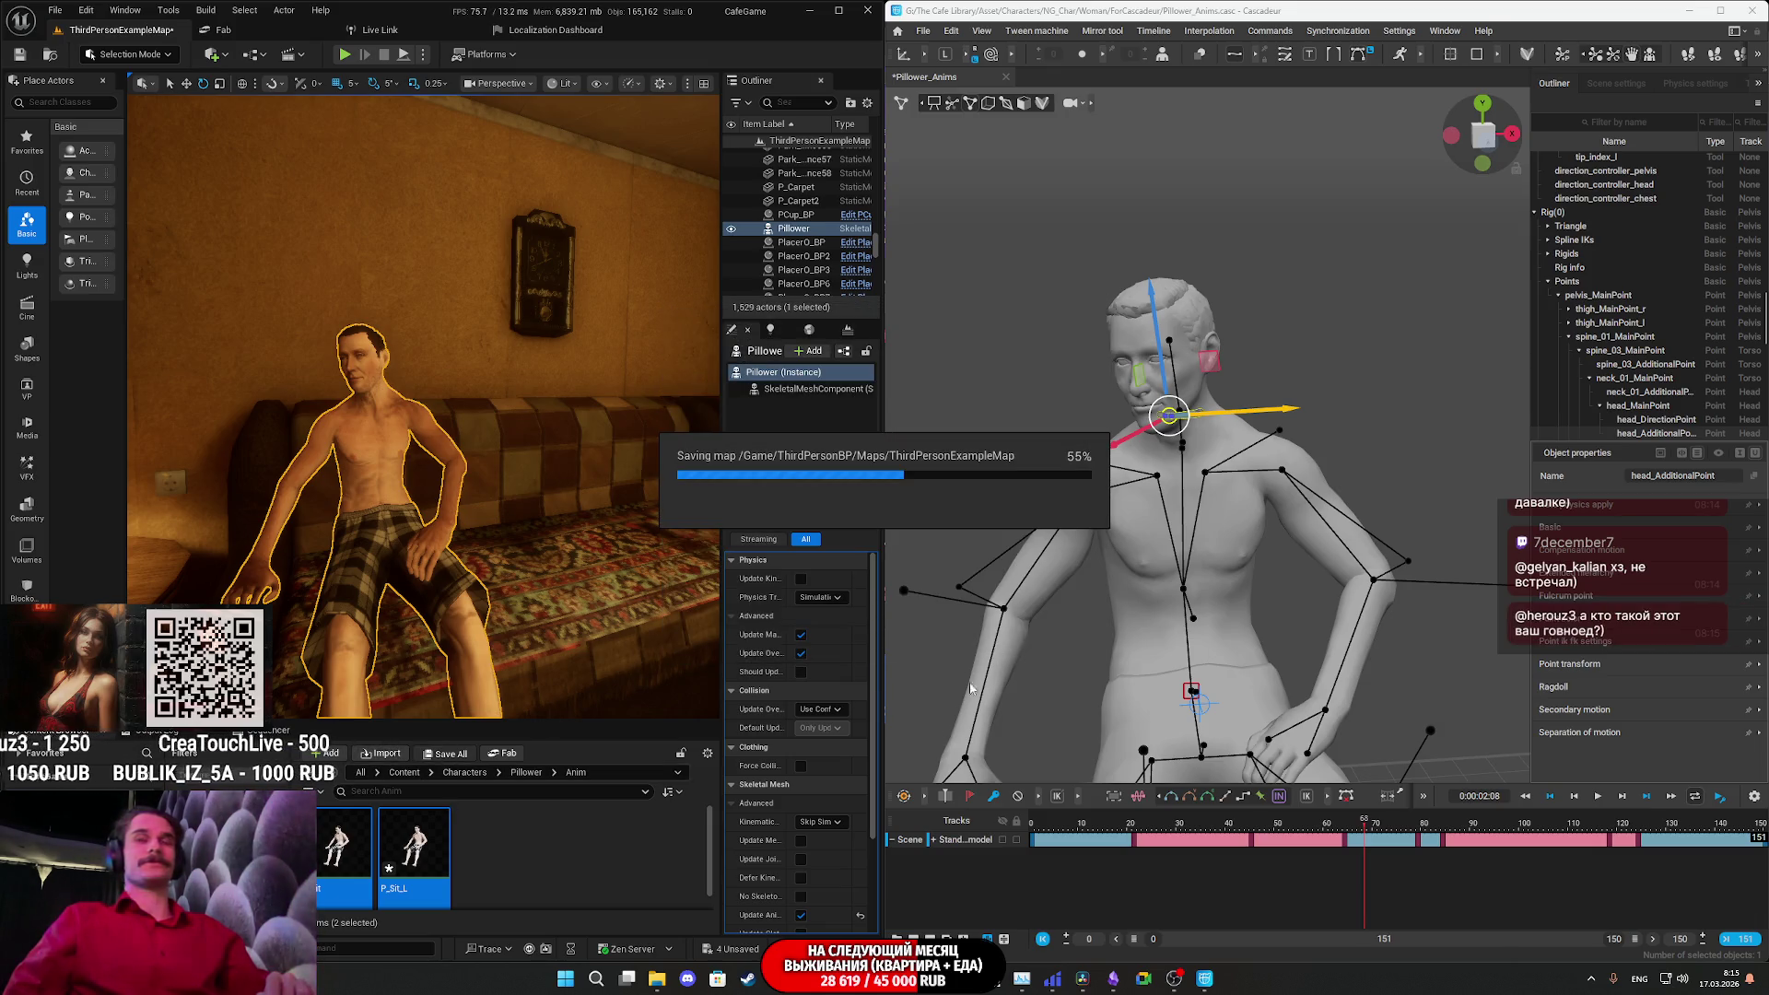
pyautogui.click(579, 848)
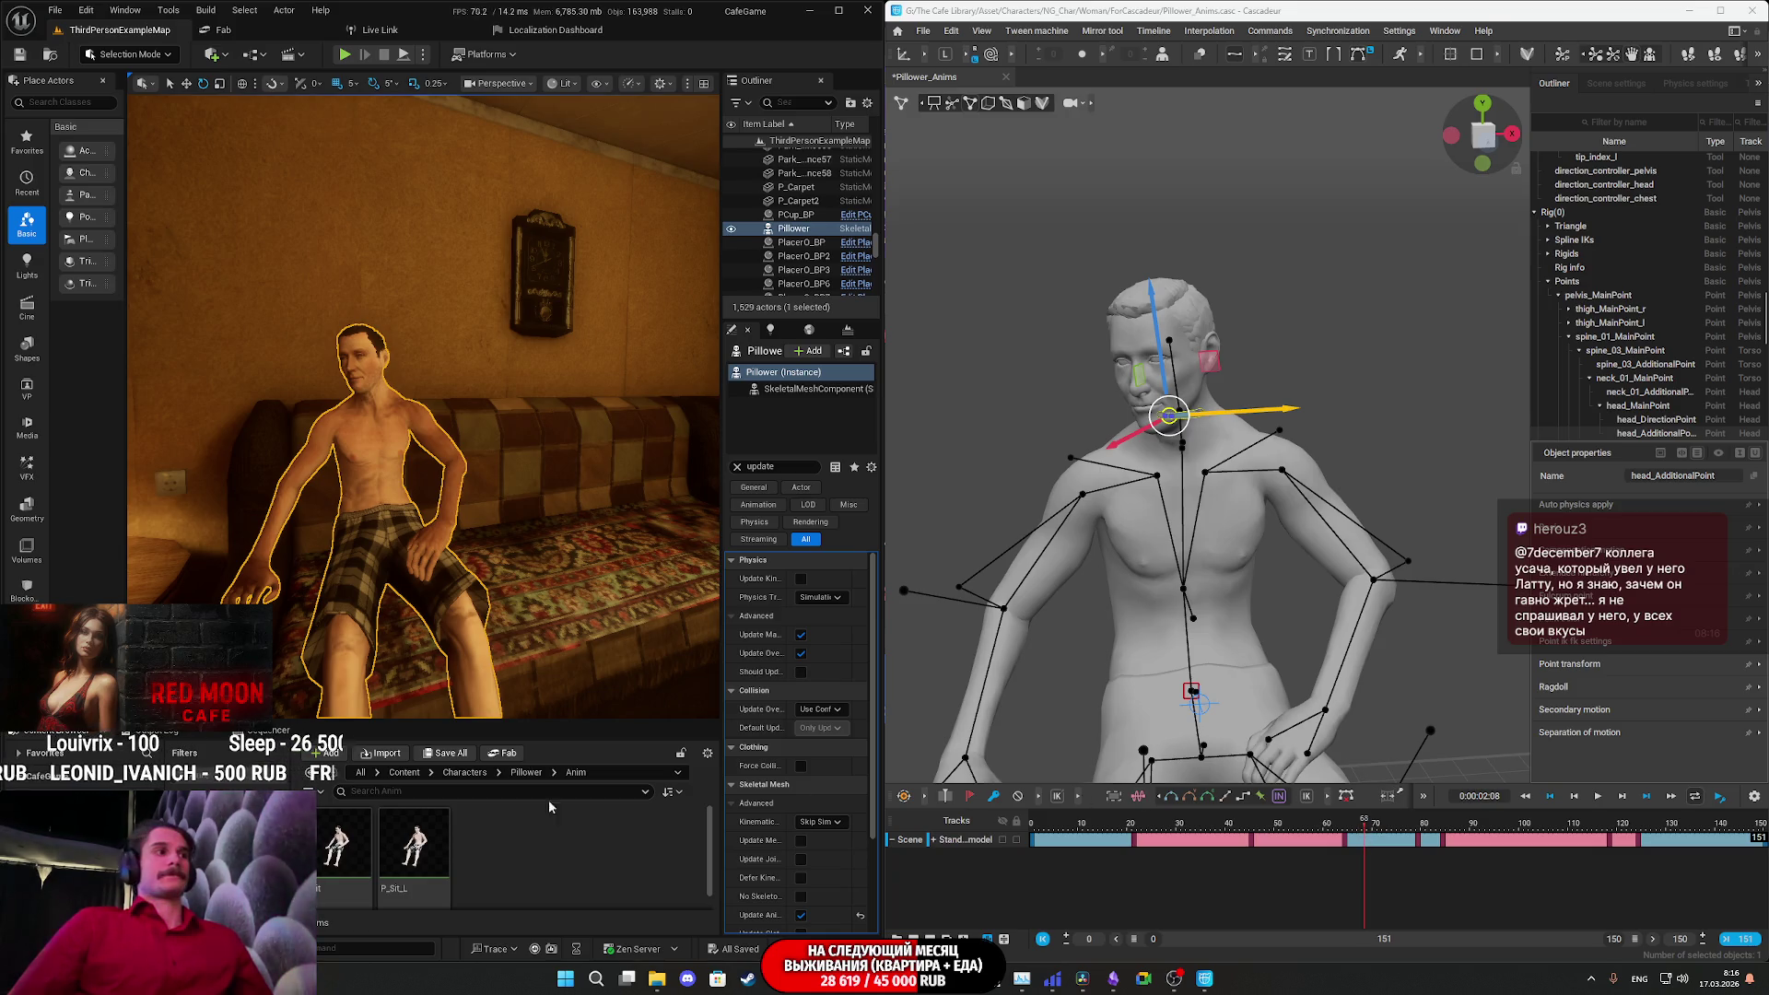
pyautogui.doubleClick(415, 845)
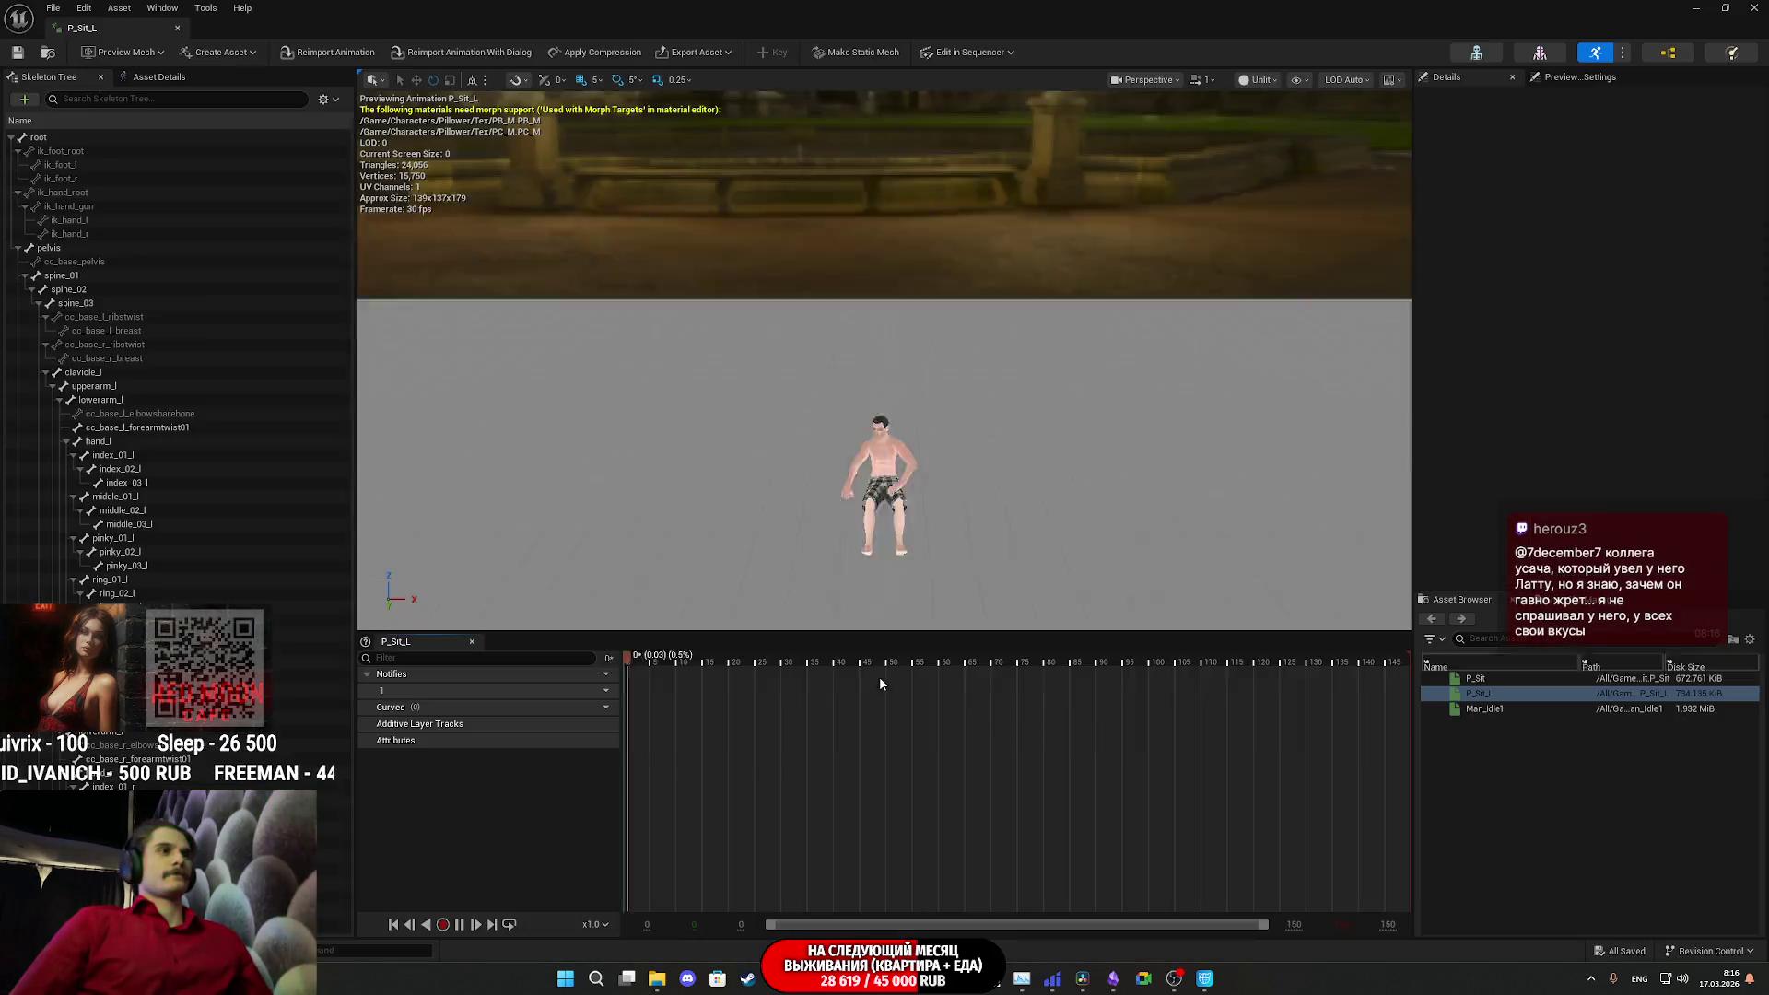
pyautogui.scroll(3, 980, 551)
pyautogui.moveTo(980, 551); pyautogui.dragTo(930, 530)
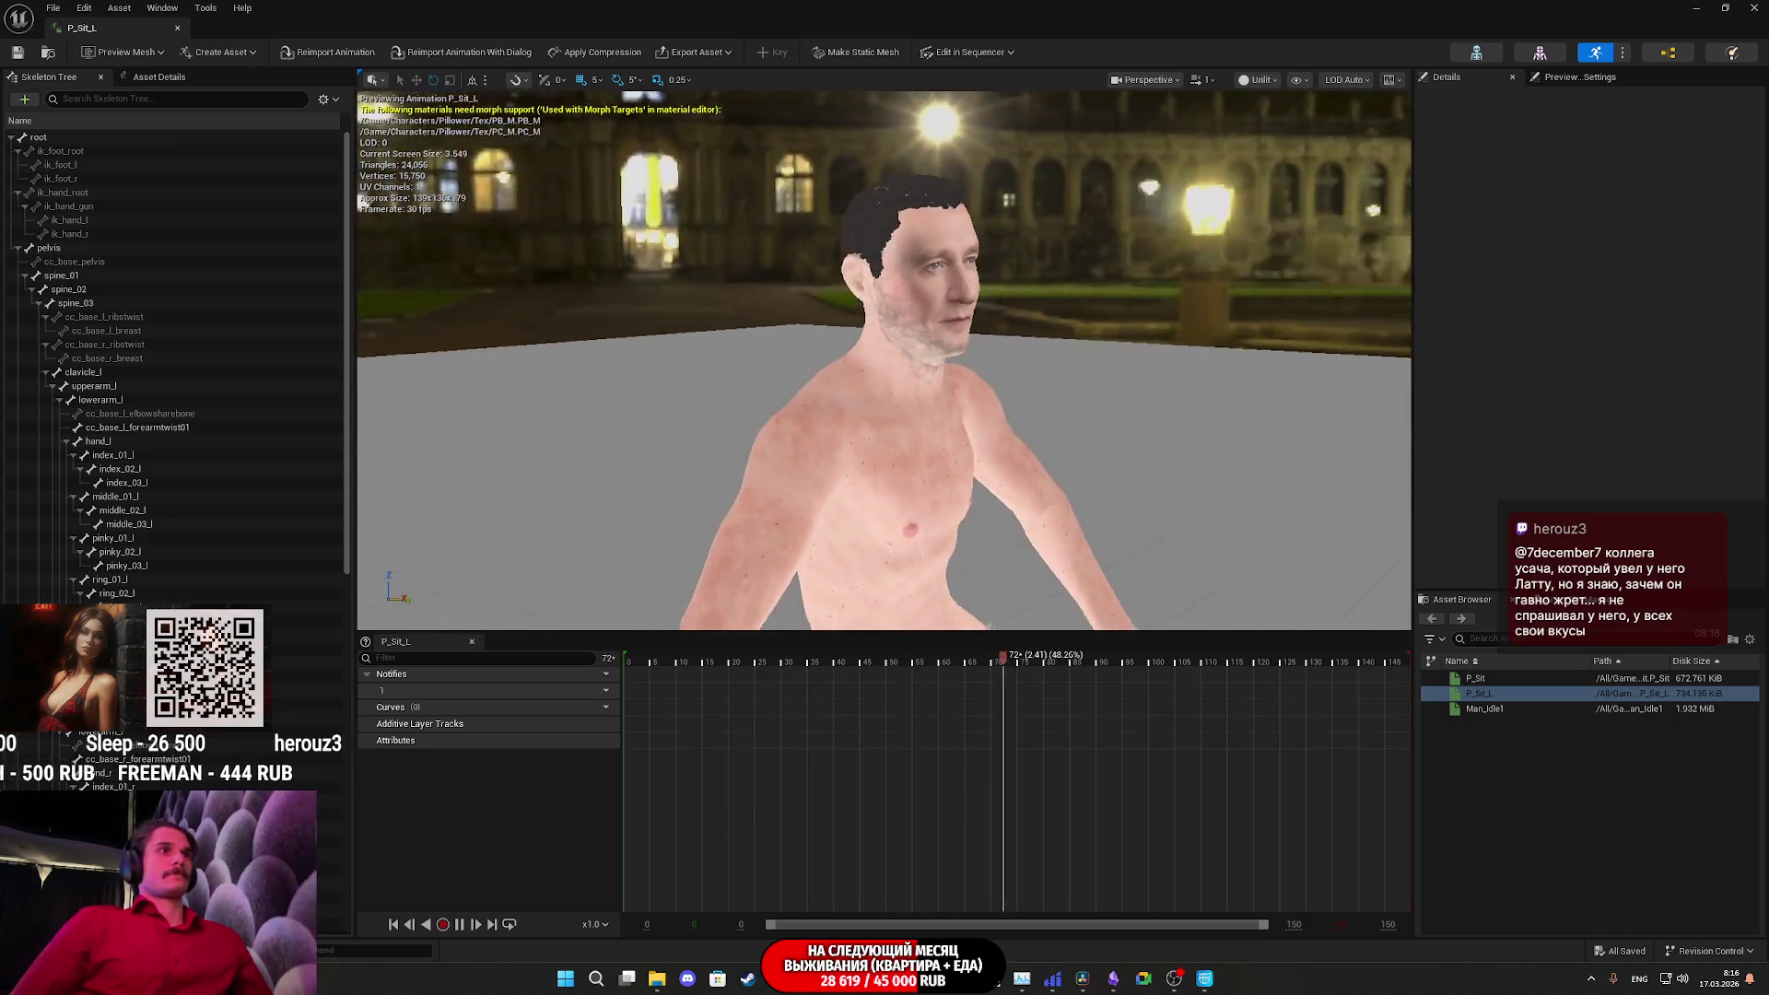
pyautogui.moveTo(361, 199)
pyautogui.mouseDown()
pyautogui.moveTo(1340, 113)
pyautogui.moveTo(1289, 239)
pyautogui.mouseUp()
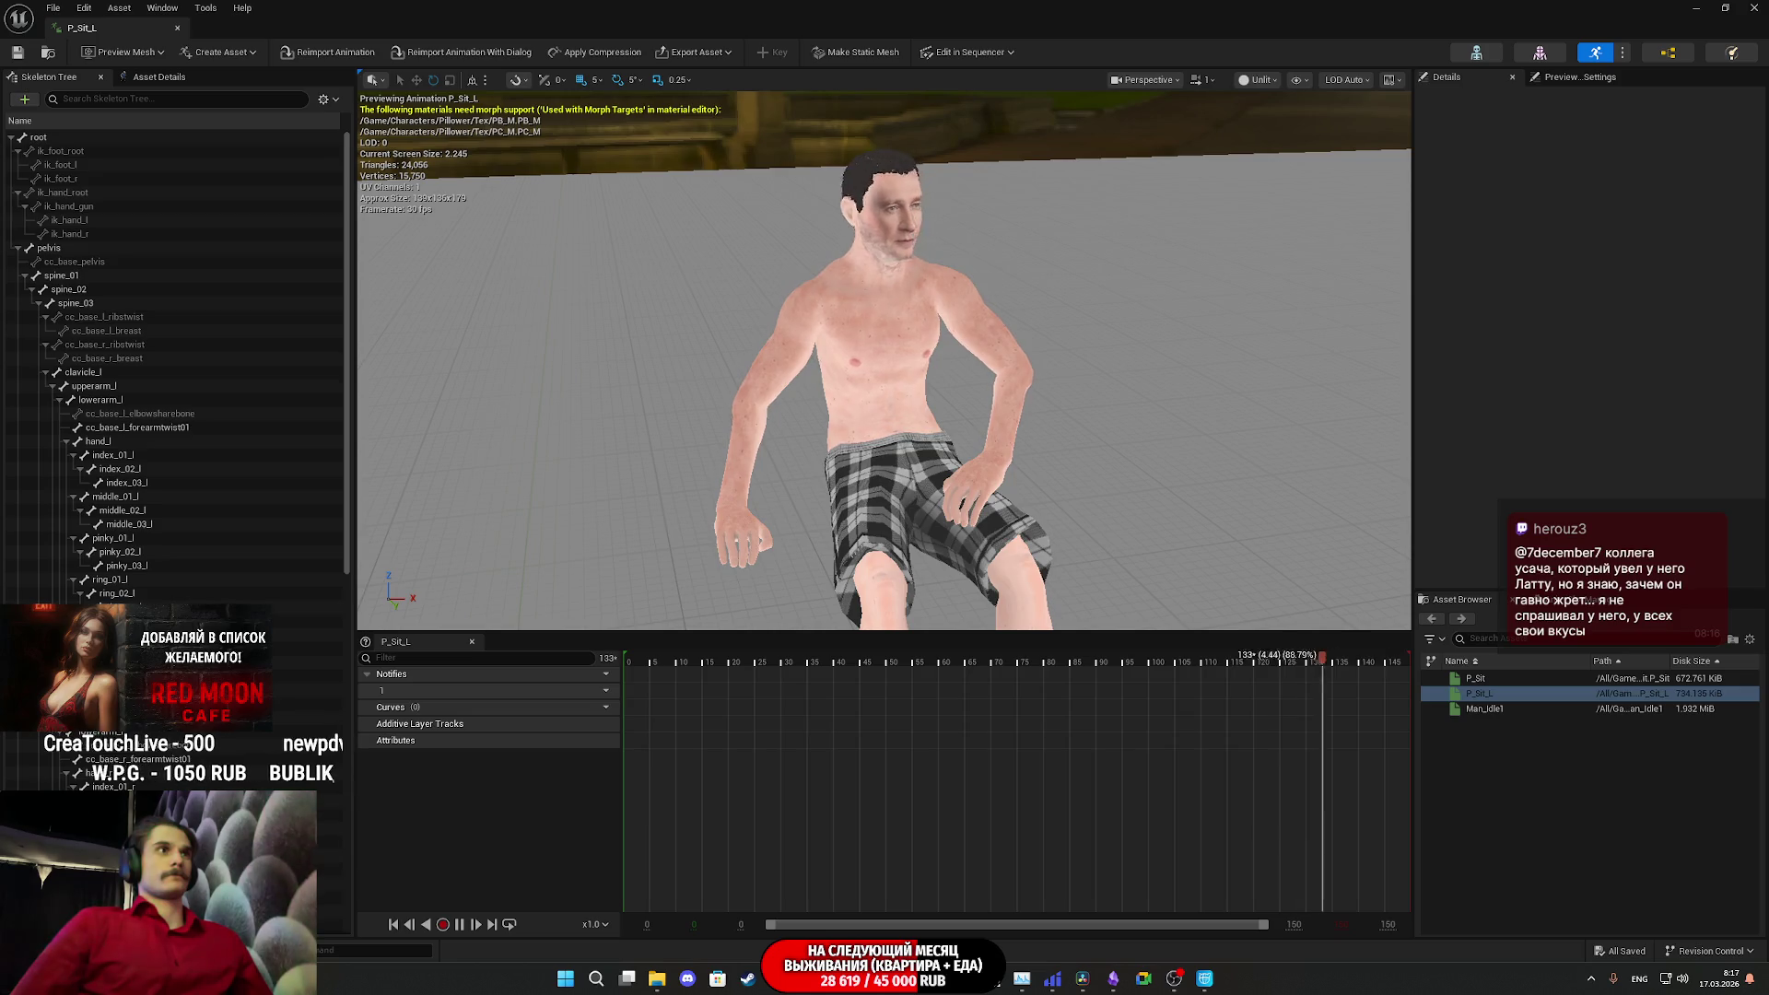
pyautogui.click(1501, 678)
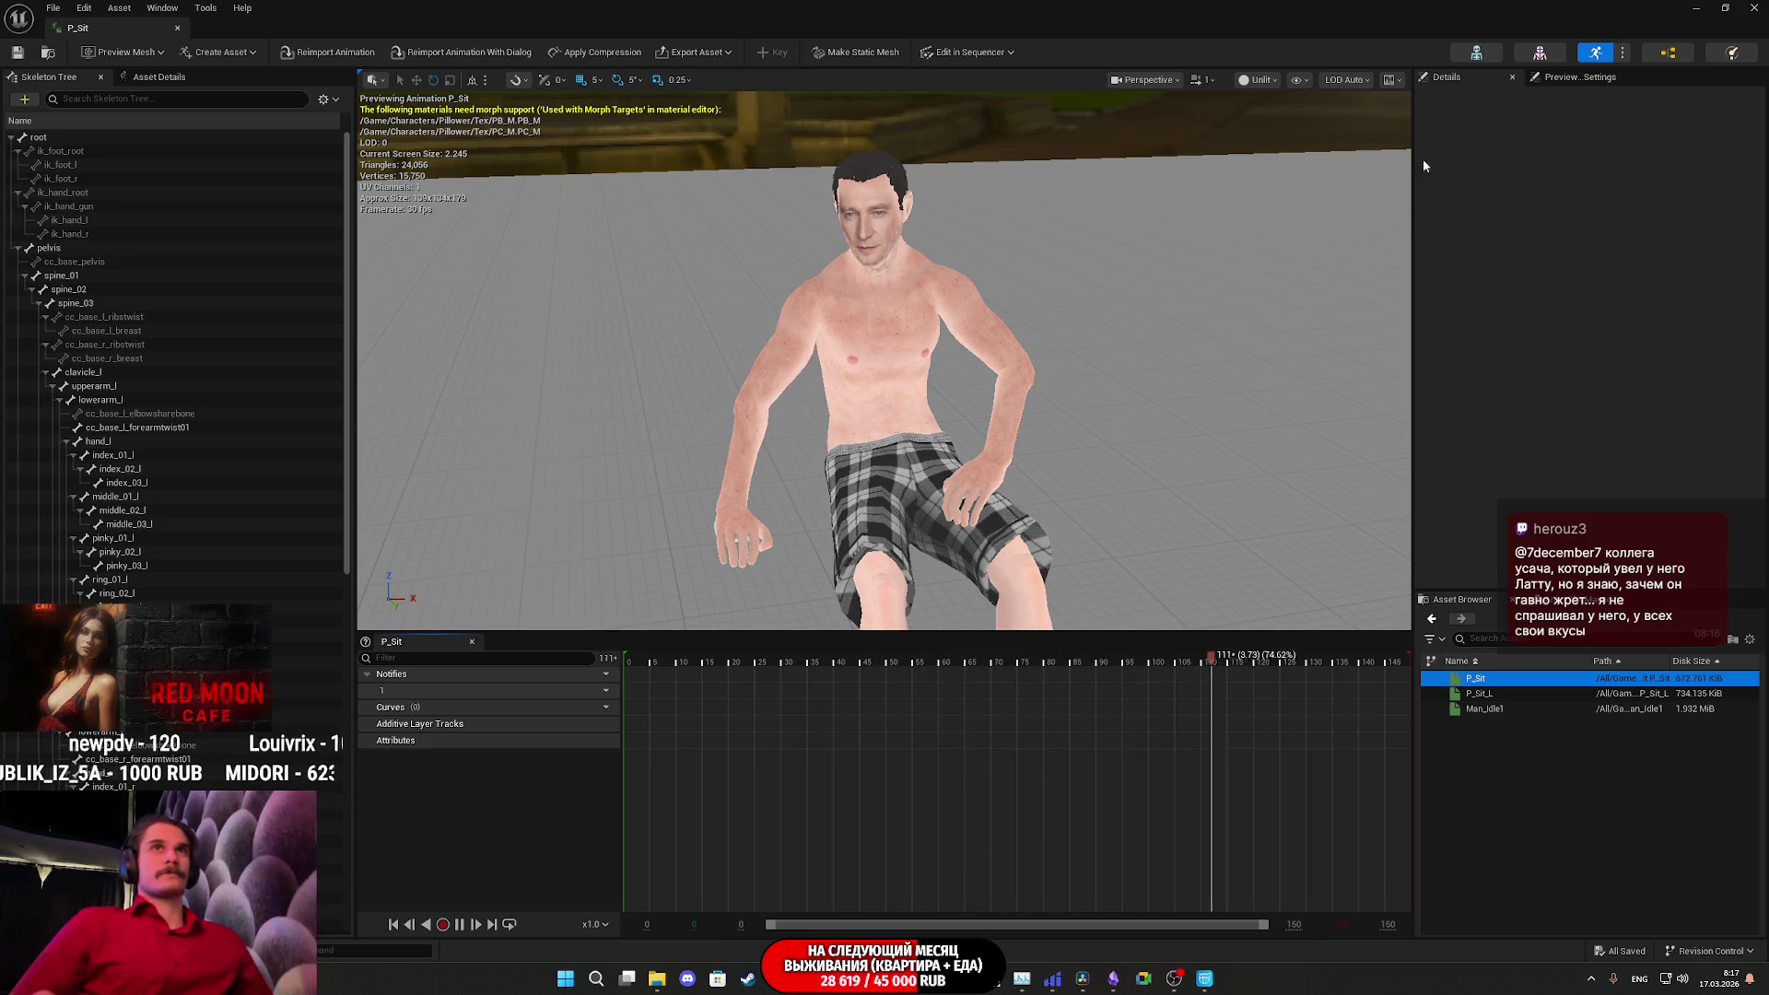
pyautogui.click(1695, 9)
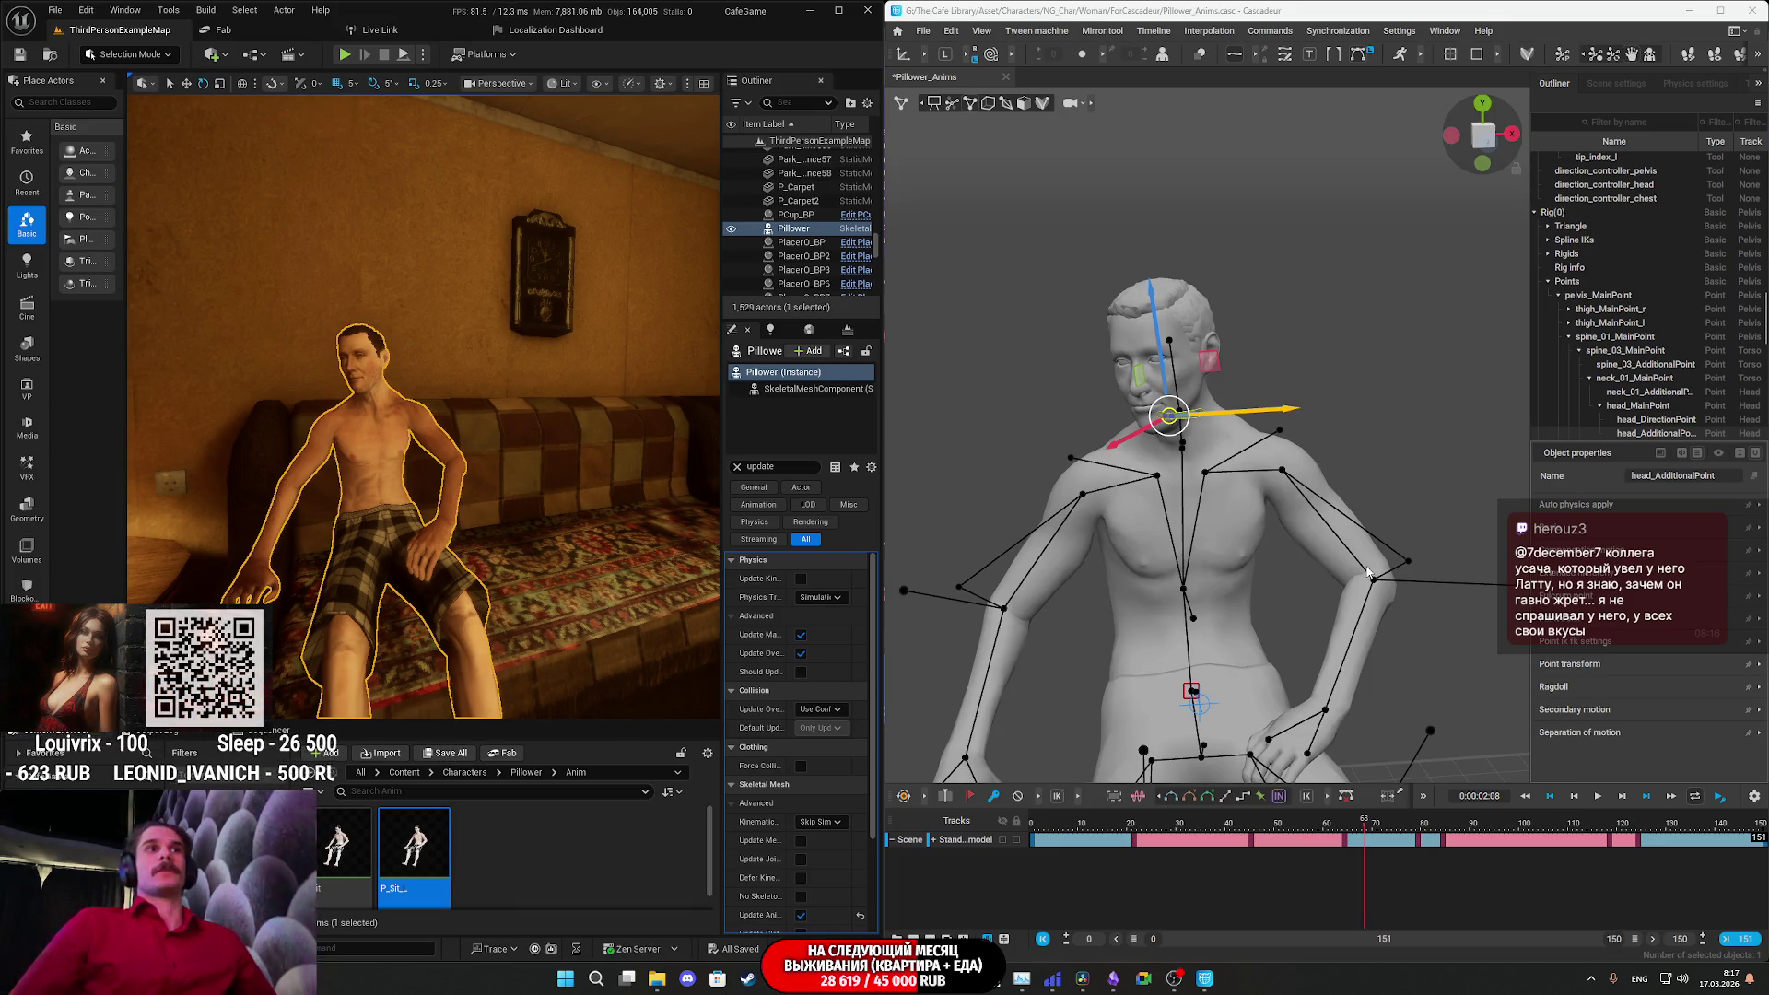
pyautogui.moveTo(1366, 573)
pyautogui.mouseDown(button='right')
pyautogui.moveTo(1379, 622)
pyautogui.moveTo(1357, 507)
pyautogui.moveTo(1457, 516)
pyautogui.moveTo(1411, 551)
pyautogui.moveTo(1325, 504)
pyautogui.mouseUp(button='right')
pyautogui.moveTo(1186, 489); pyautogui.dragTo(1401, 518, button='right')
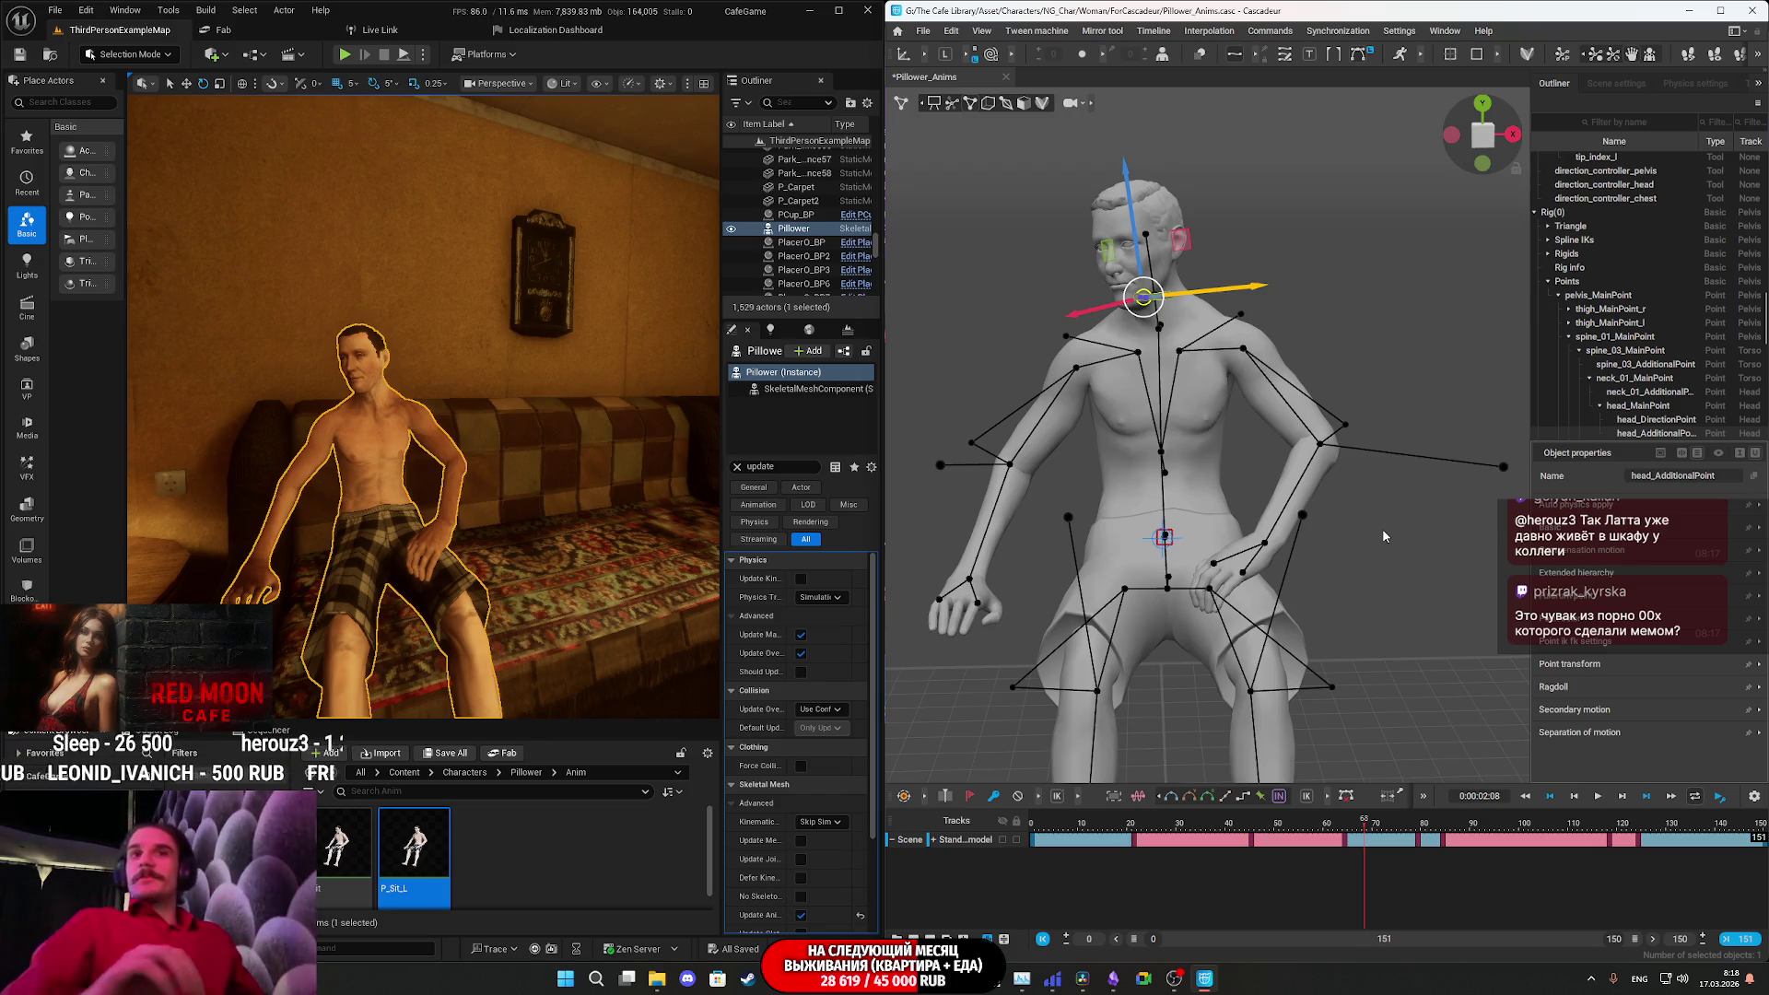
pyautogui.click(1100, 825)
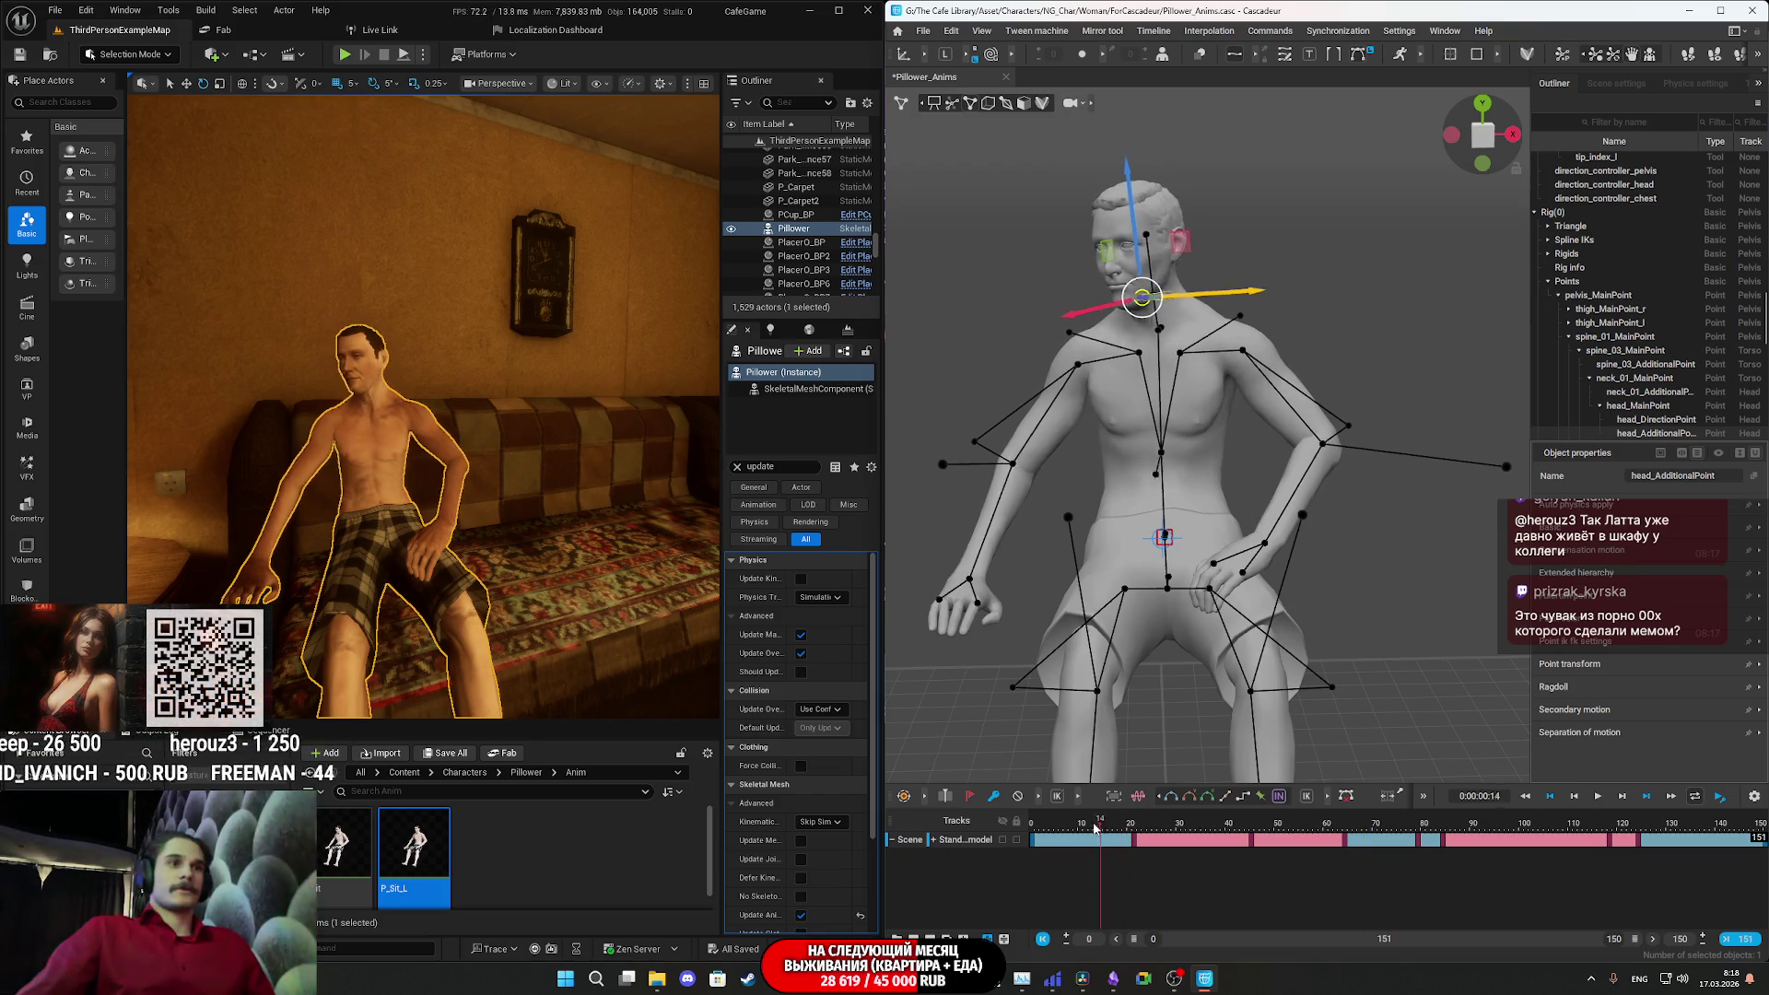
# - Rewind to frame 0 and change the timeline end frame from 150 to 500, showing the full range
pyautogui.moveTo(1099, 825); pyautogui.dragTo(1013, 818)
pyautogui.moveTo(525, 561)
pyautogui.mouseDown(button='right')
pyautogui.moveTo(420, 534)
pyautogui.moveTo(373, 207)
pyautogui.moveTo(240, 231)
pyautogui.moveTo(313, 235)
pyautogui.mouseUp(button='right')
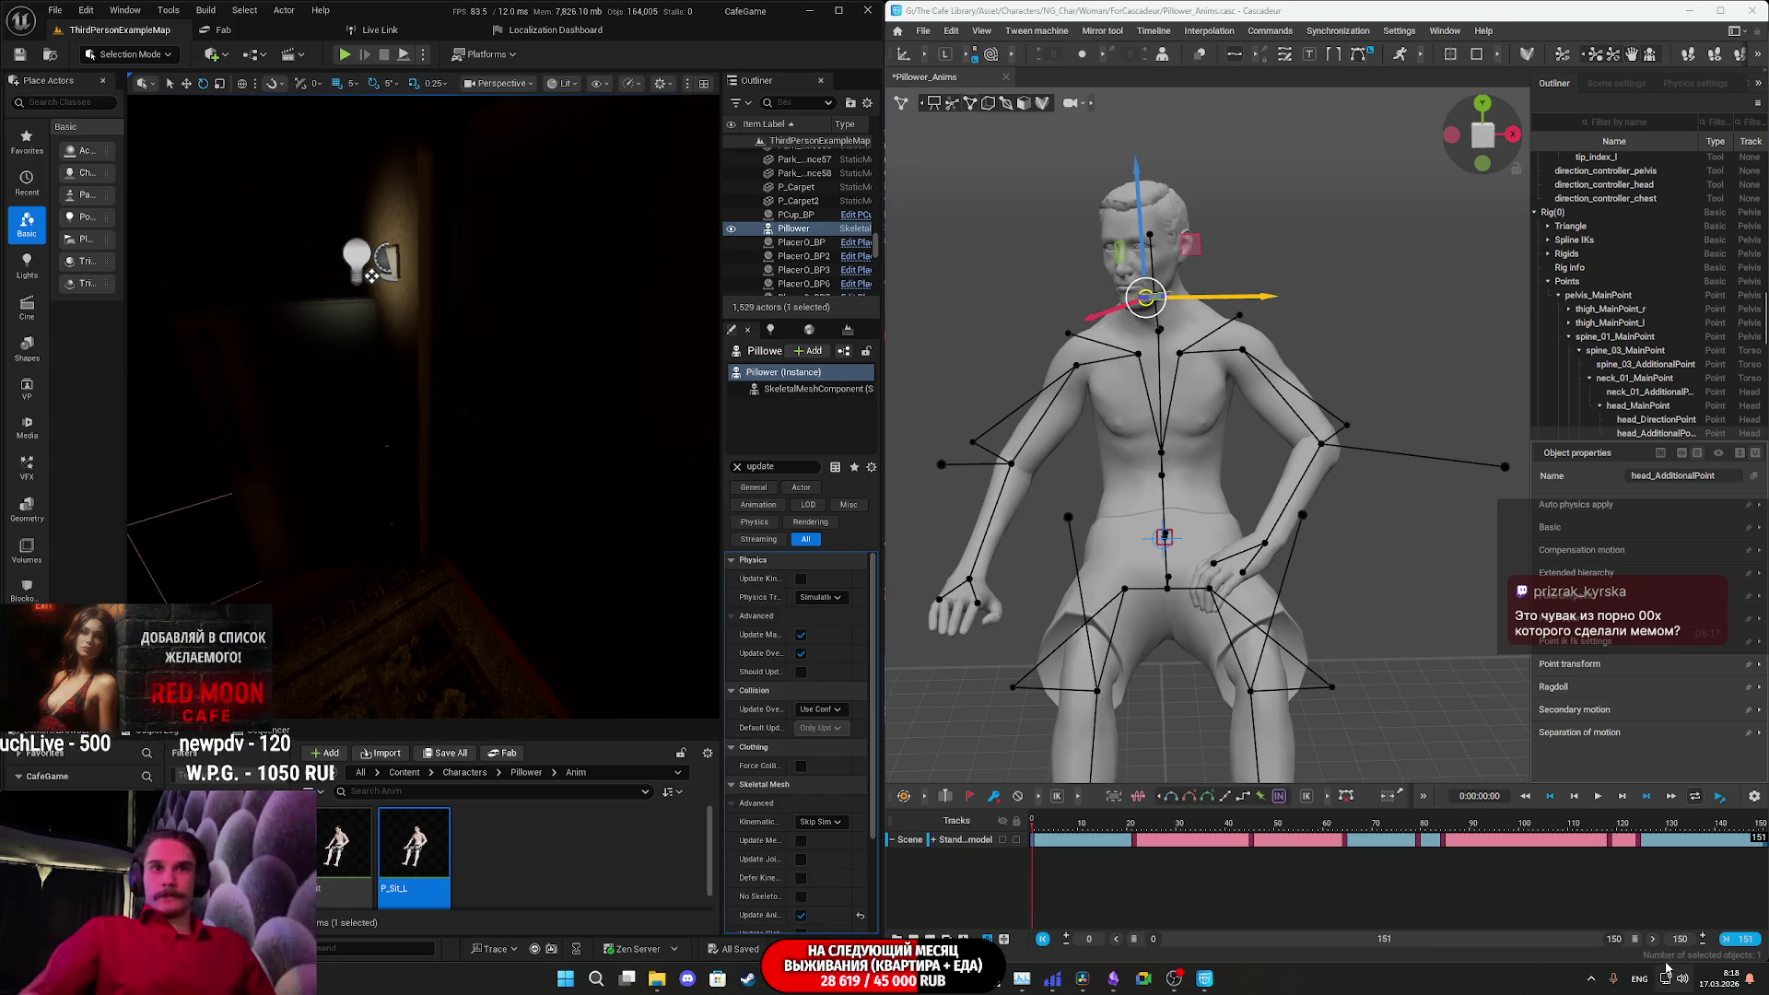
pyautogui.click(1681, 939)
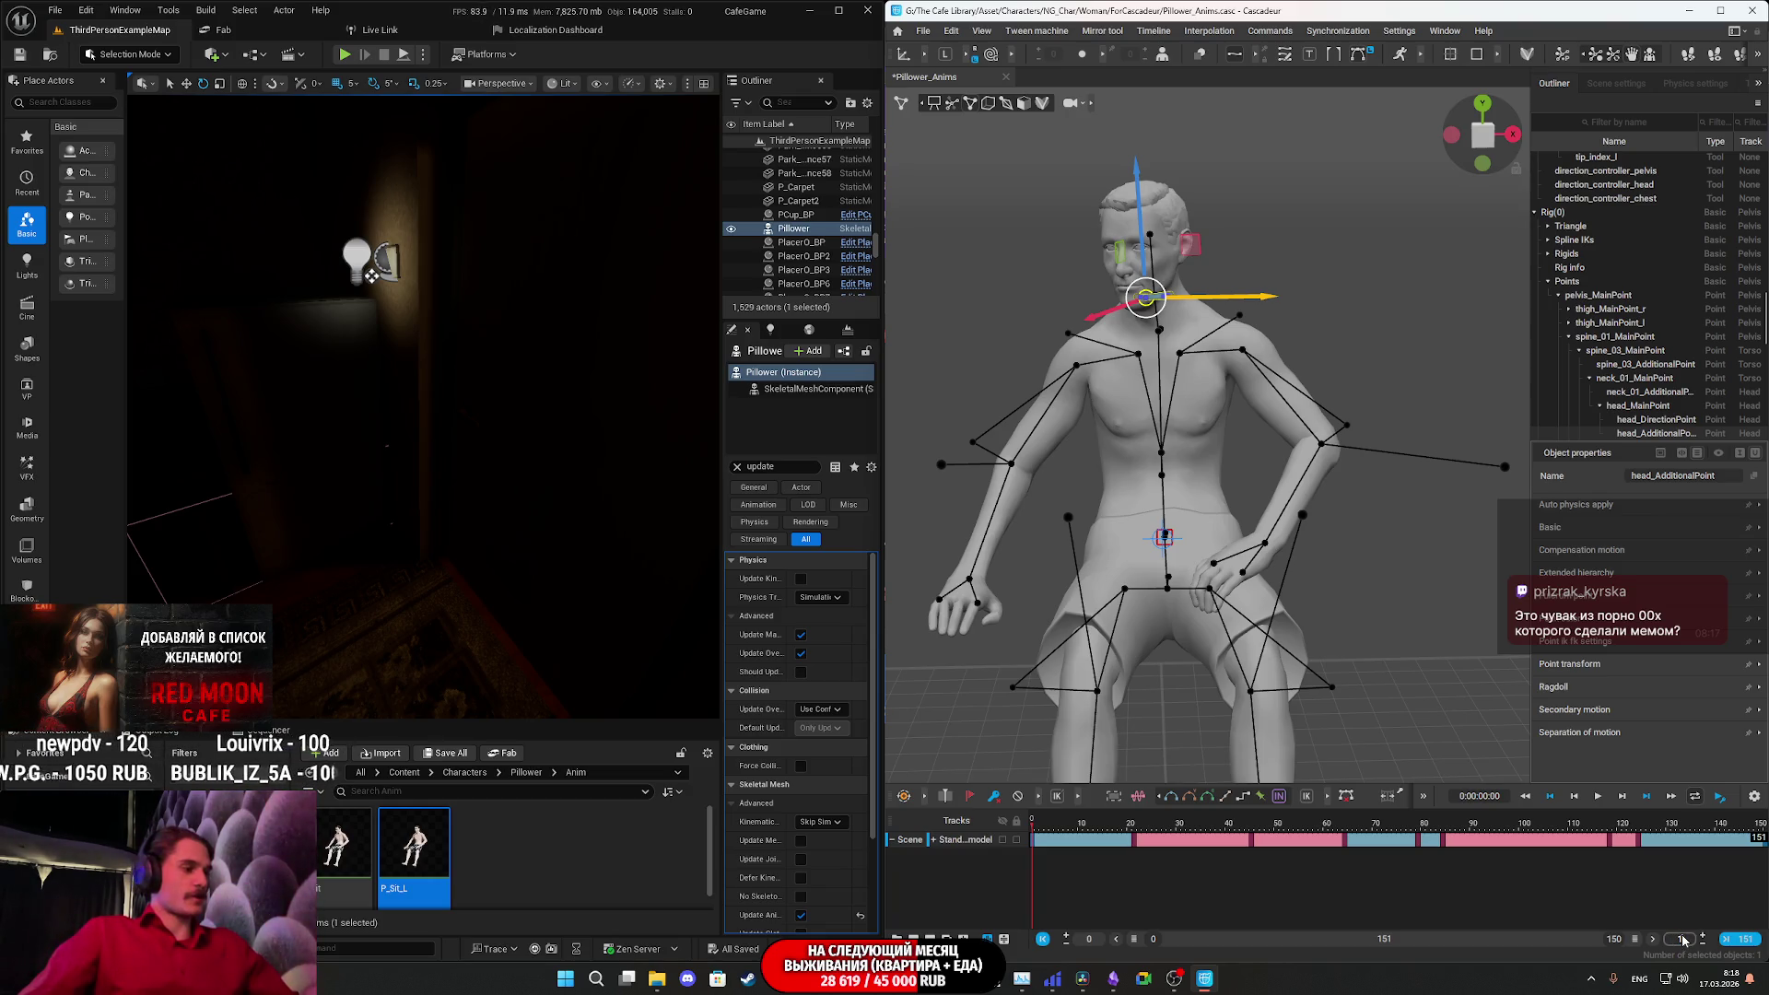
pyautogui.click(1650, 941)
pyautogui.click(1617, 941)
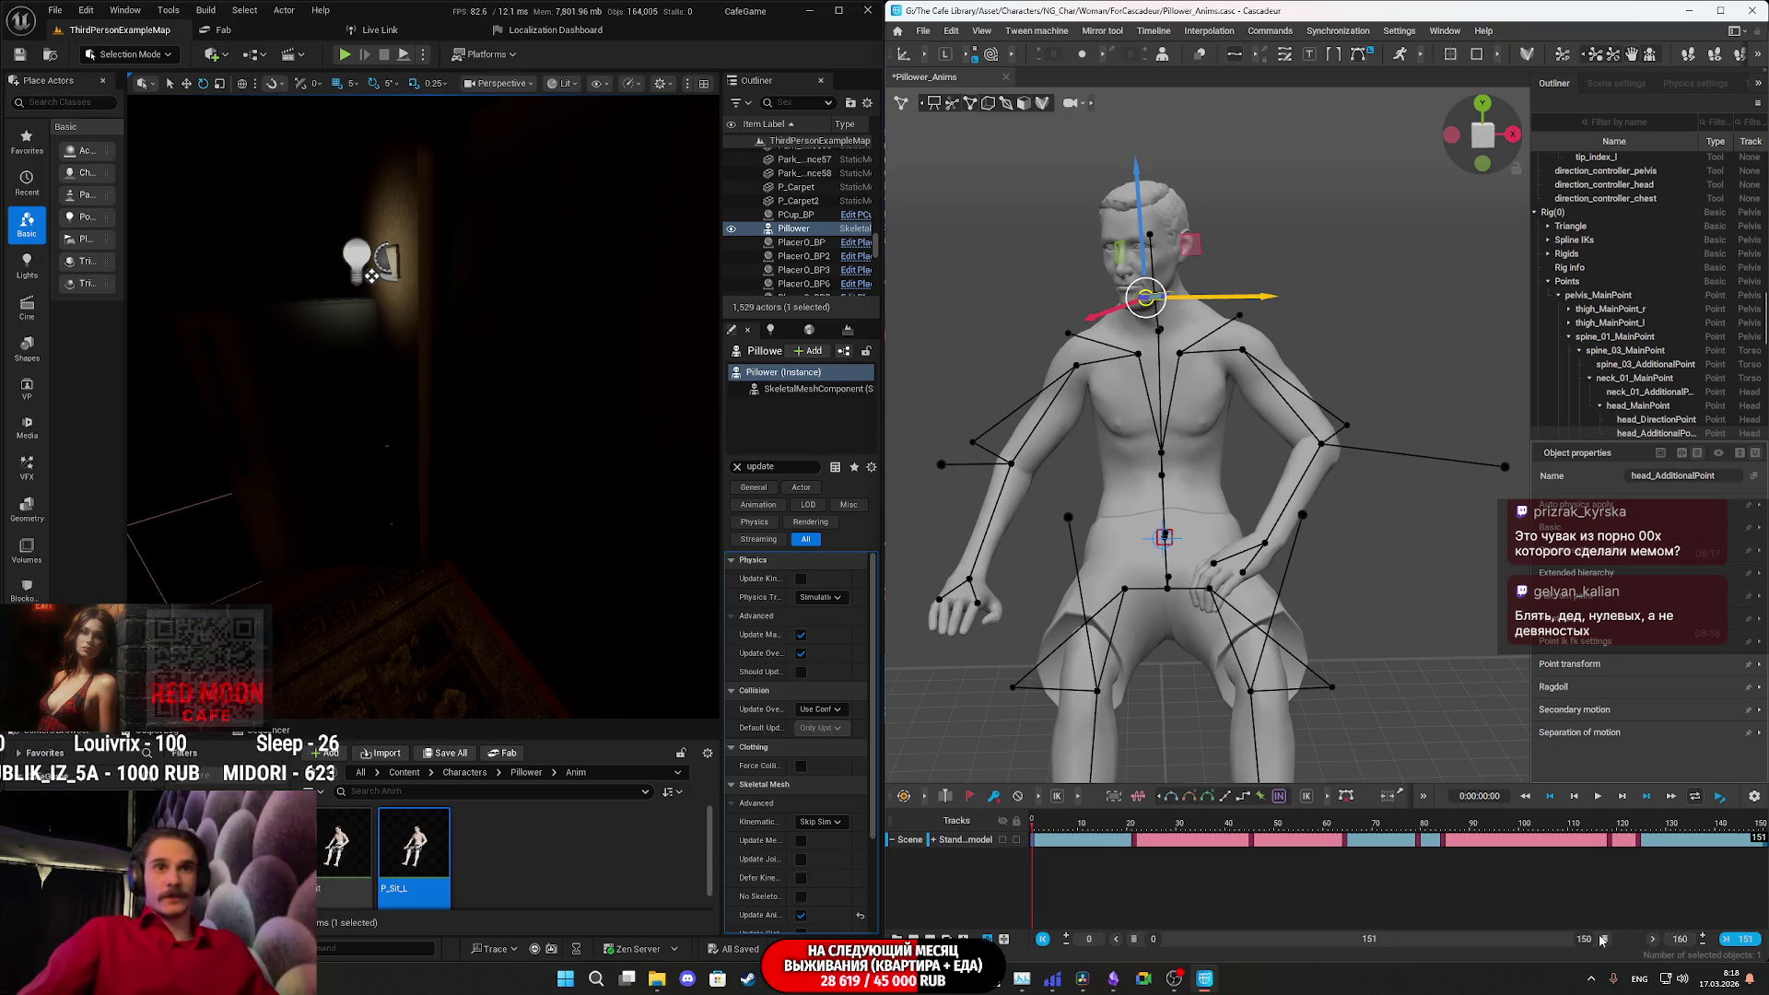
pyautogui.moveTo(1138, 960); pyautogui.dragTo(1578, 951)
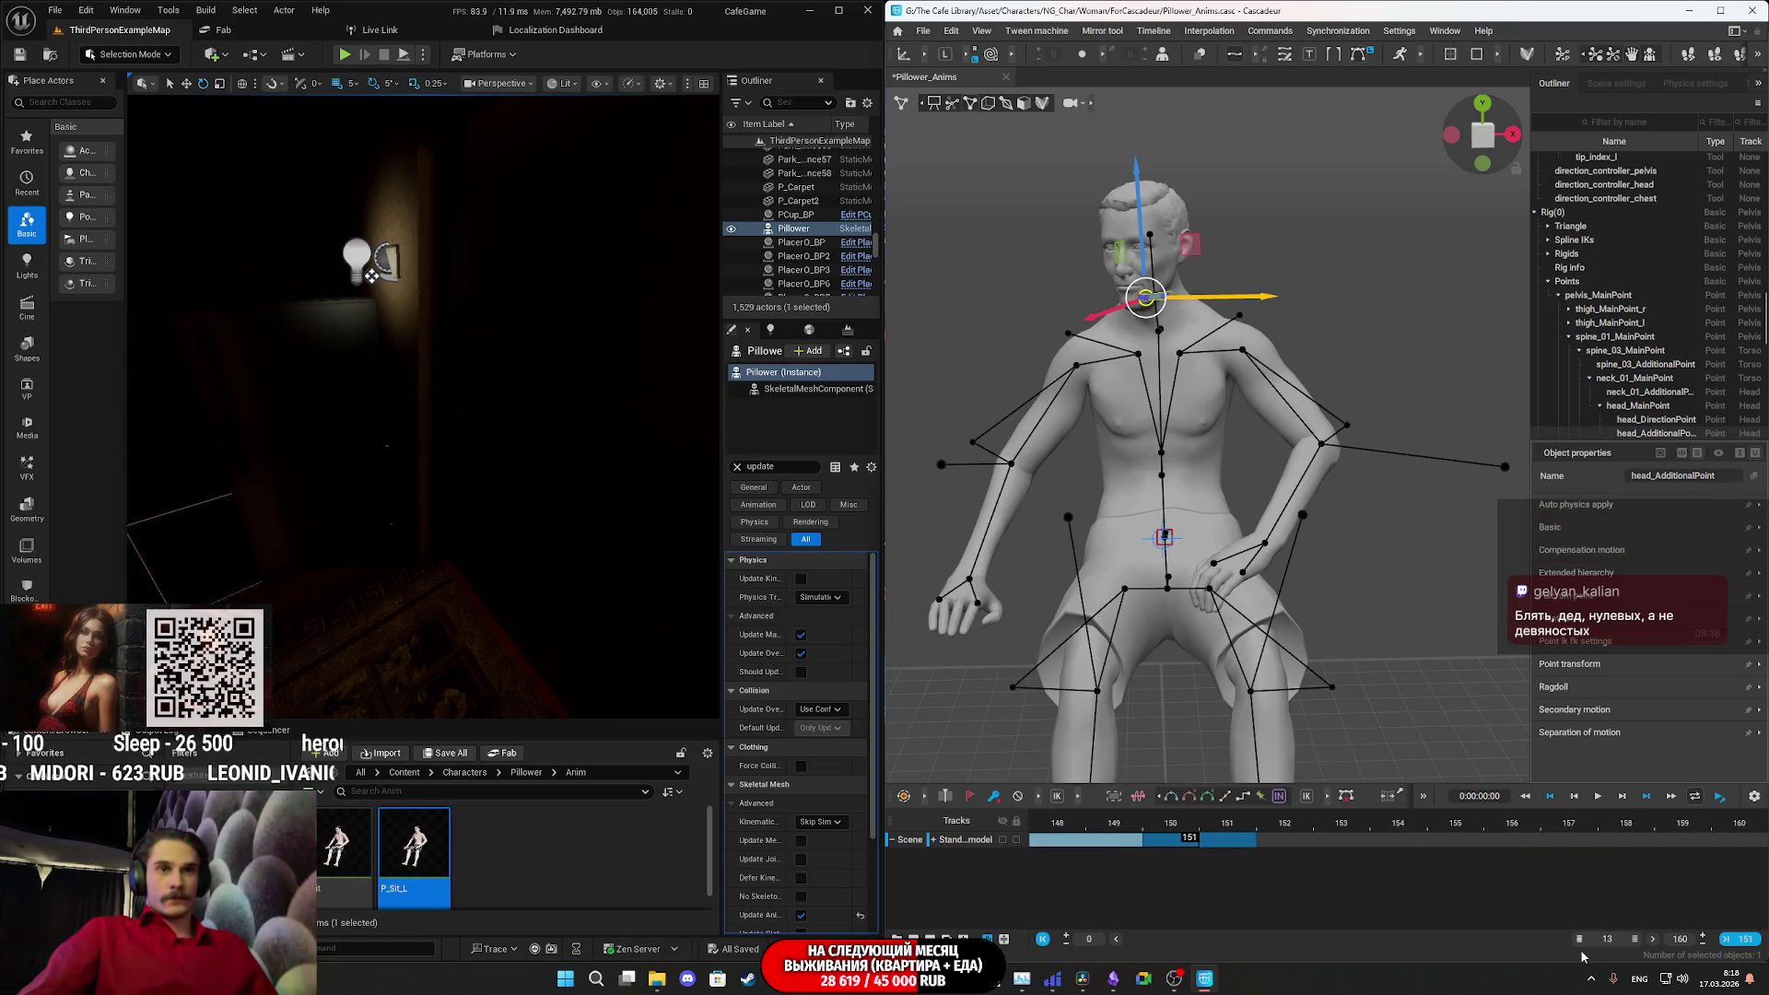
pyautogui.click(1682, 940)
pyautogui.write('500')
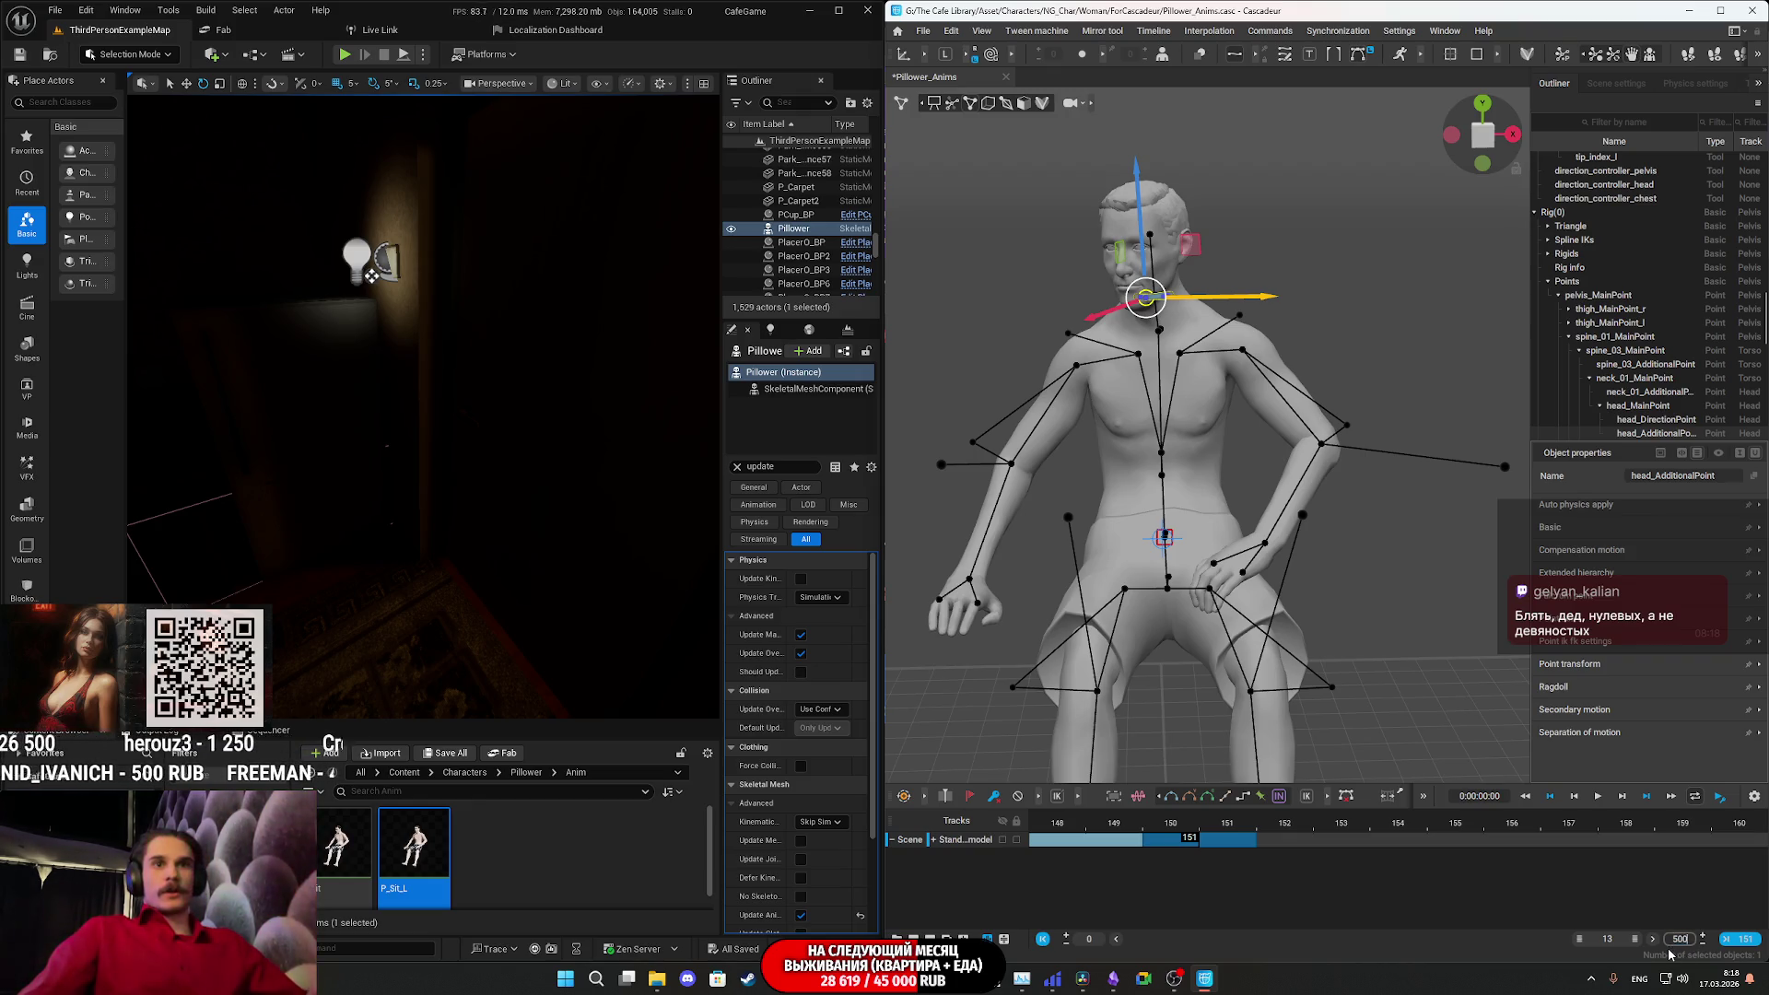
pyautogui.press('Return')
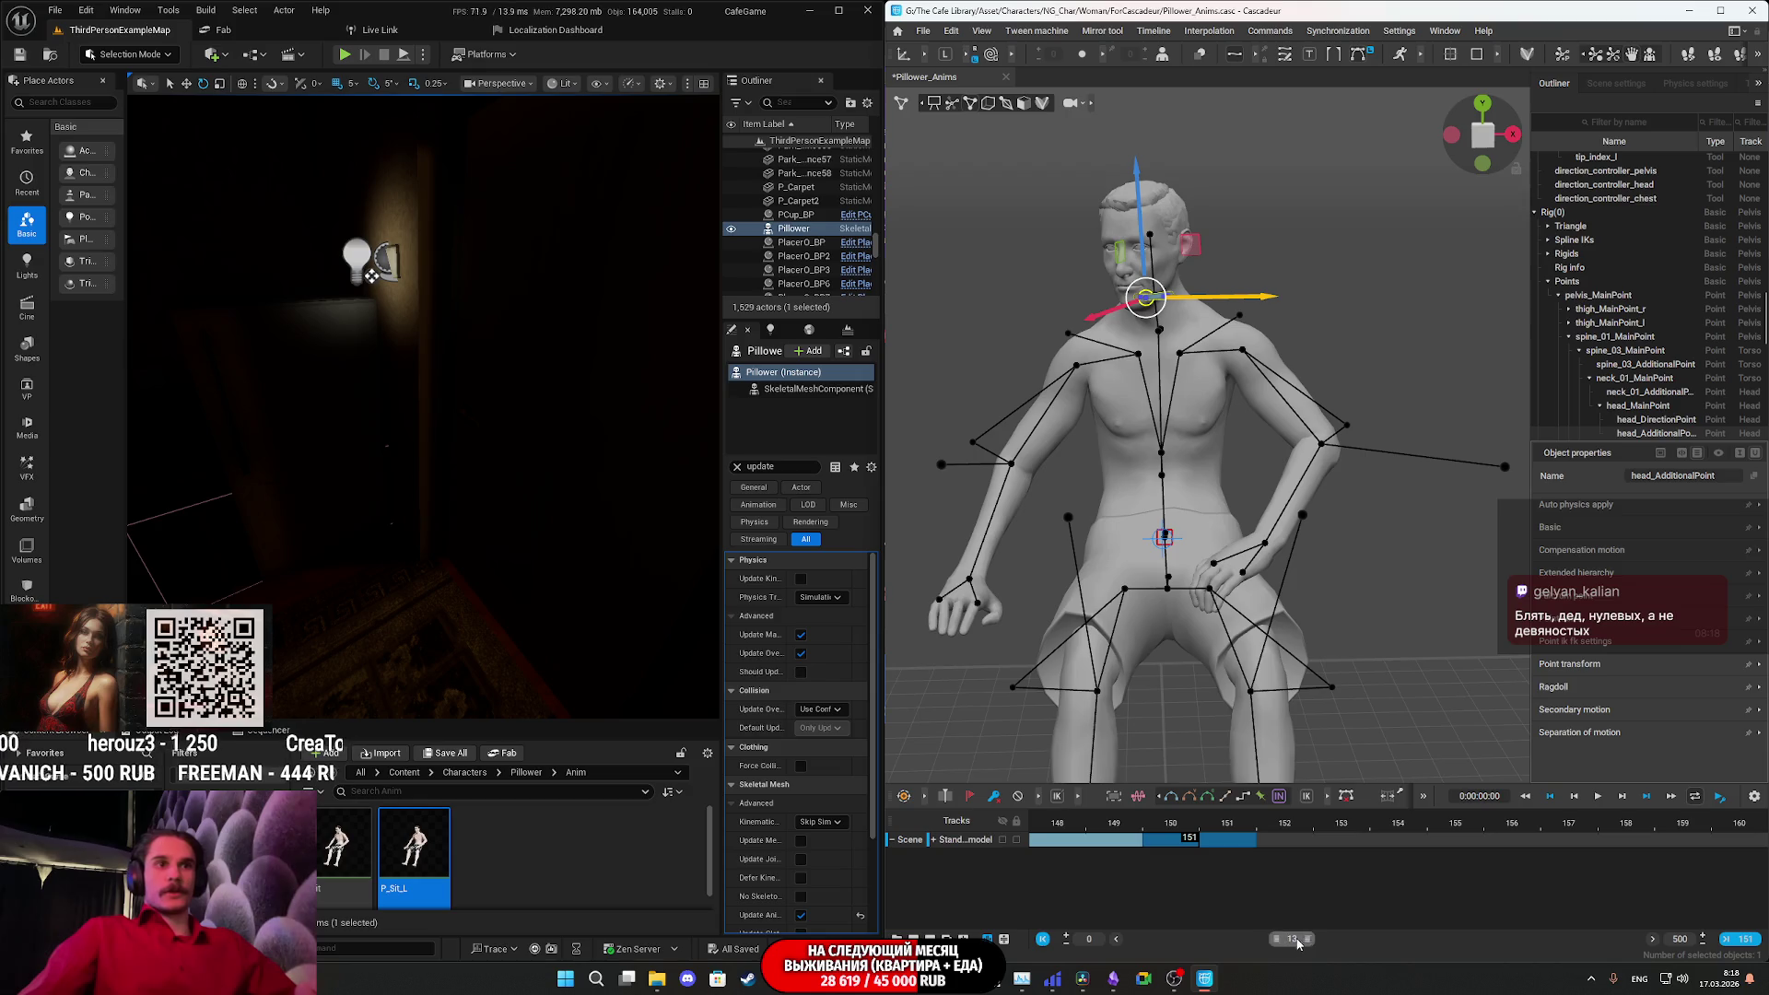
pyautogui.moveTo(1310, 939); pyautogui.dragTo(1289, 944)
# - Move the playhead to frame 161, then box-select the whole character rig and clear the selection
pyautogui.click(1031, 838)
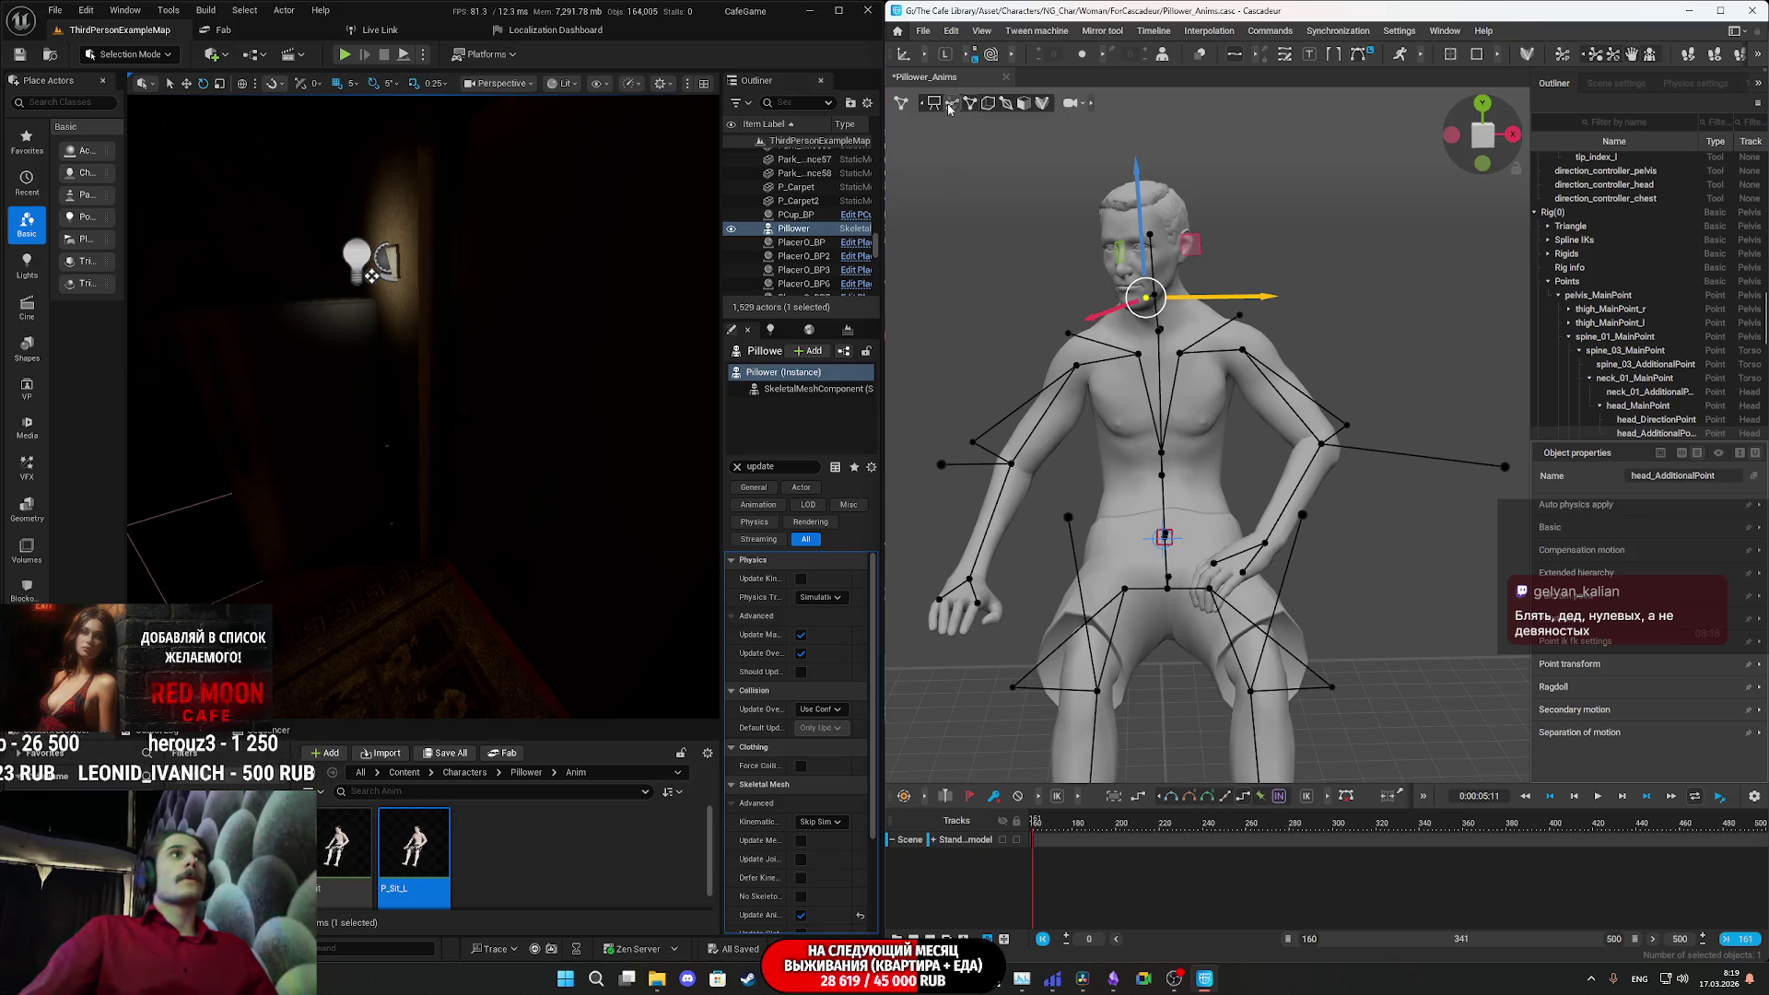
pyautogui.scroll(-5, 1268, 494)
pyautogui.moveTo(1302, 529); pyautogui.dragTo(1036, 324)
pyautogui.click(1335, 555)
pyautogui.moveTo(1335, 556); pyautogui.dragTo(1021, 303)
pyautogui.click(1330, 545)
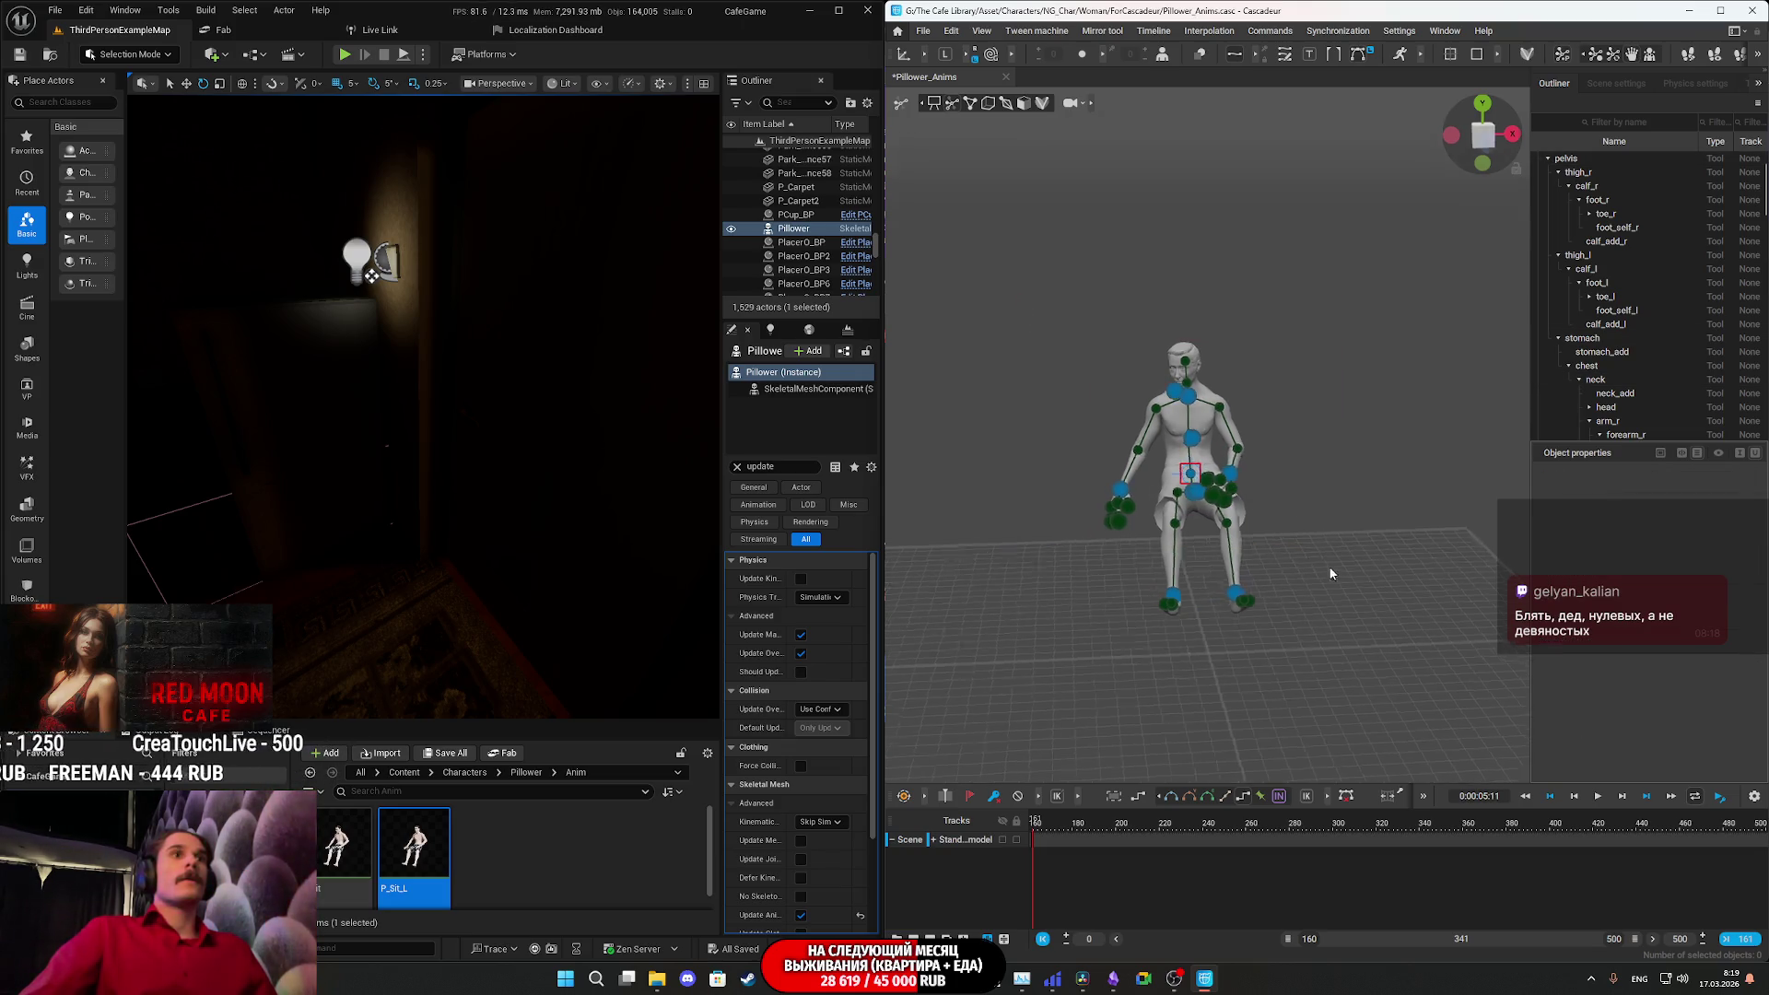